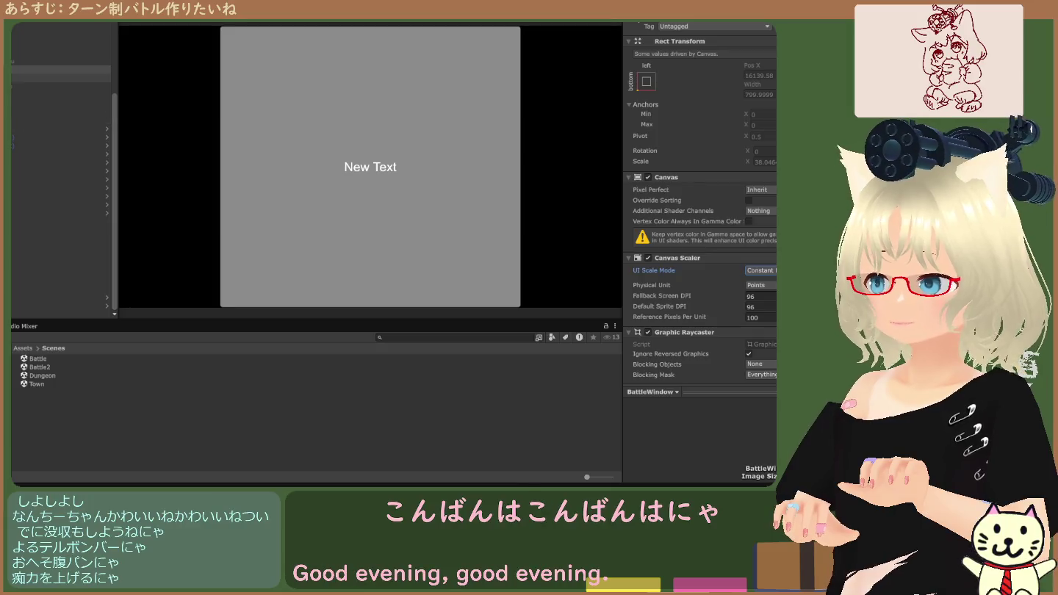
# Compare the Screen Space and BattleWindow canvas settings, then bring up the battle scene layout.
pyautogui.click(52, 27)
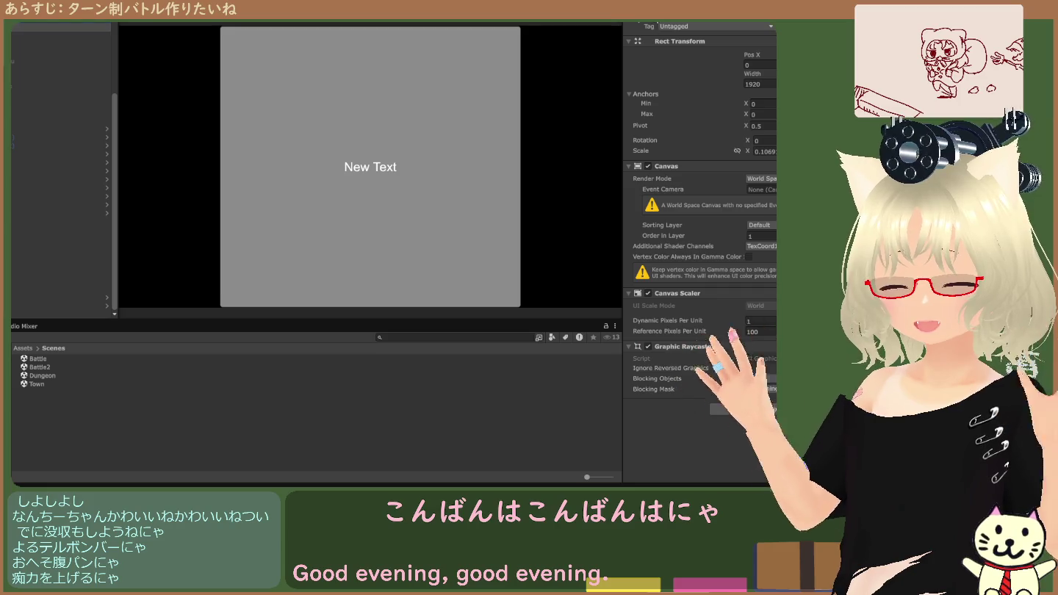
pyautogui.scroll(3, 30, 76)
pyautogui.click(28, 83)
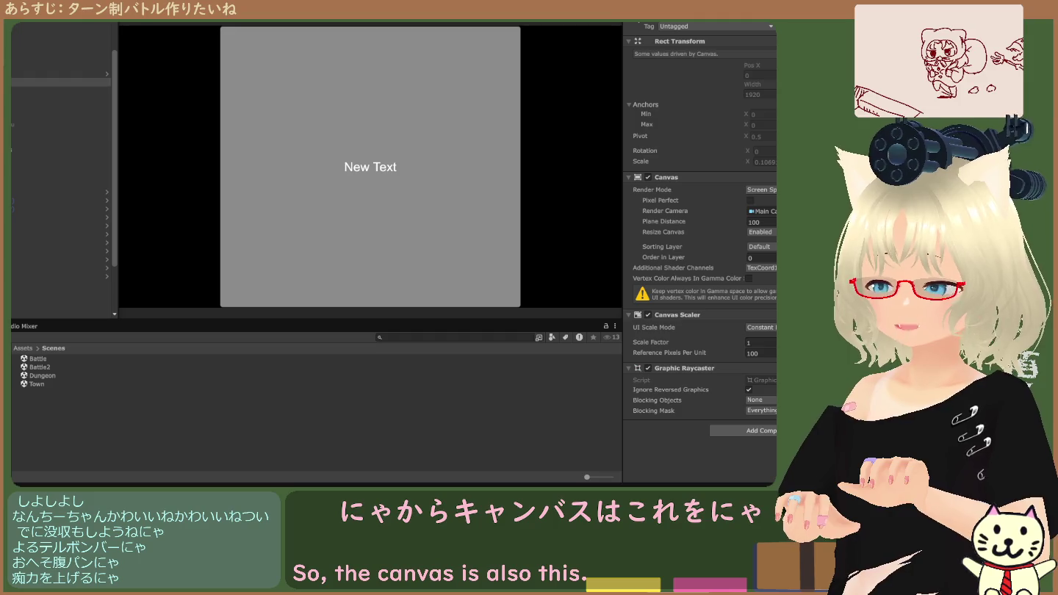
pyautogui.click(33, 133)
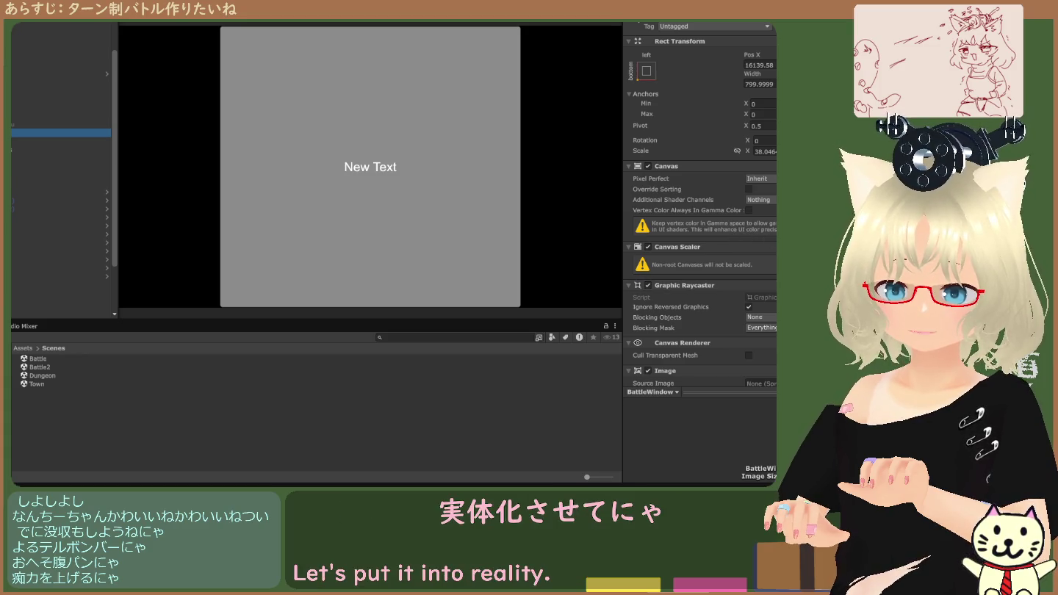
pyautogui.scroll(-5, 725, 286)
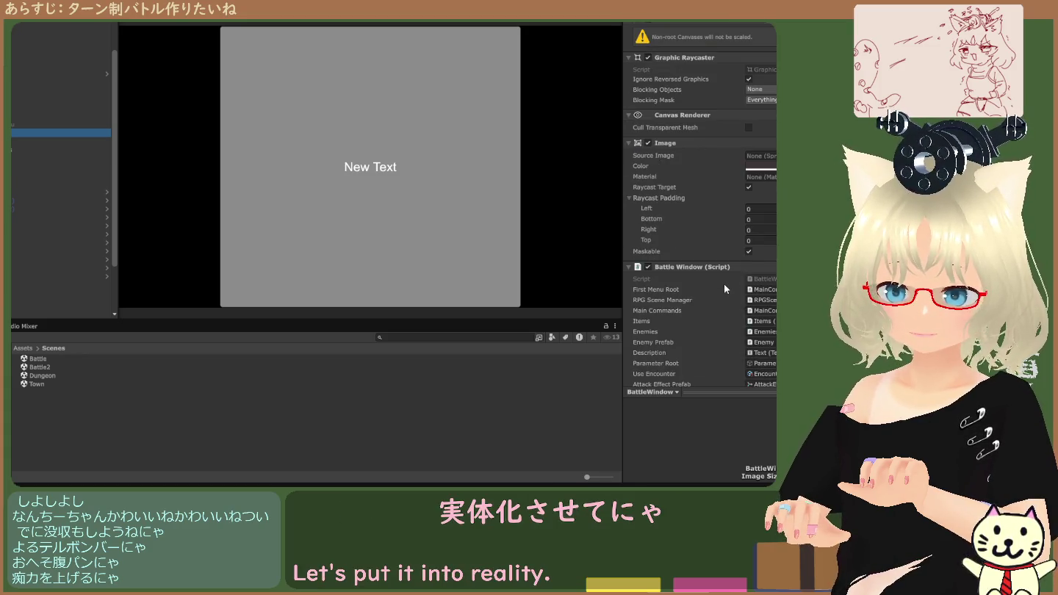
pyautogui.scroll(5, 725, 283)
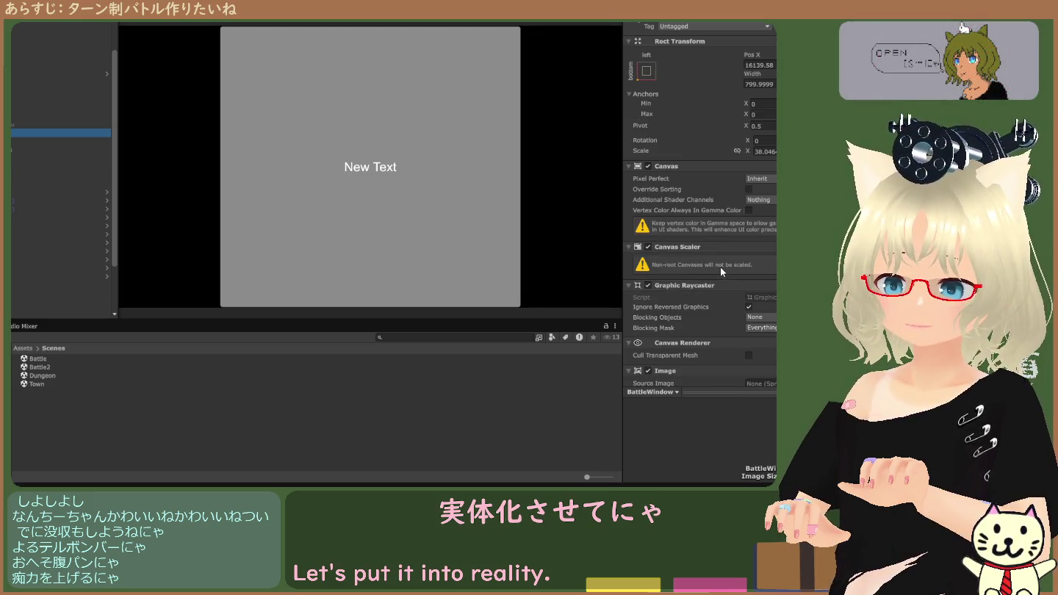
pyautogui.scroll(-3, 72, 222)
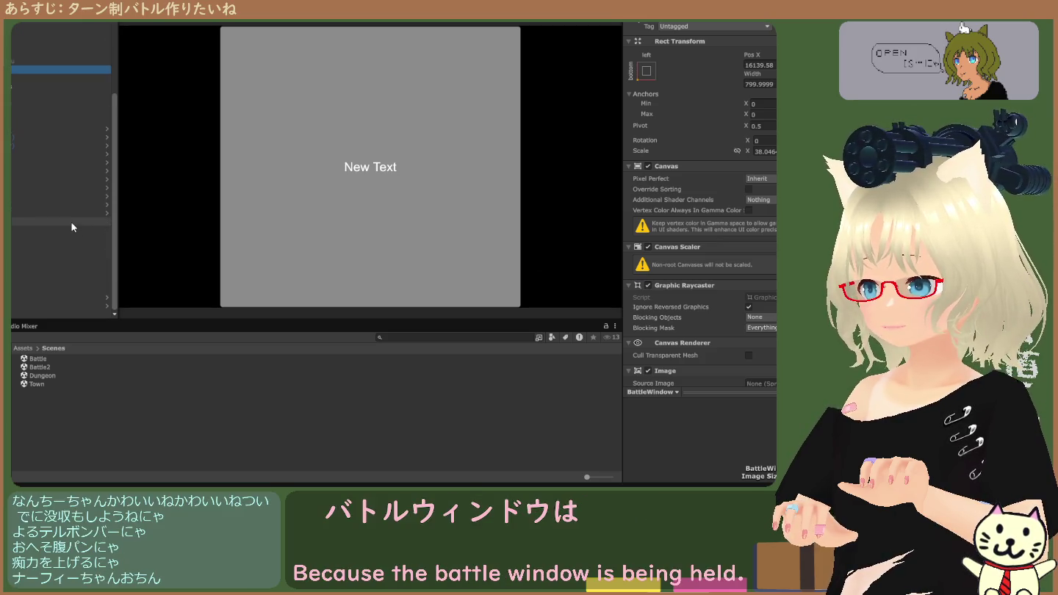
pyautogui.hotkey('ctrl', '1')
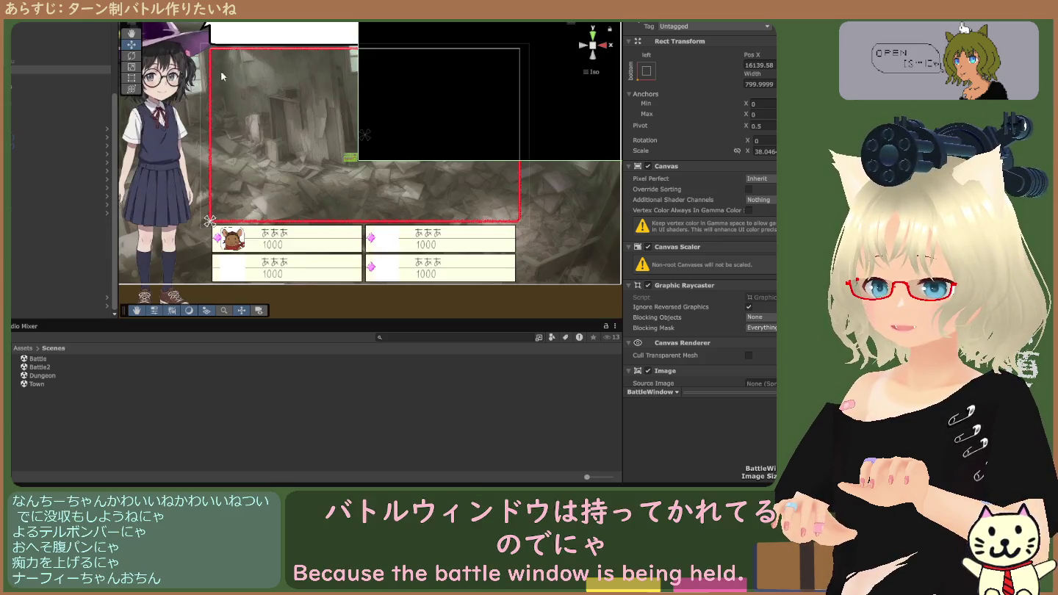
# Cycle the Scene view selection from the hukidasi bubble through Item Shop Menu to the DEF text.
pyautogui.click(570, 121)
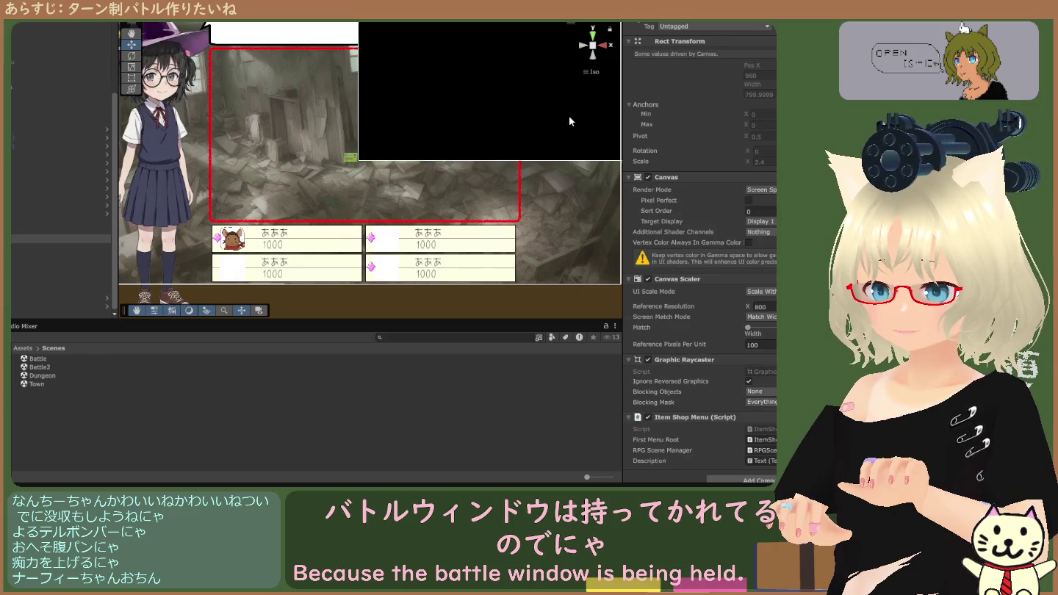
pyautogui.click(569, 115)
pyautogui.click(569, 116)
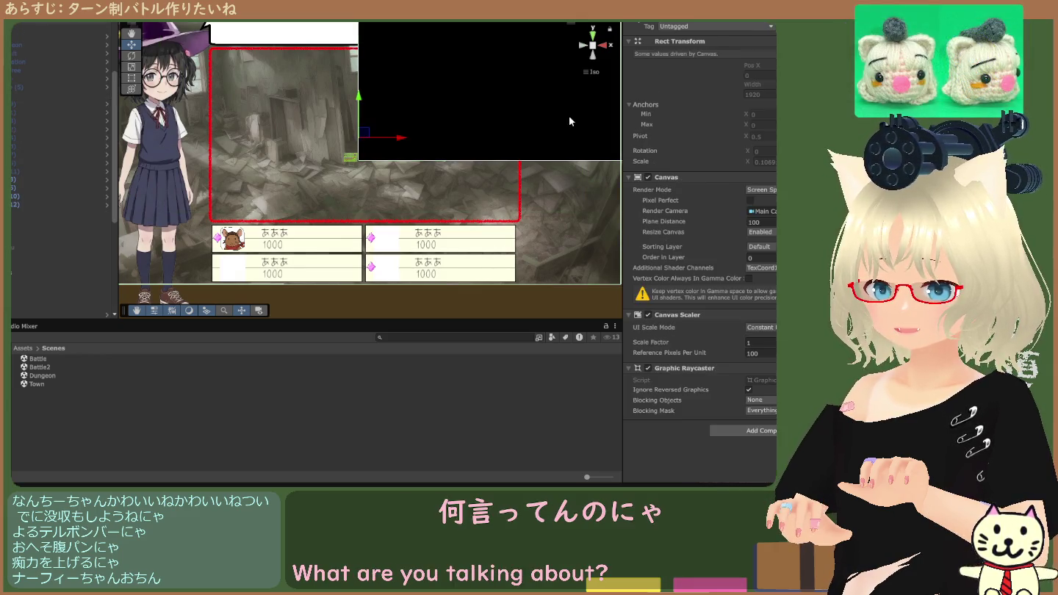
pyautogui.click(569, 116)
pyautogui.press('f')
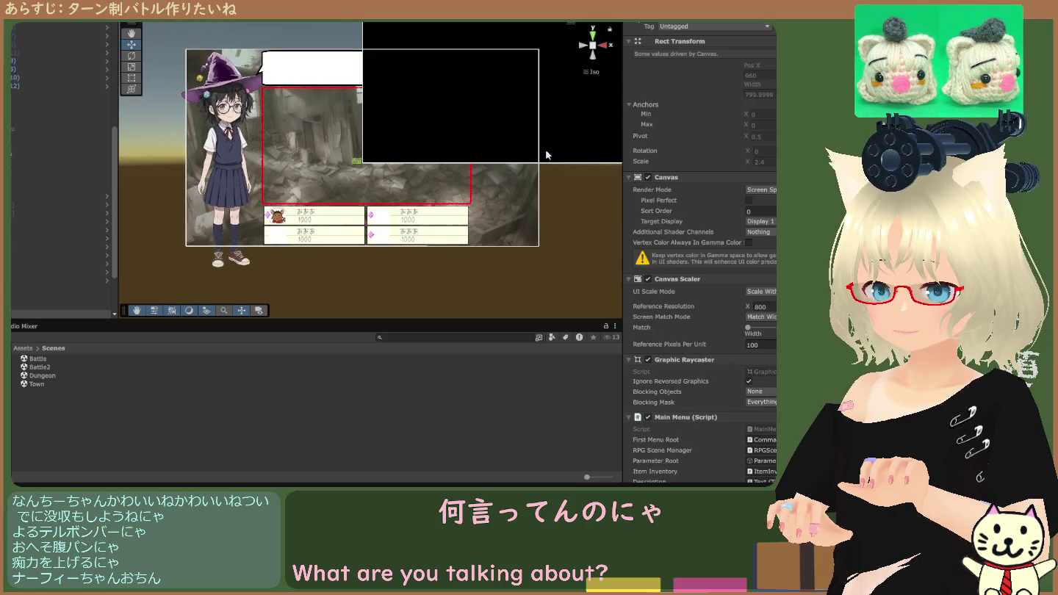
pyautogui.click(585, 125)
pyautogui.click(585, 125)
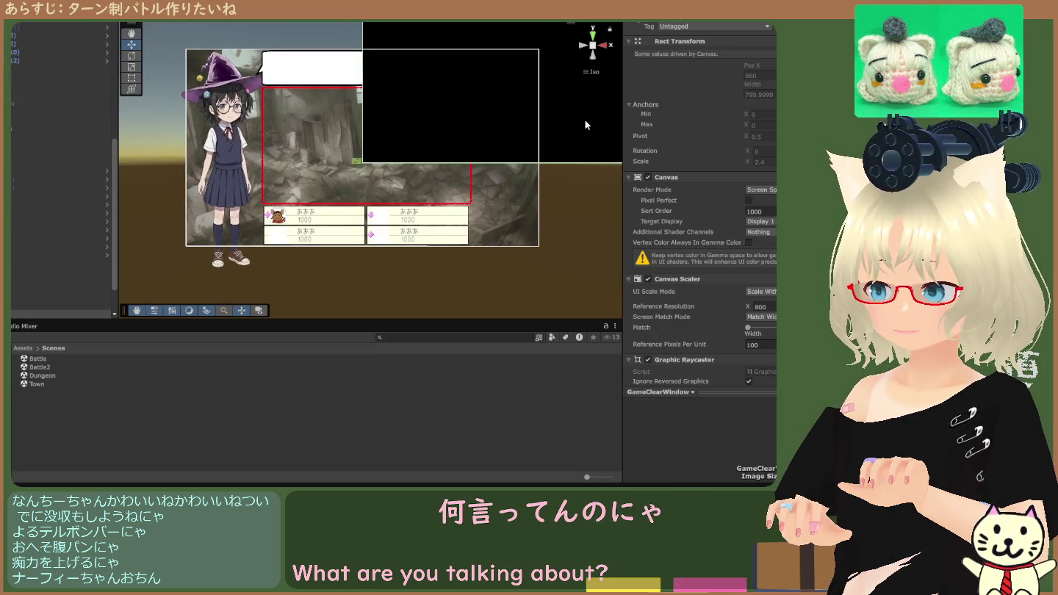
pyautogui.click(585, 125)
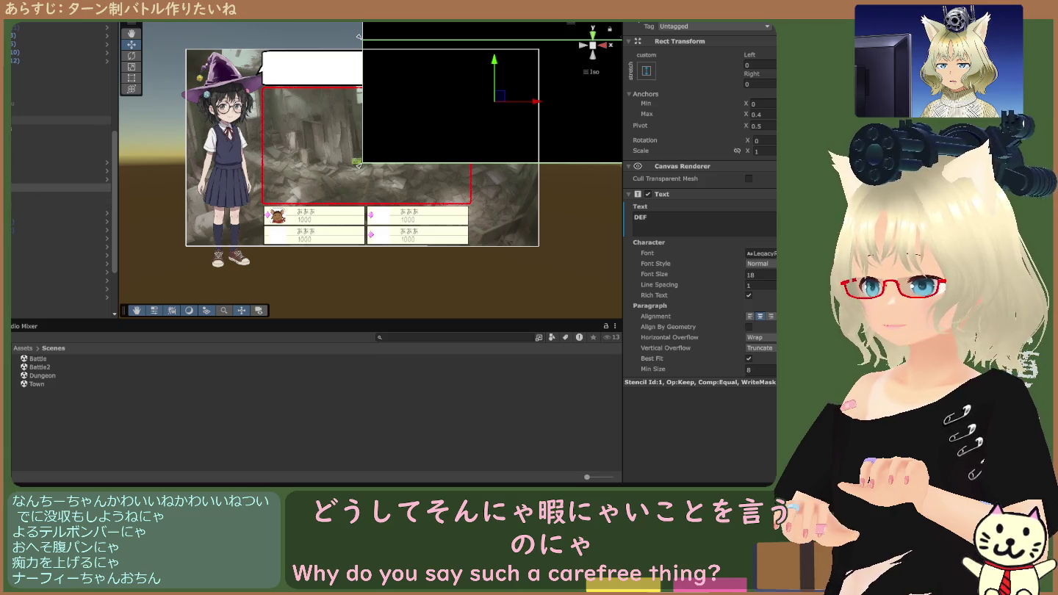
# Recheck the BattleWindow canvas and the RPG Scene Manager's window references.
pyautogui.click(22, 112)
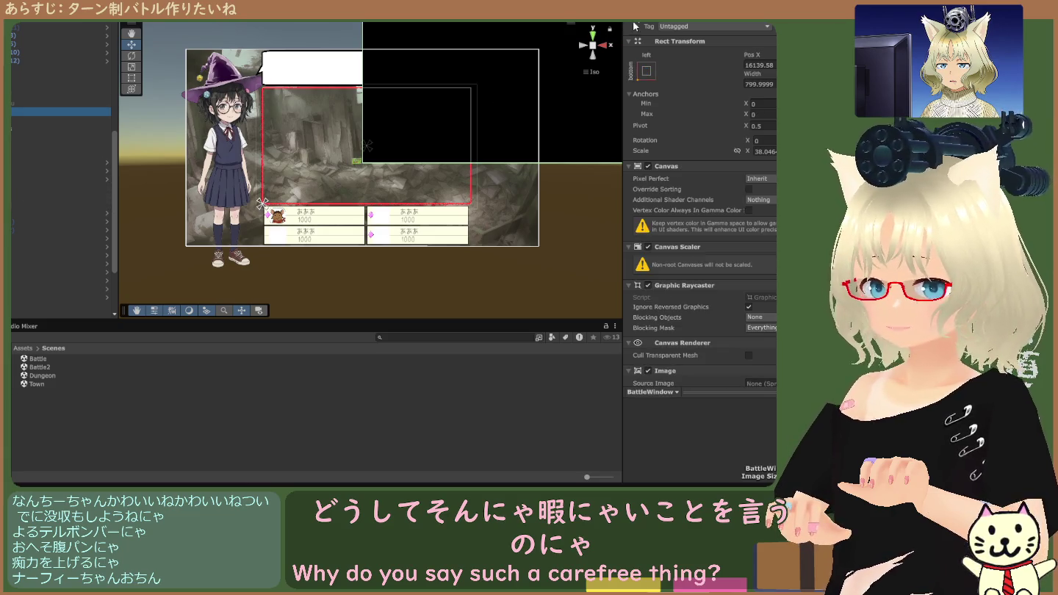
pyautogui.scroll(-5, 29, 165)
pyautogui.scroll(3, 28, 167)
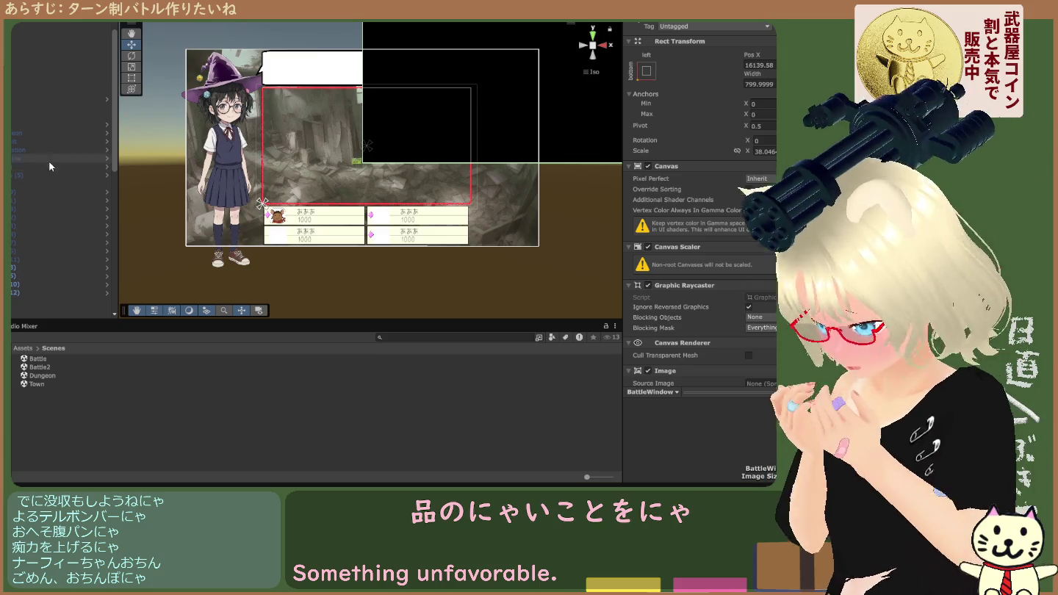
pyautogui.scroll(-5, 49, 161)
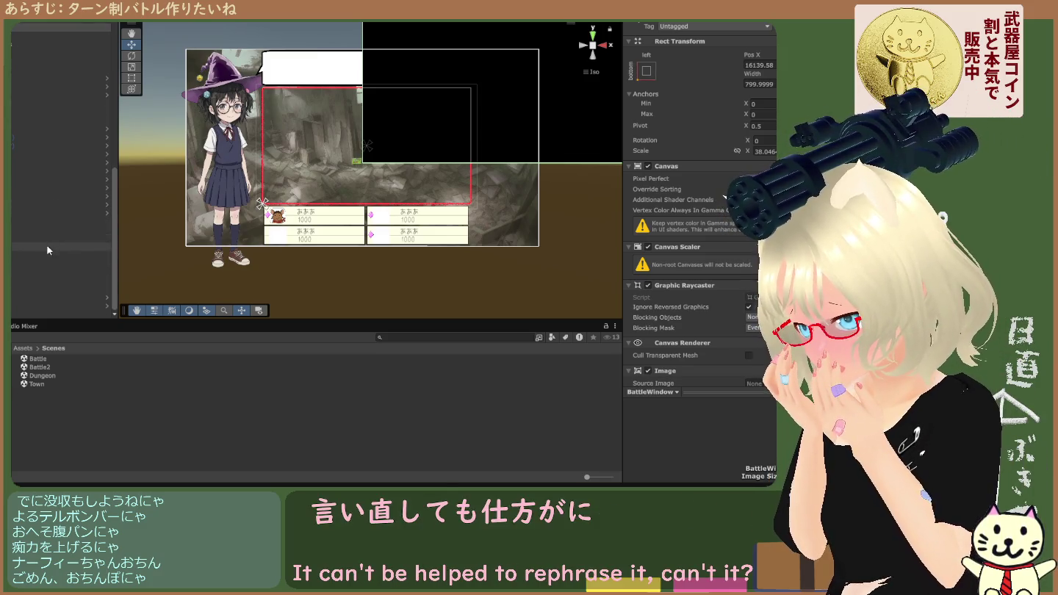
pyautogui.click(46, 282)
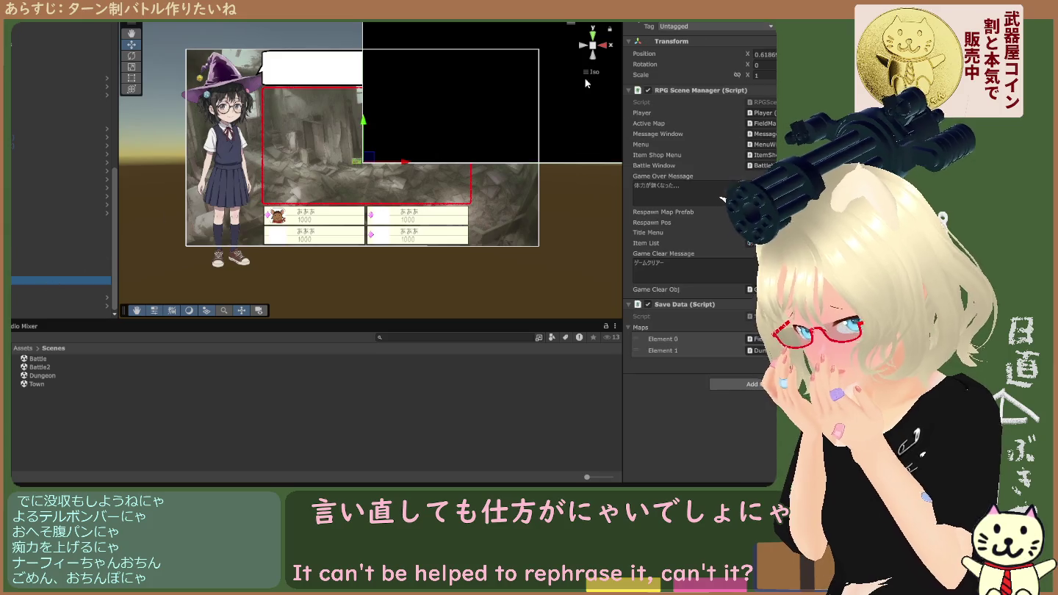
pyautogui.click(651, 23)
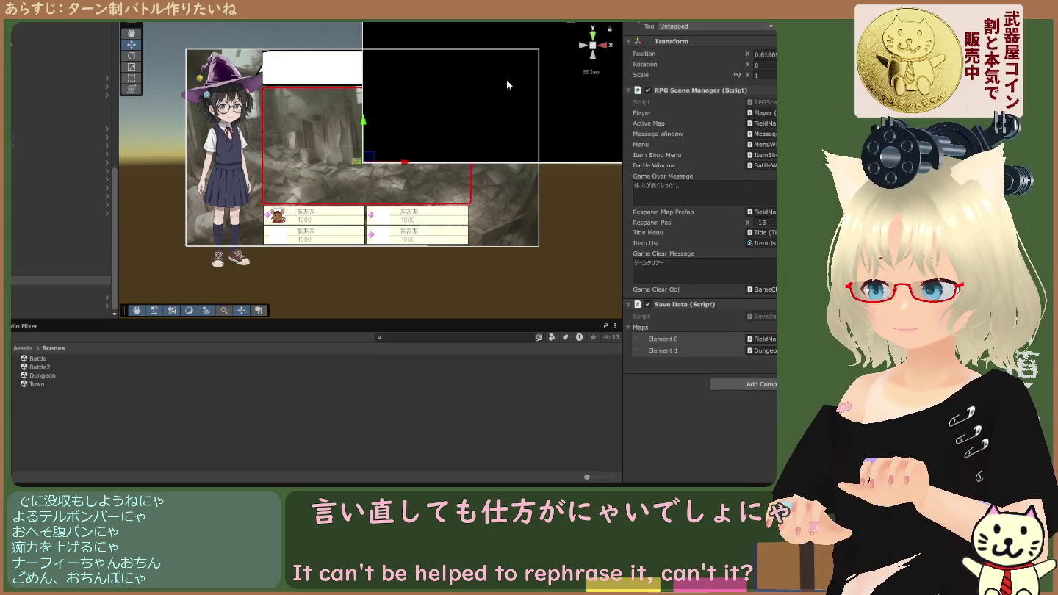
# Inspect the GameClearWindow canvas (Sort Order 1000) and frame it in the view.
pyautogui.click(30, 271)
pyautogui.click(659, 30)
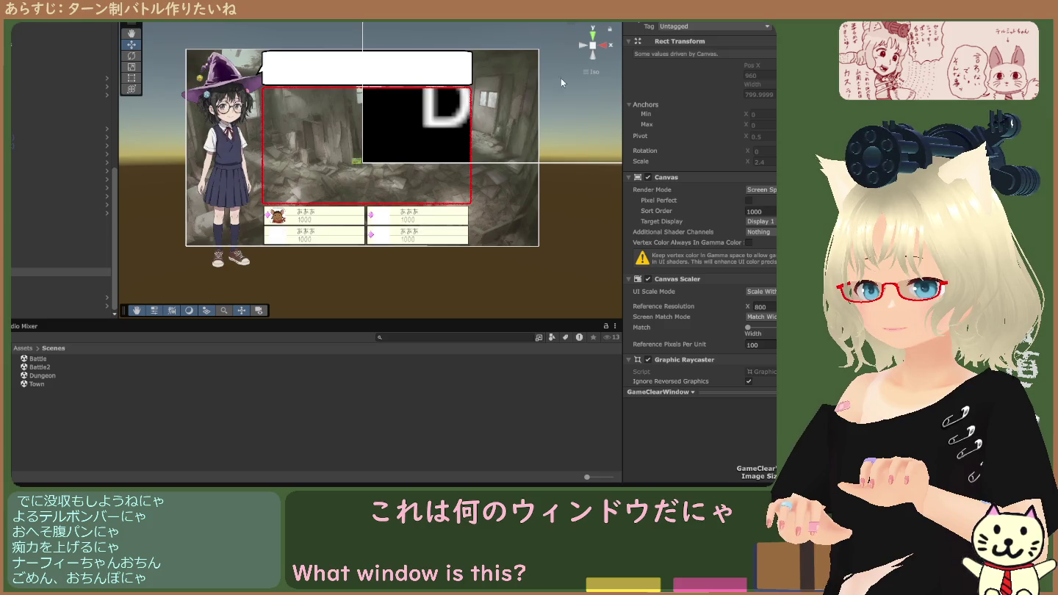
pyautogui.scroll(-1, 378, 203)
pyautogui.scroll(-1, 386, 202)
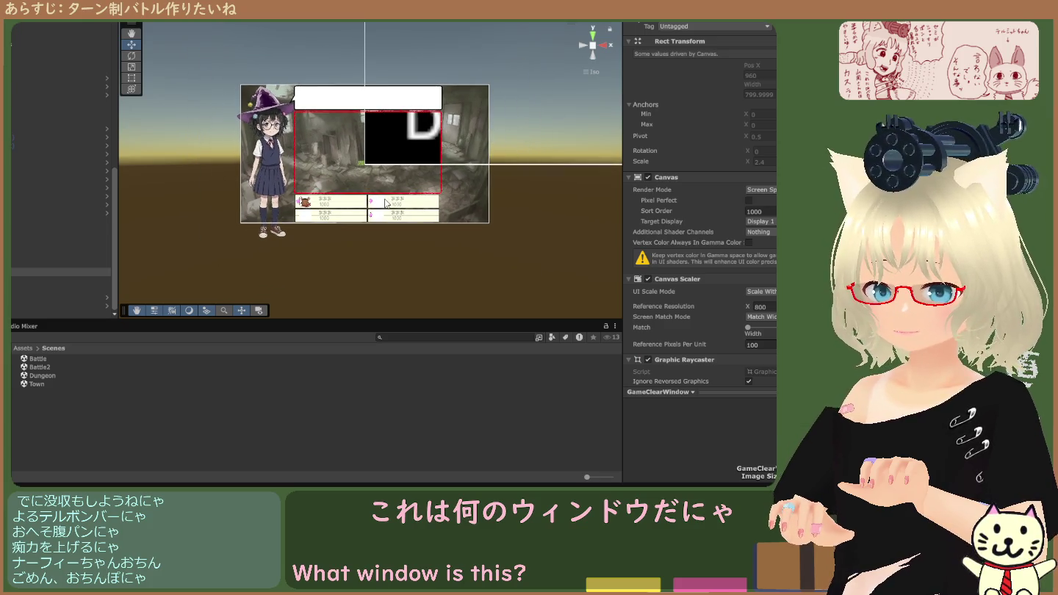
pyautogui.press('f')
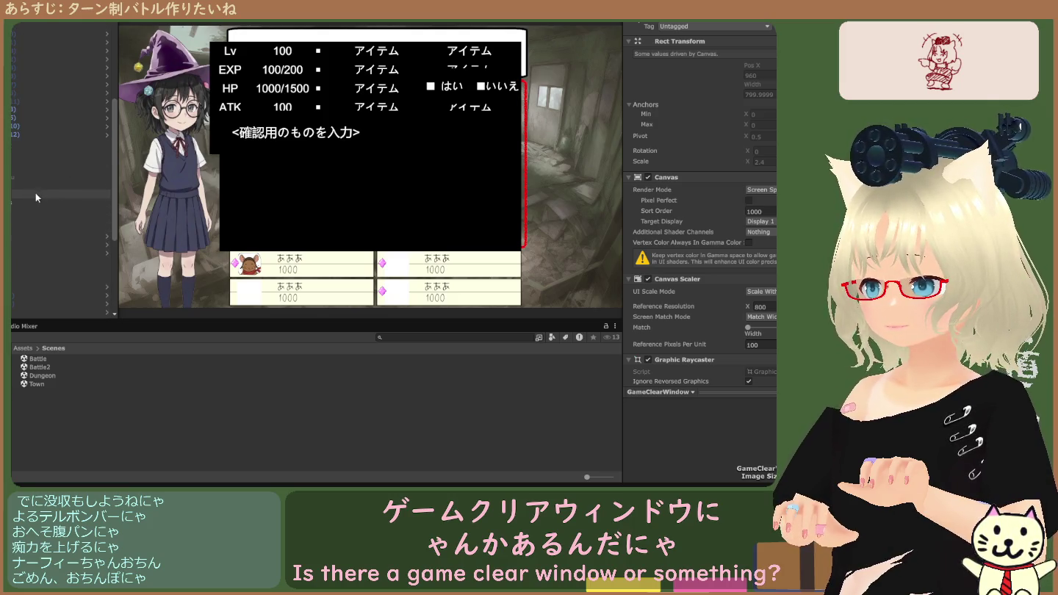
# Inspect BackGroundkuusou and the BattleWindow canvas, hiding and restoring the black status panel.
pyautogui.click(32, 178)
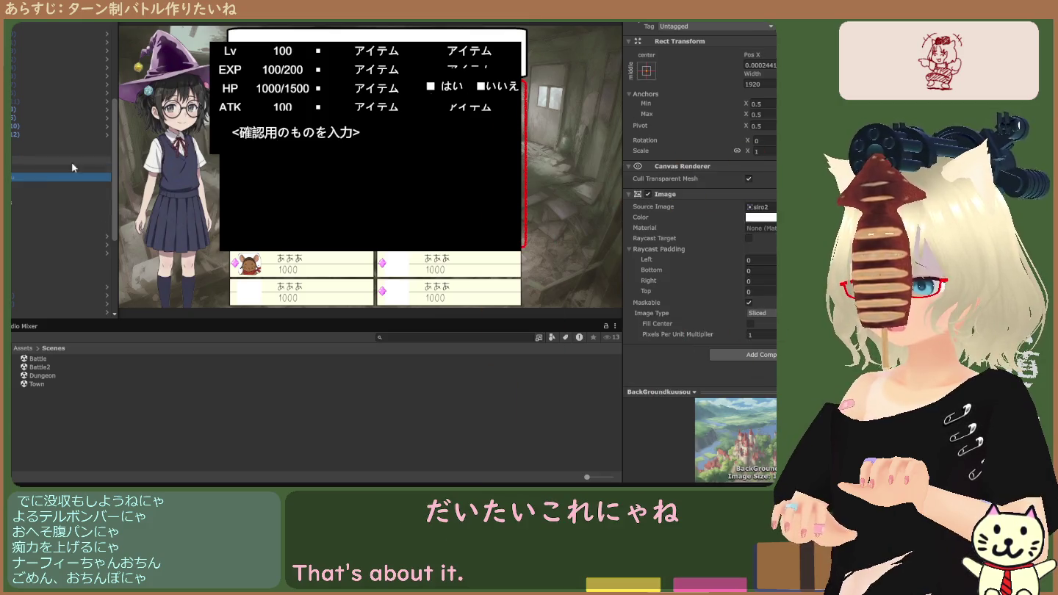
pyautogui.click(25, 186)
pyautogui.click(575, 77)
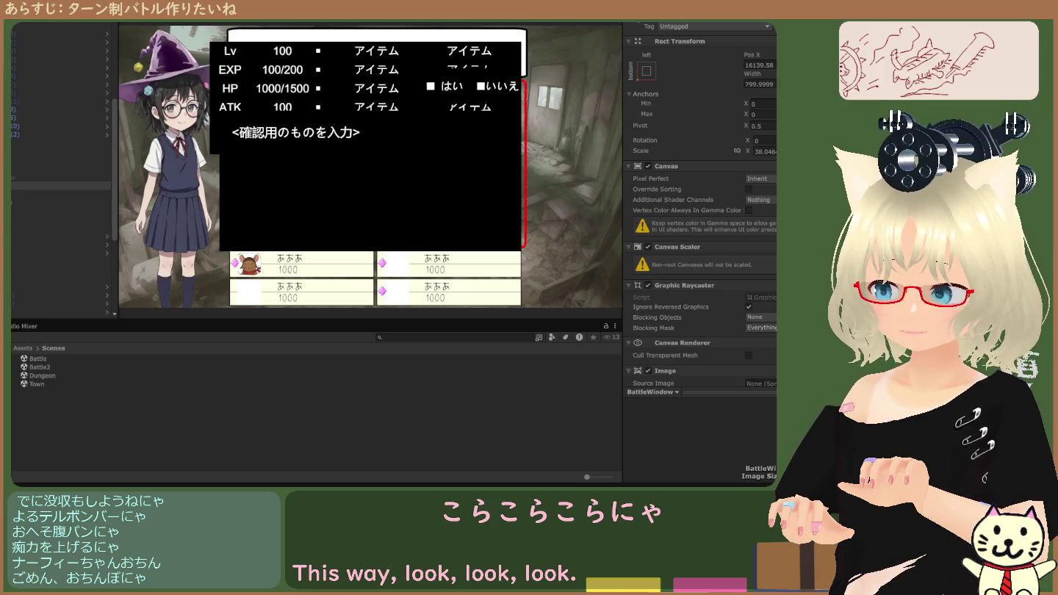
pyautogui.press('Escape')
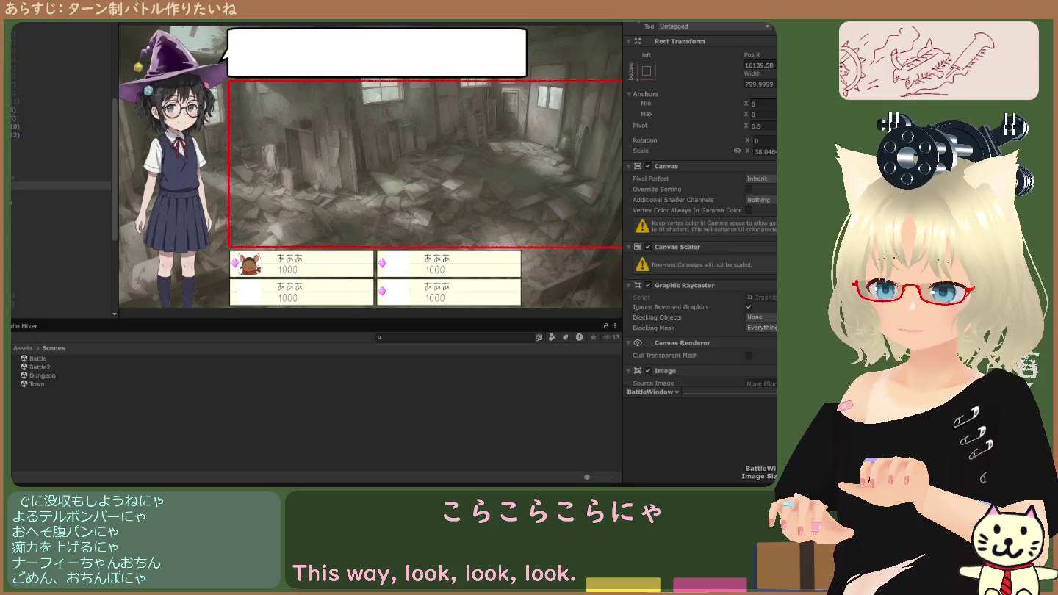
pyautogui.press('Escape')
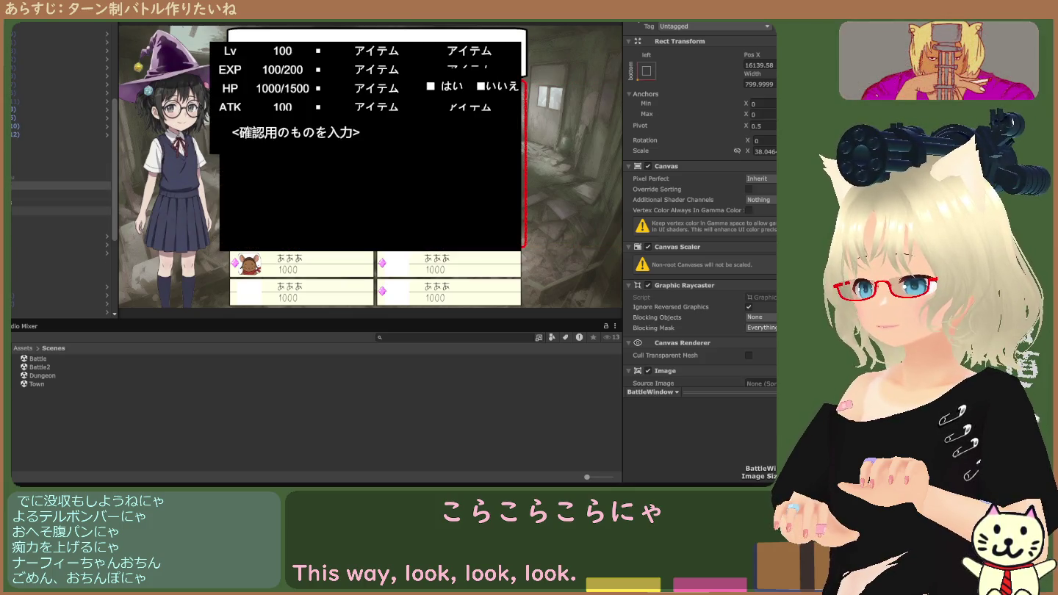
pyautogui.moveTo(61, 271)
pyautogui.mouseDown()
pyautogui.moveTo(62, 181)
pyautogui.moveTo(62, 194)
pyautogui.mouseUp()
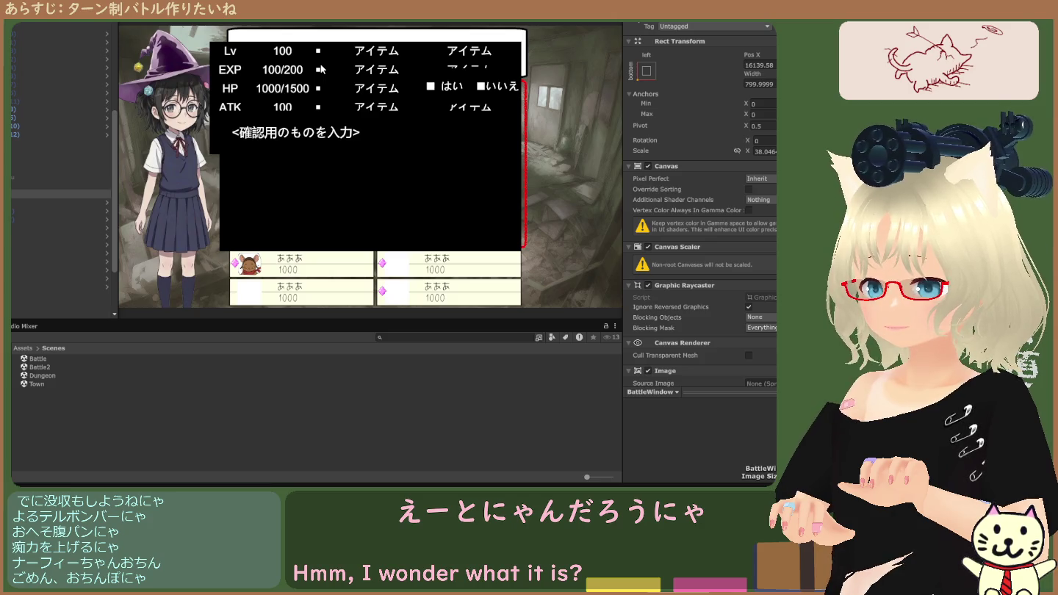
# Hide the status window, alternate Scene and Game views, and end in the Game preview with the panel shown.
pyautogui.click(321, 70)
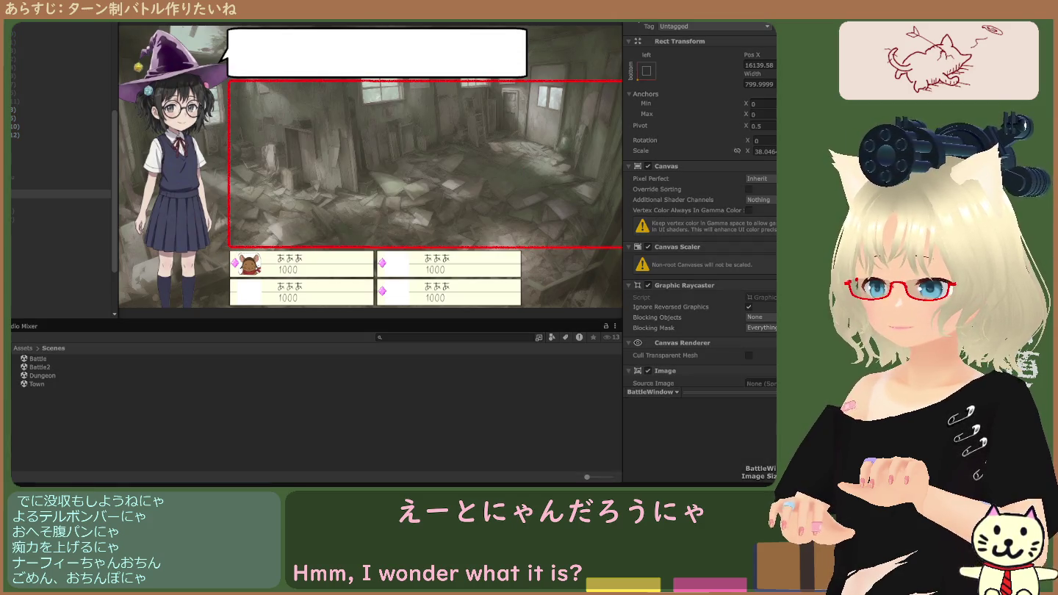
pyautogui.click(215, 34)
pyautogui.hotkey('ctrl', '2')
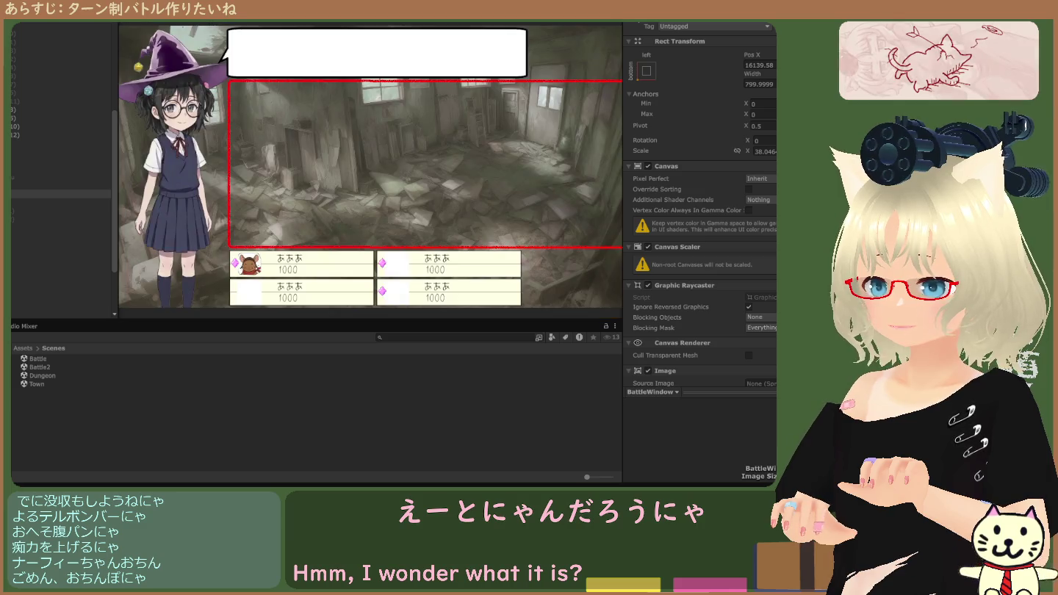
pyautogui.hotkey('ctrl', '1')
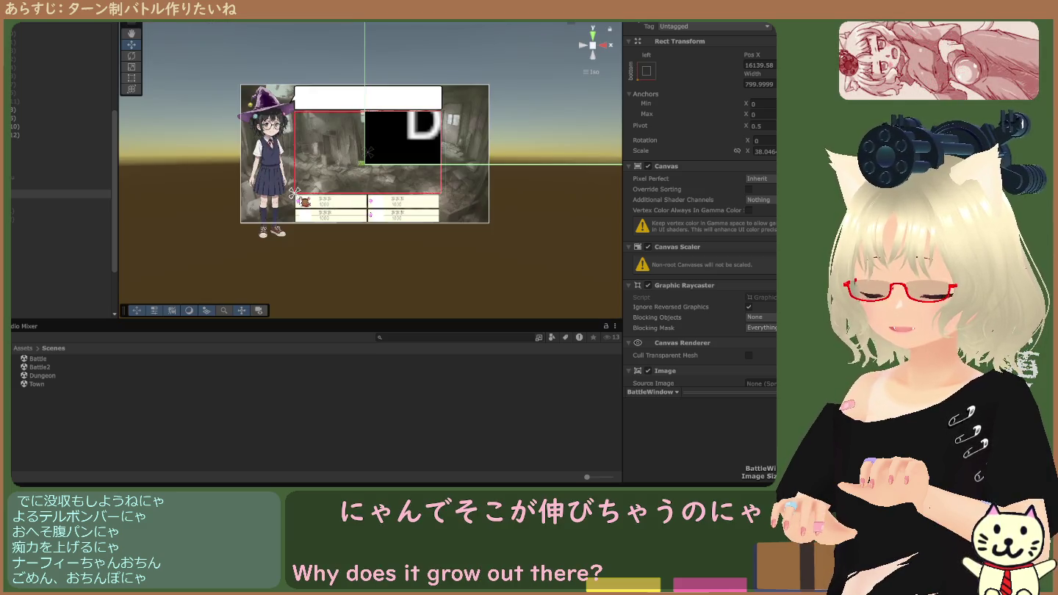
pyautogui.hotkey('ctrl', '2')
pyautogui.hotkey('ctrl', 'p')
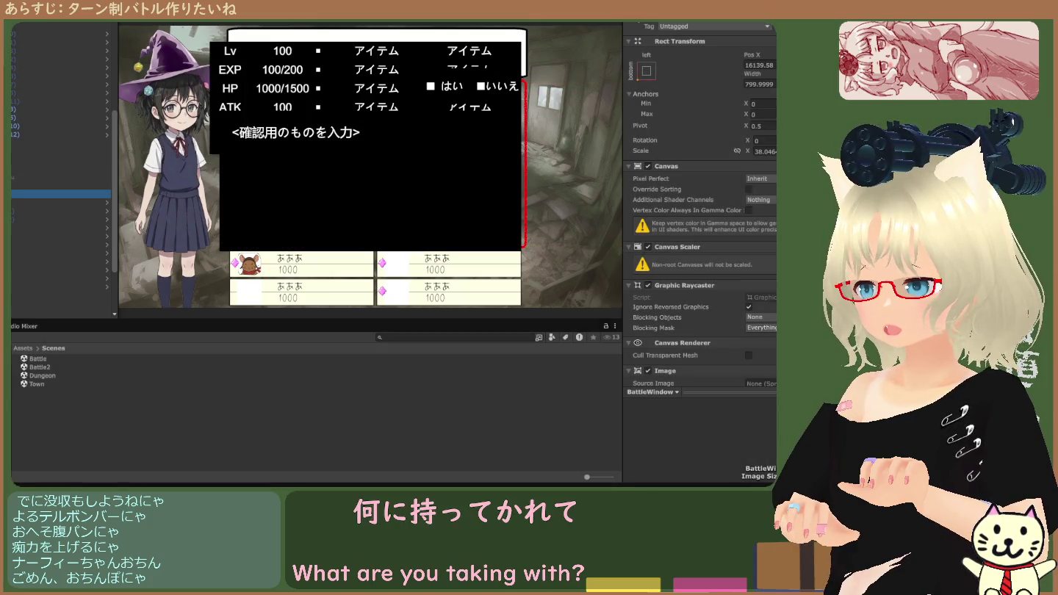
# Inspect the Menu Root layout object, then select the BattleWindow canvas.
pyautogui.click(59, 202)
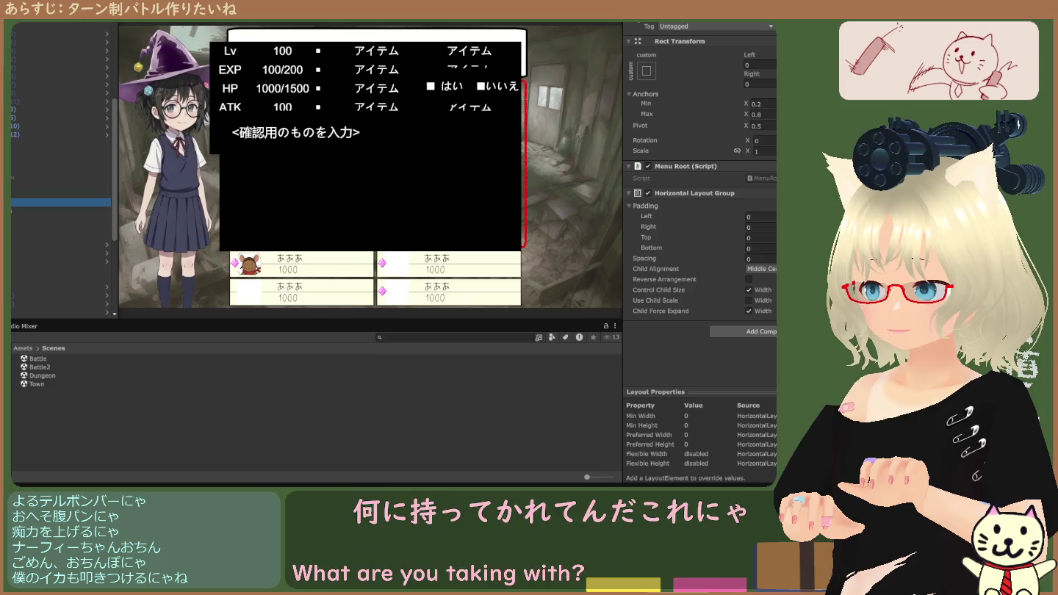
pyautogui.scroll(-3, 59, 169)
pyautogui.scroll(2, 116, 195)
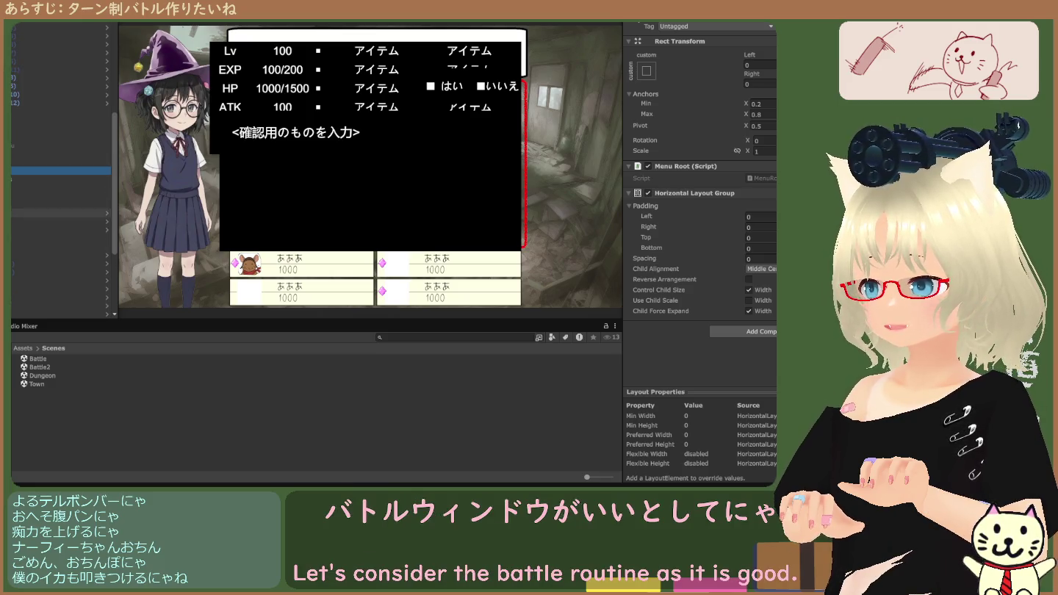
pyautogui.press('Up')
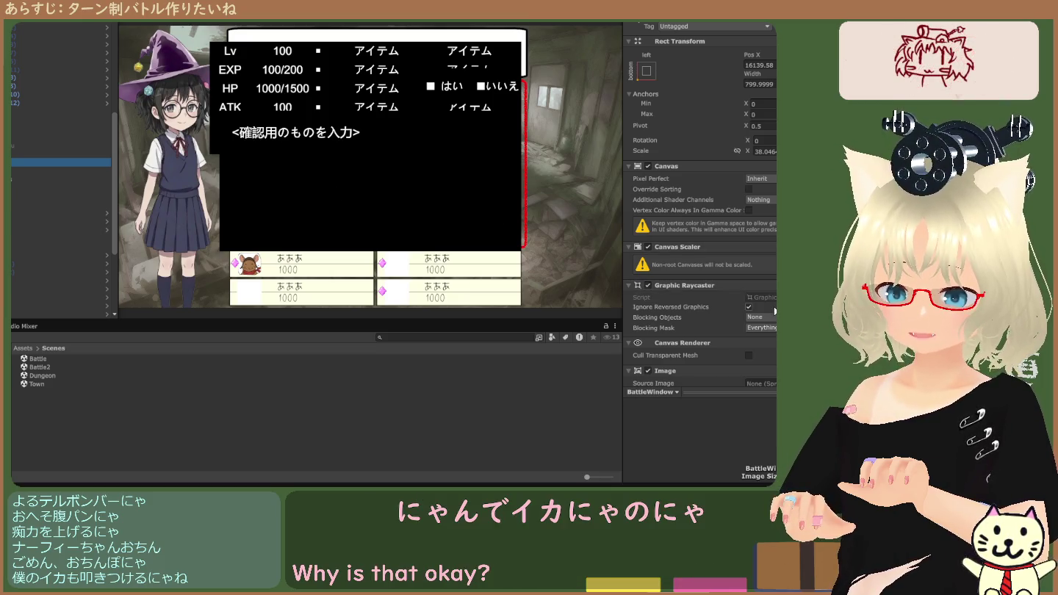
pyautogui.scroll(-7, 713, 287)
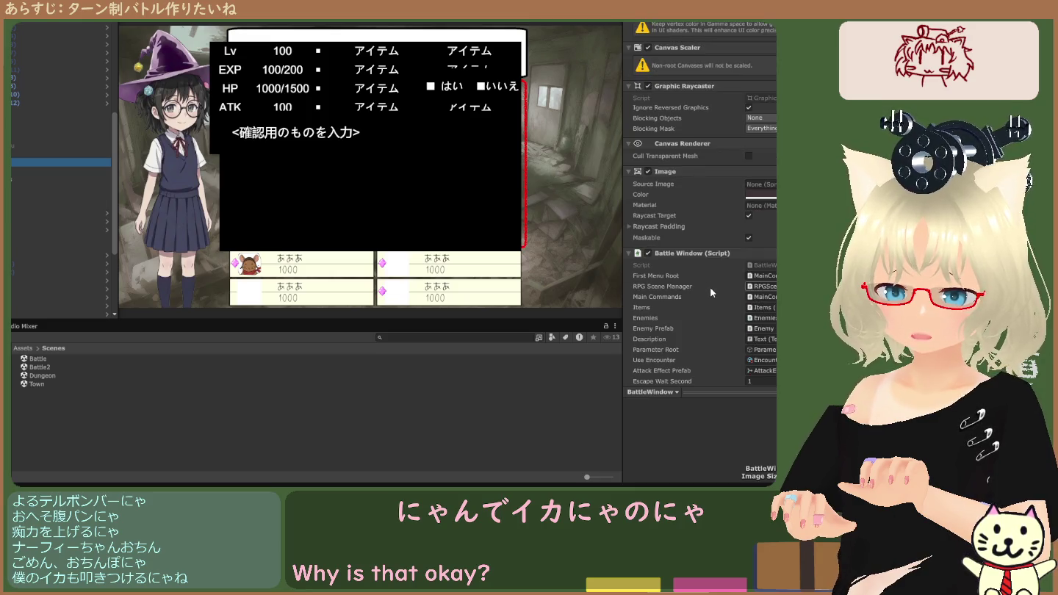
# Disable BattleWindow's Image component, undo and redo, then re-enable the Image.
pyautogui.click(648, 172)
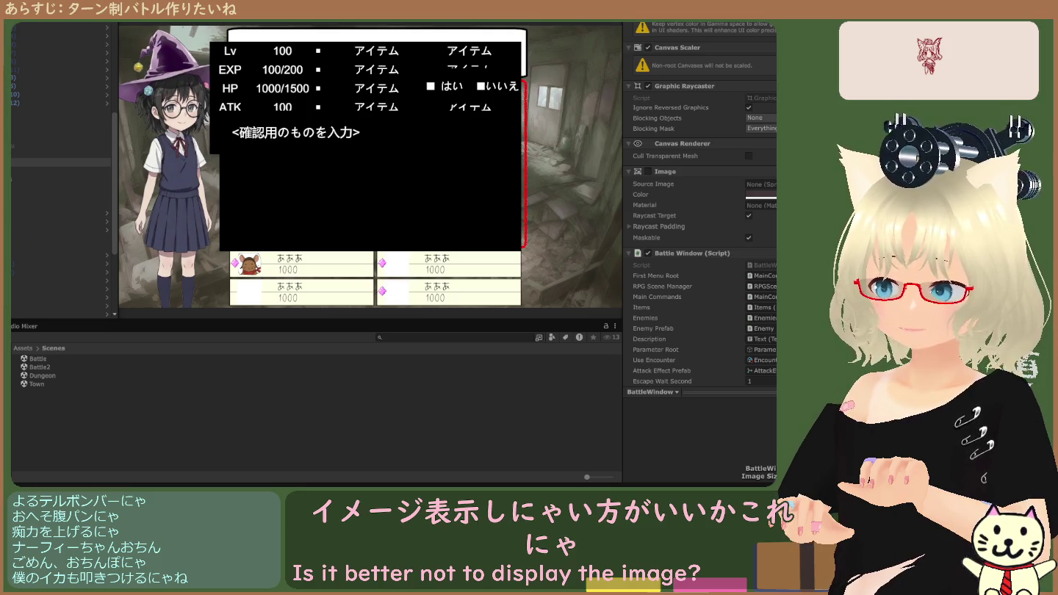
pyautogui.scroll(5, 699, 220)
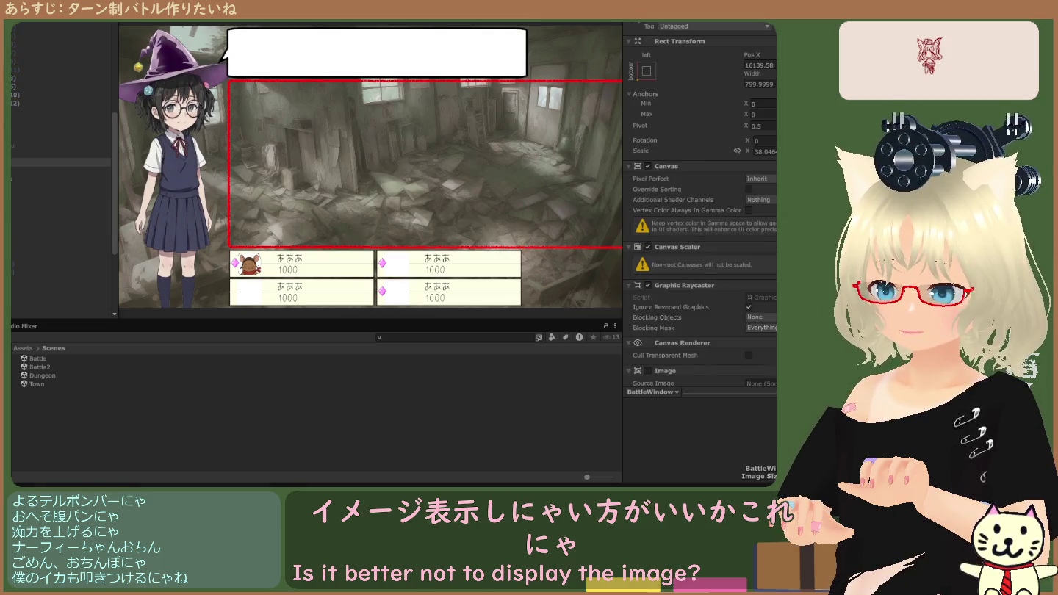
pyautogui.hotkey('ctrl', 'z')
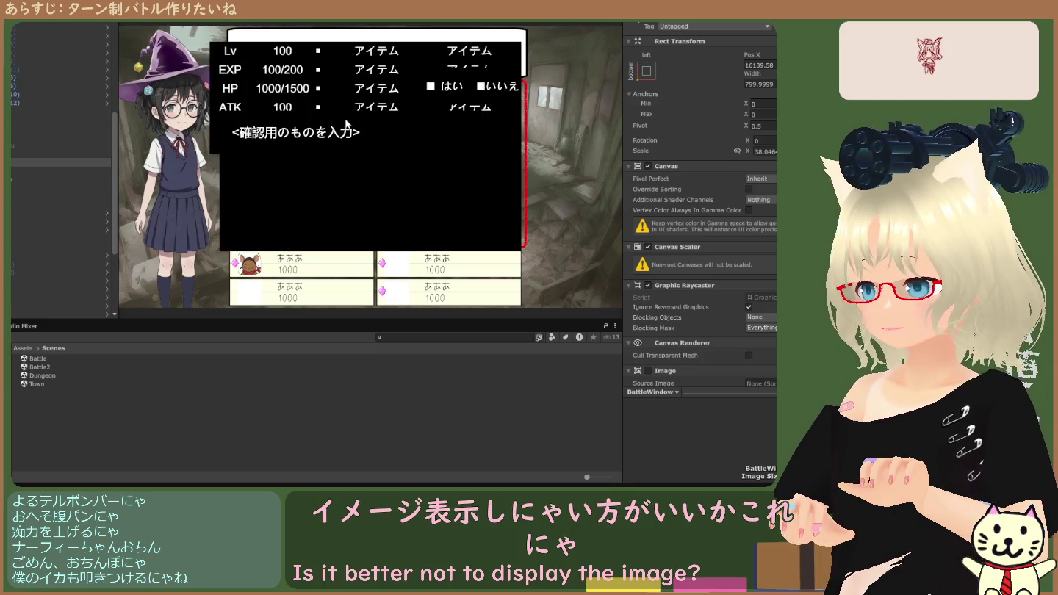
pyautogui.hotkey('ctrl', 'z')
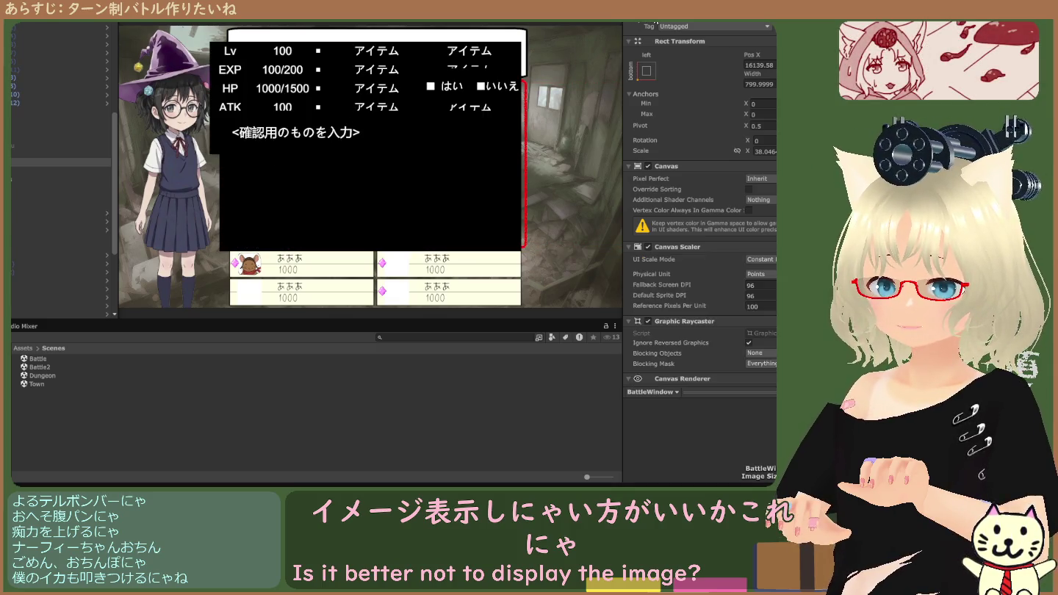
pyautogui.hotkey('ctrl', 'y')
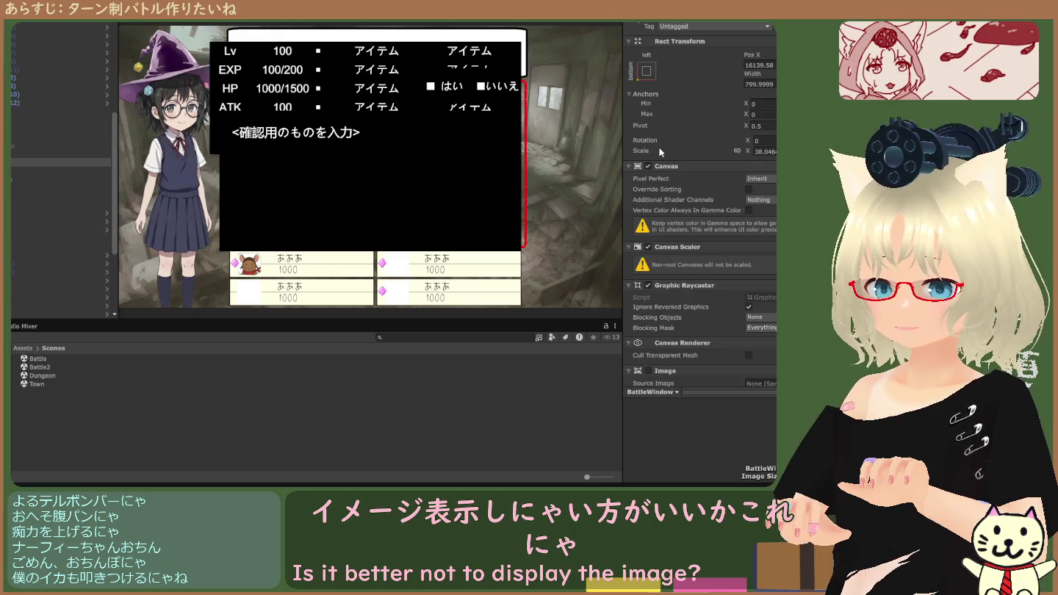
pyautogui.click(649, 372)
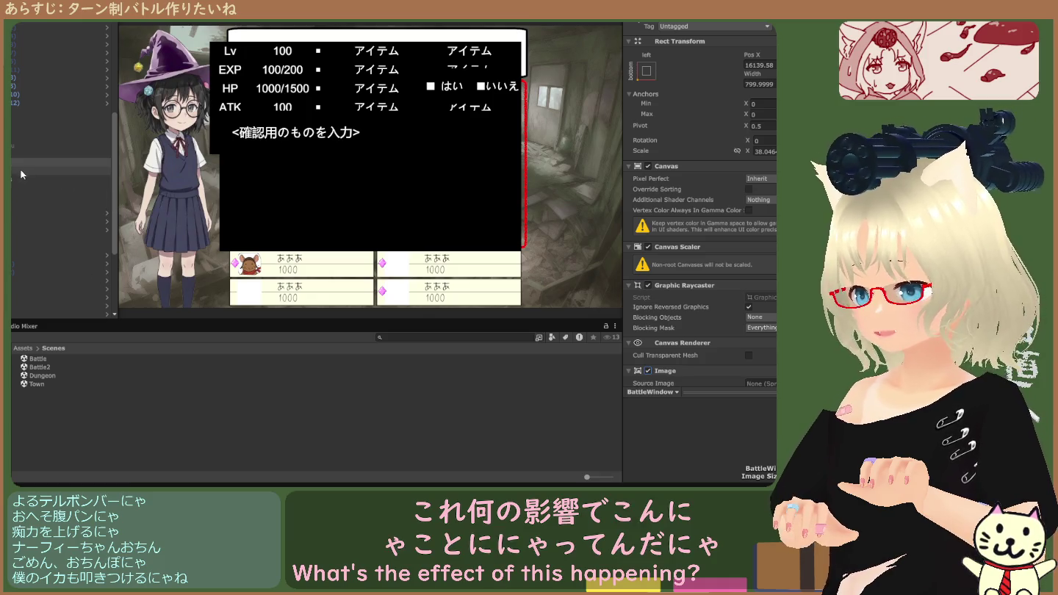
# Inspect Description, Parameters, BattleWindow, and the Mask object with its masuku image.
pyautogui.click(59, 195)
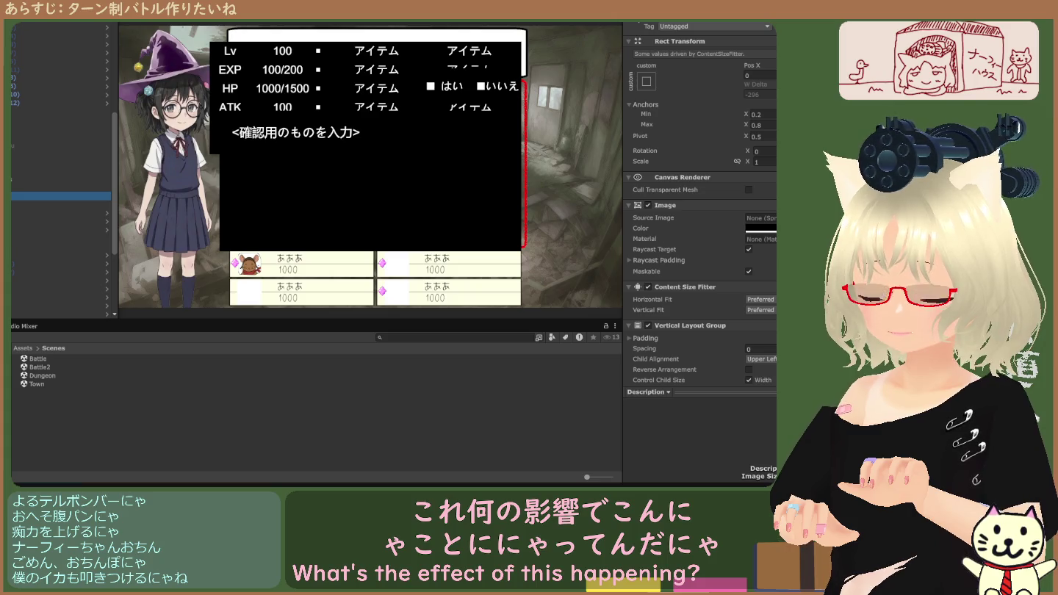
pyautogui.click(59, 203)
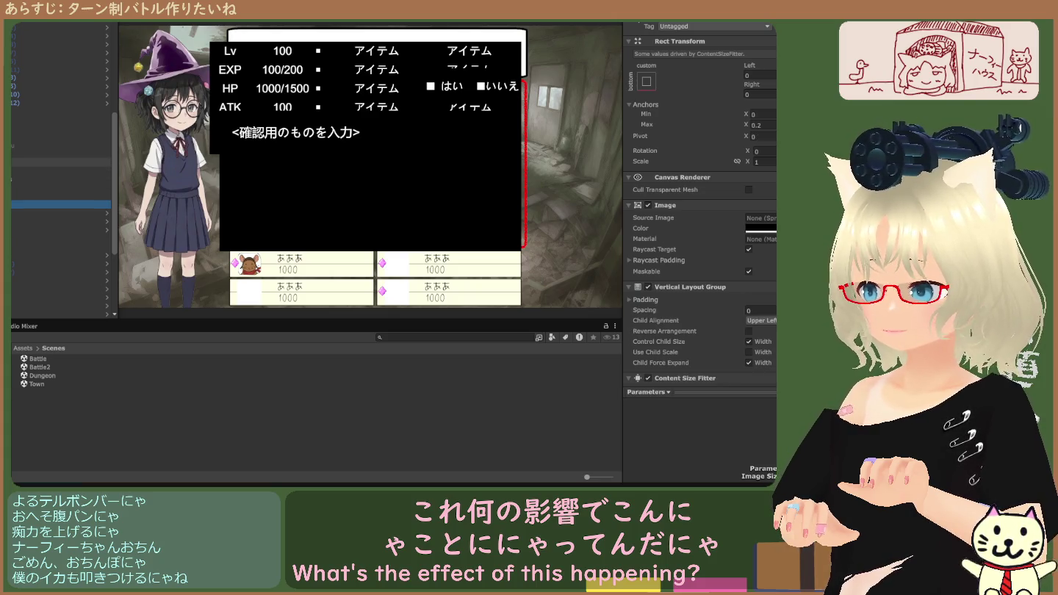
pyautogui.scroll(-3, 59, 183)
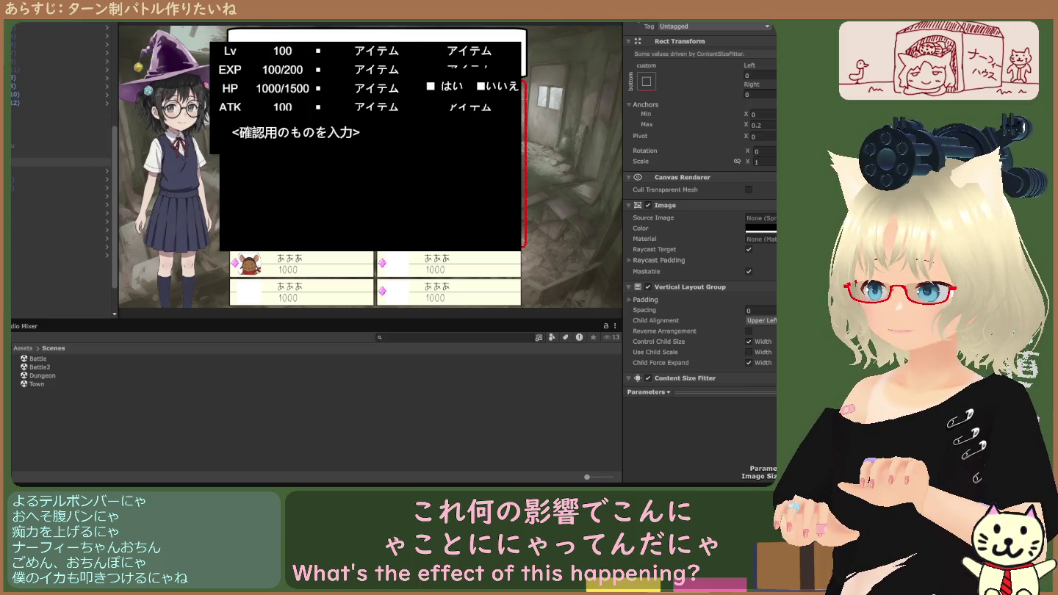
pyautogui.click(59, 163)
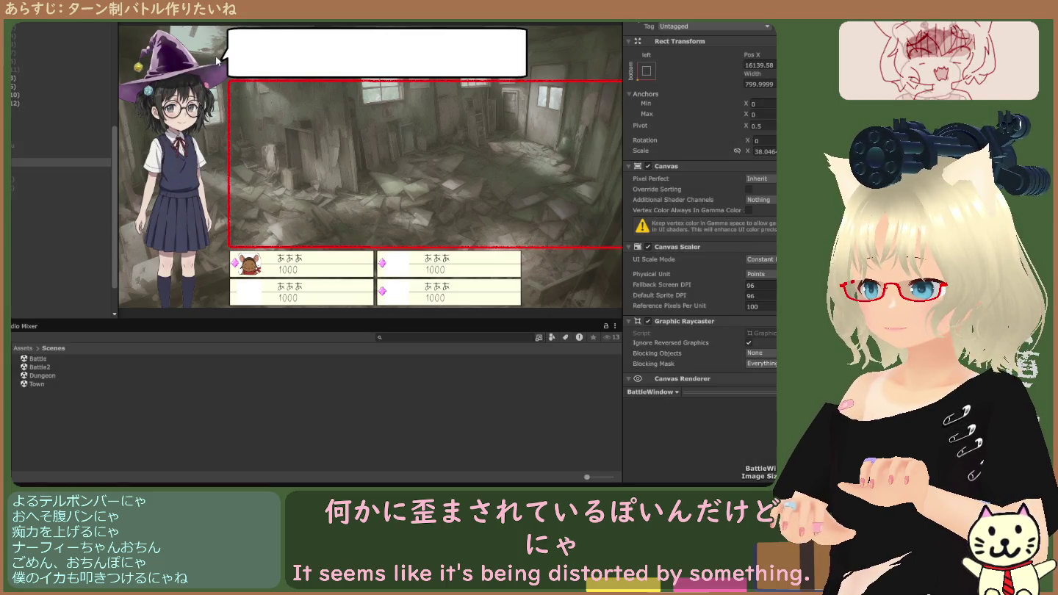
pyautogui.click(16, 137)
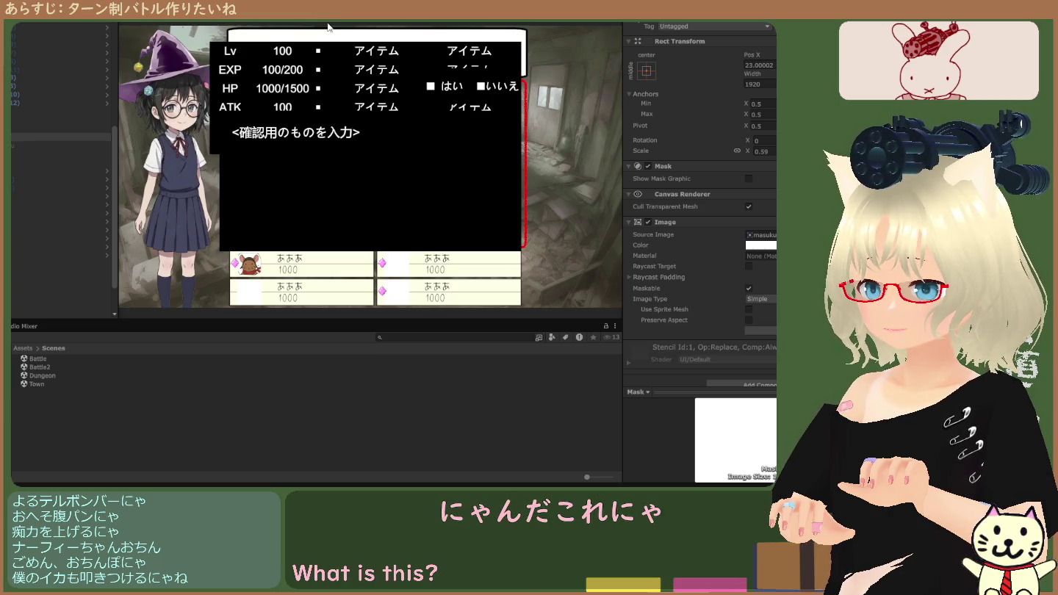
# Compare Main Camera (Position X 477, Viewport X 0.5) against the second camera's offset.
pyautogui.click(252, 23)
pyautogui.scroll(3, 257, 88)
pyautogui.hotkey('ctrl', '2')
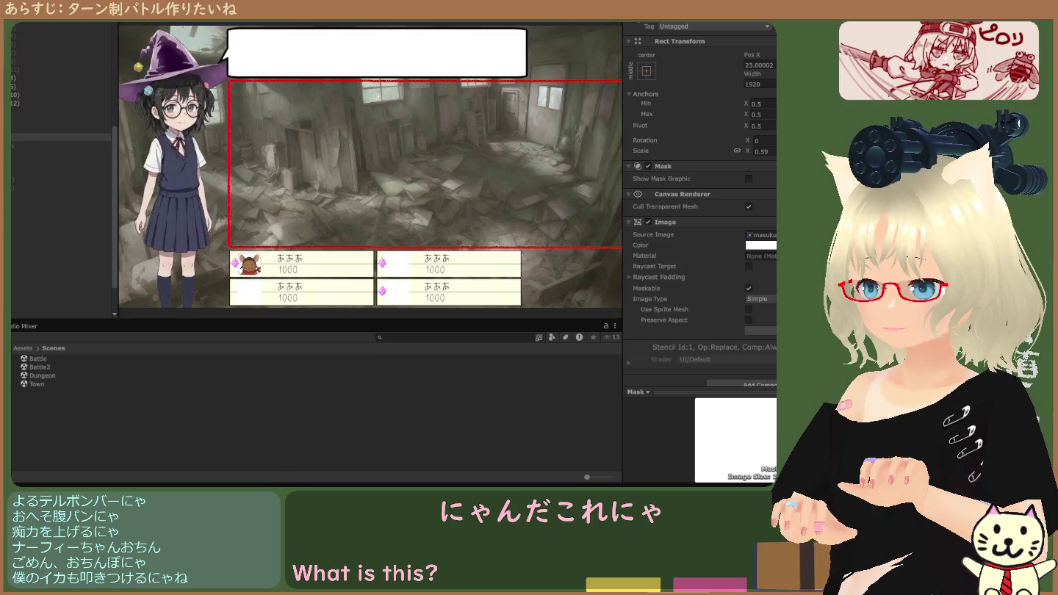
pyautogui.hotkey('ctrl', '1')
pyautogui.hotkey('ctrl', '2')
pyautogui.click(58, 120)
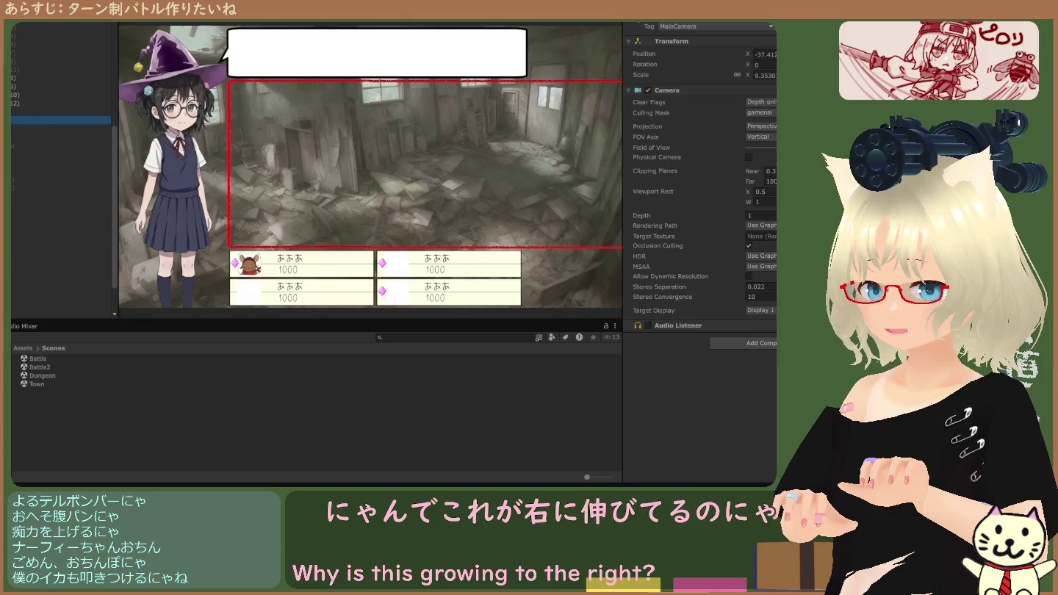
pyautogui.click(59, 128)
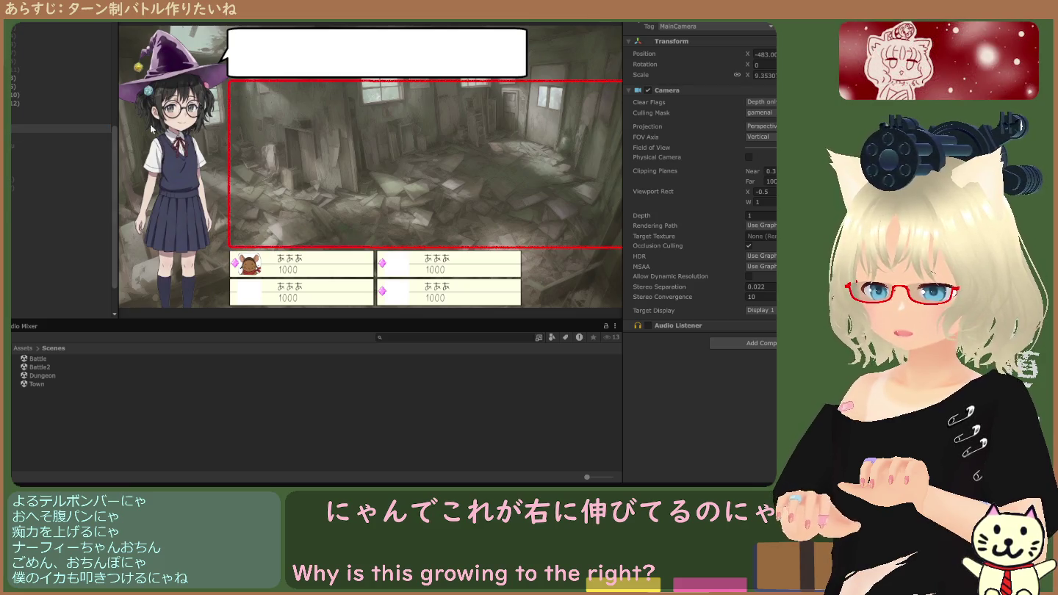
pyautogui.click(14, 120)
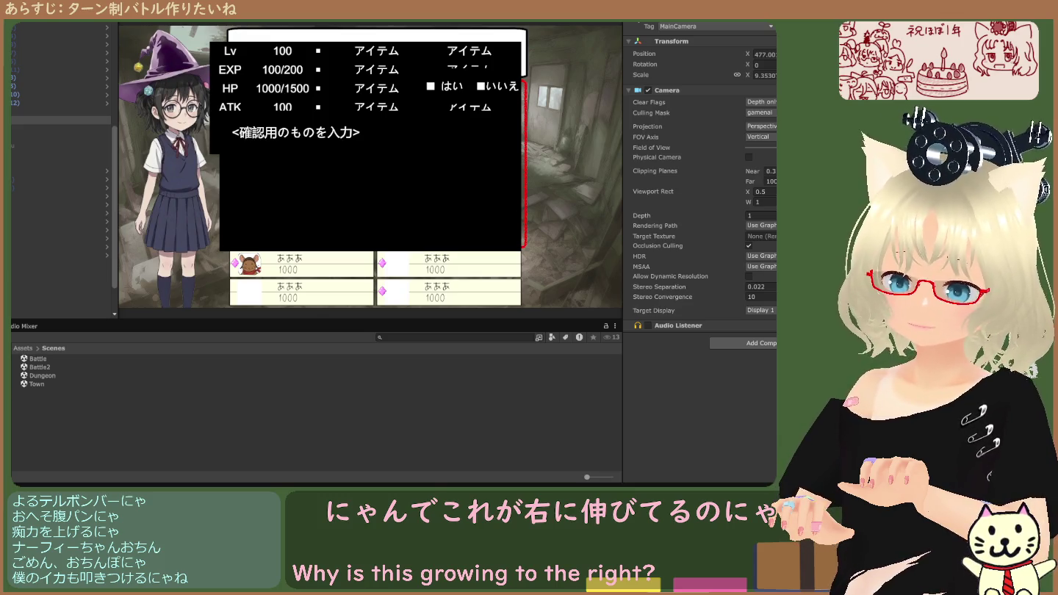
# Compare the Canvas and both cameras' Position X (-483, 477), then hide the status panel.
pyautogui.click(16, 120)
pyautogui.press('Return')
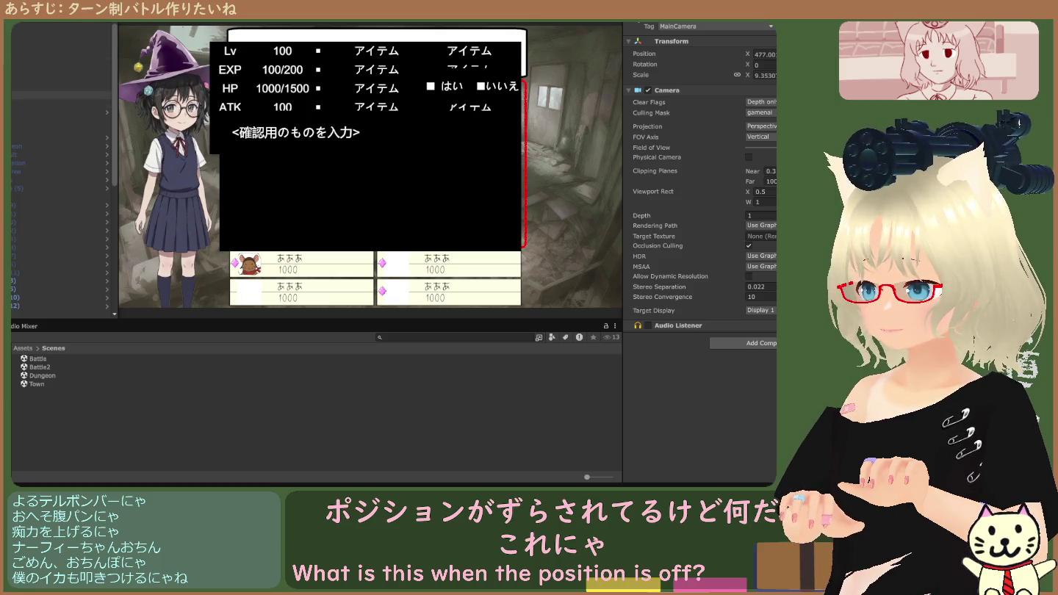
pyautogui.scroll(-5, 63, 184)
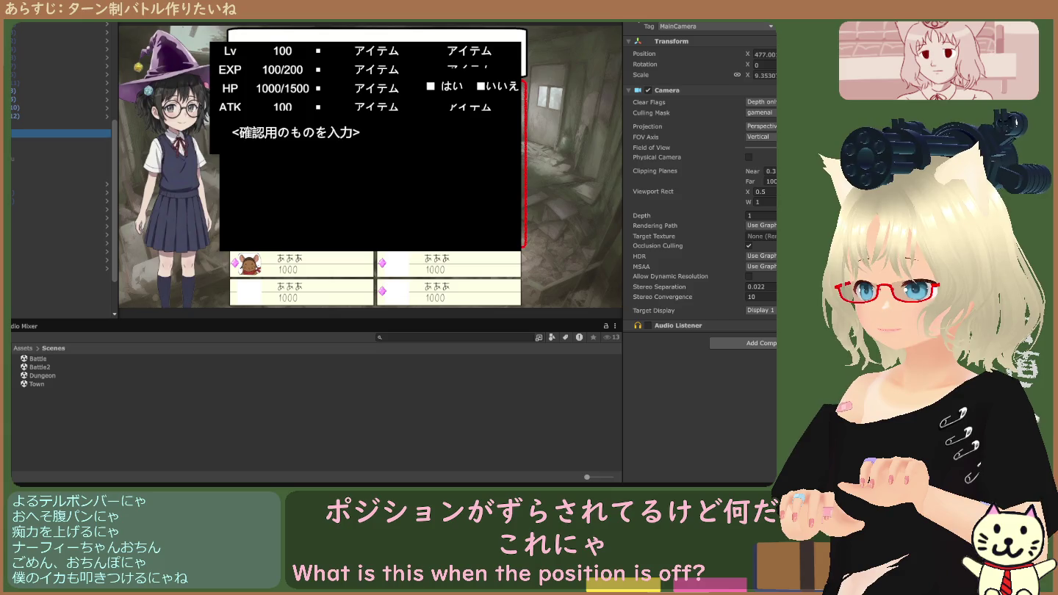
pyautogui.click(61, 125)
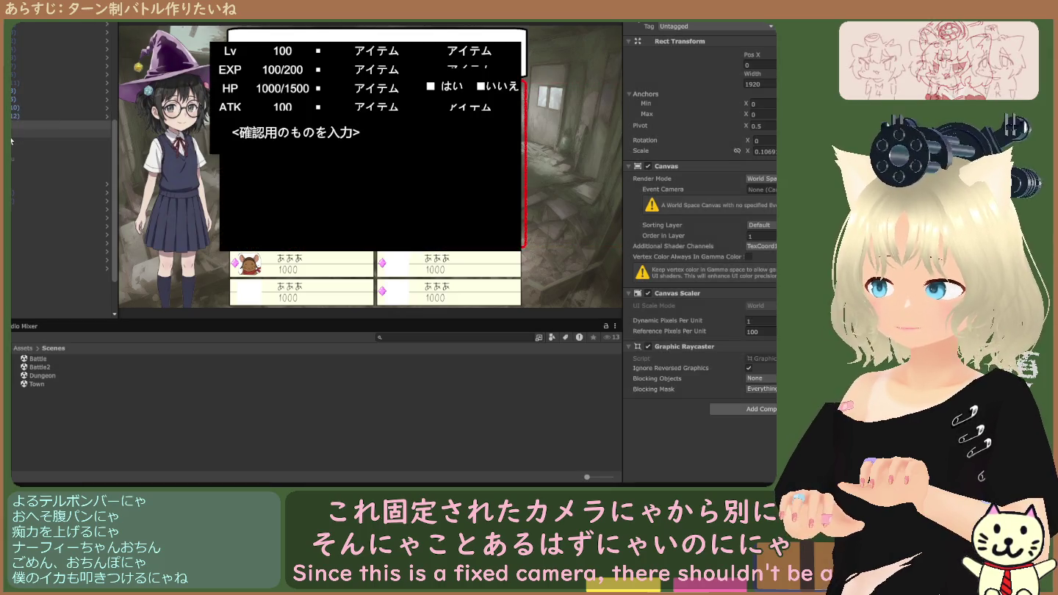
pyautogui.click(13, 142)
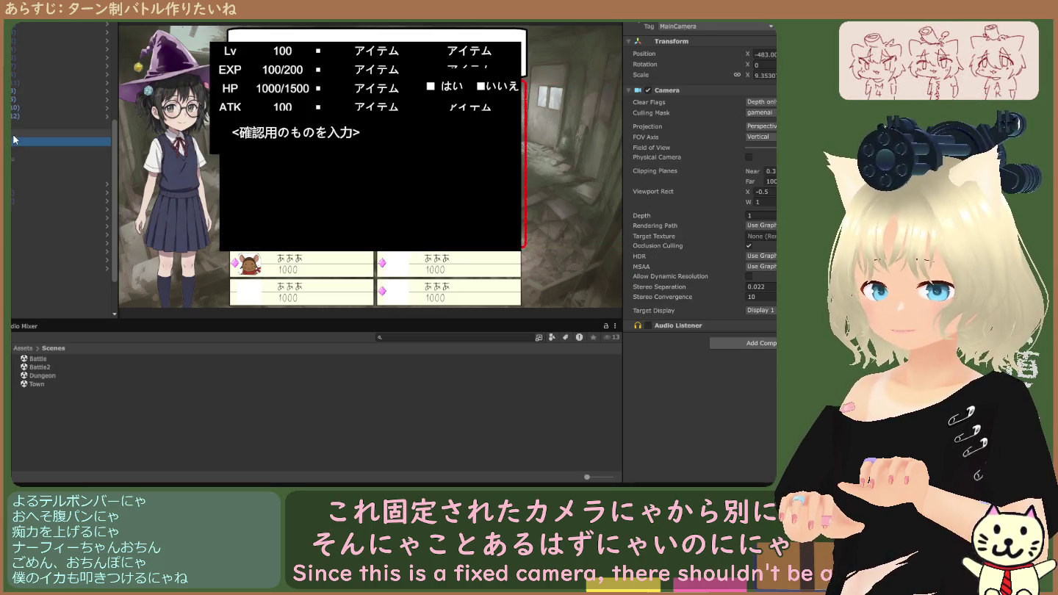
pyautogui.click(14, 133)
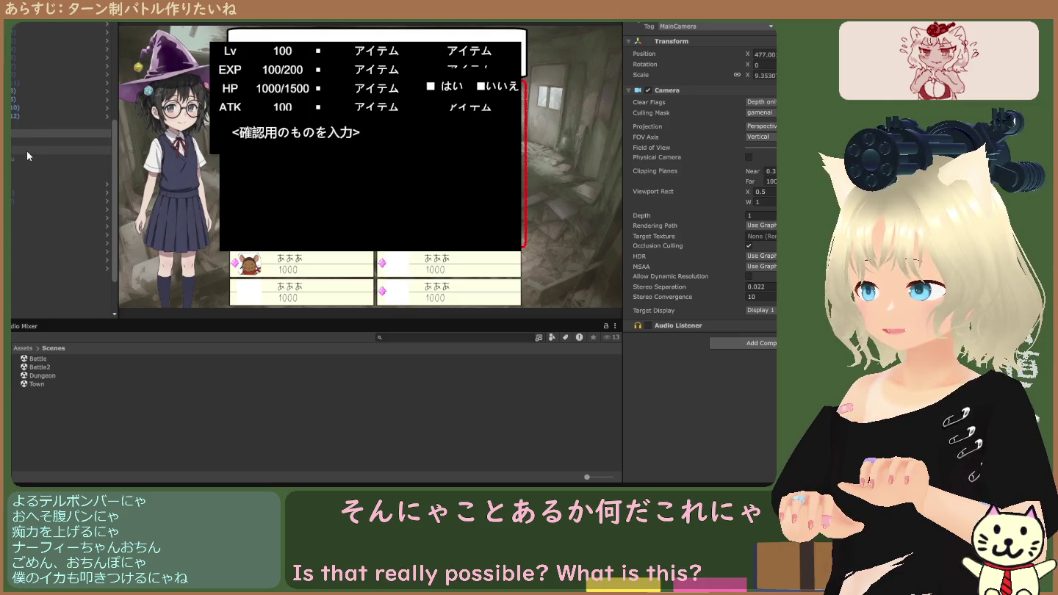
pyautogui.click(37, 132)
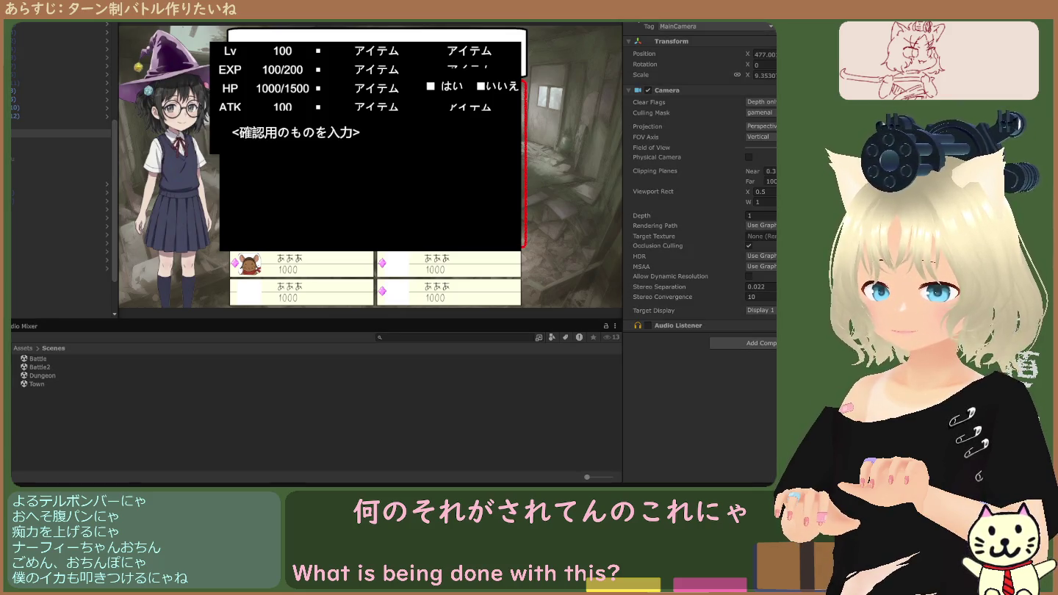
pyautogui.press('Escape')
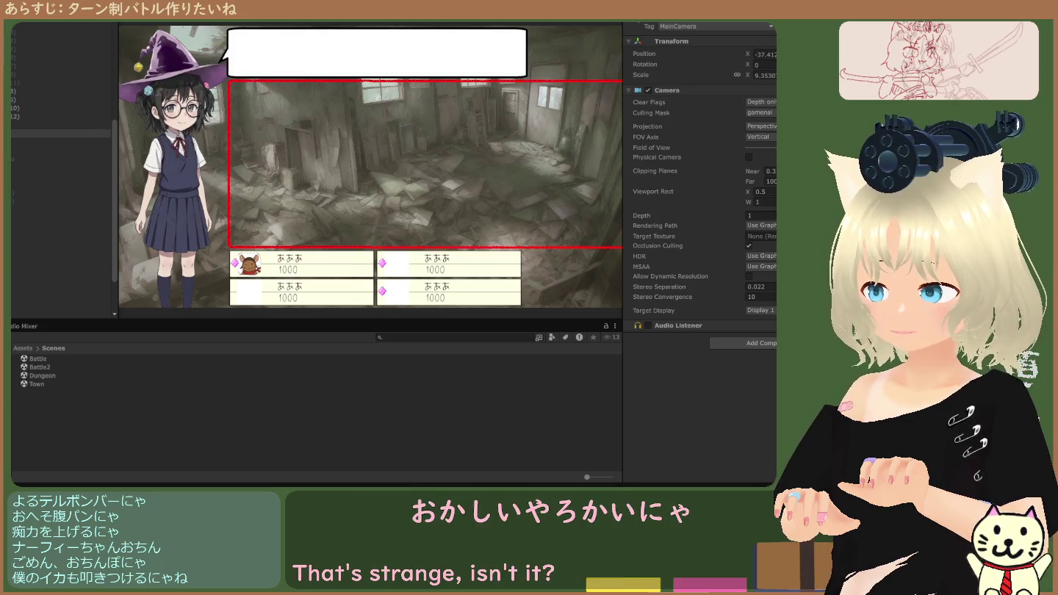
# Inspect the world-space Canvas while hiding and showing the black status panel.
pyautogui.click(312, 73)
pyautogui.press('Escape')
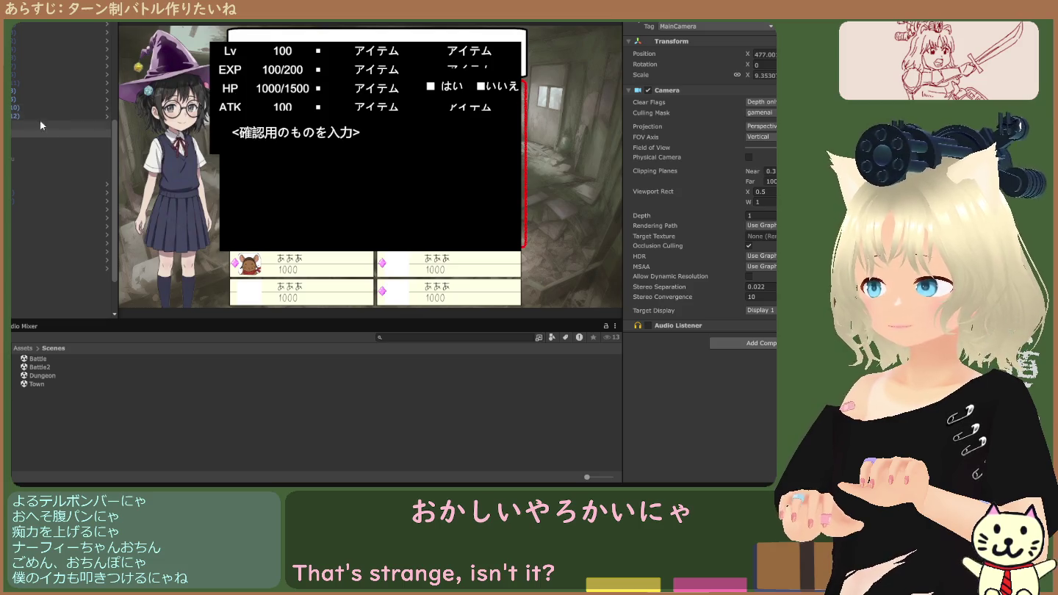
pyautogui.click(30, 127)
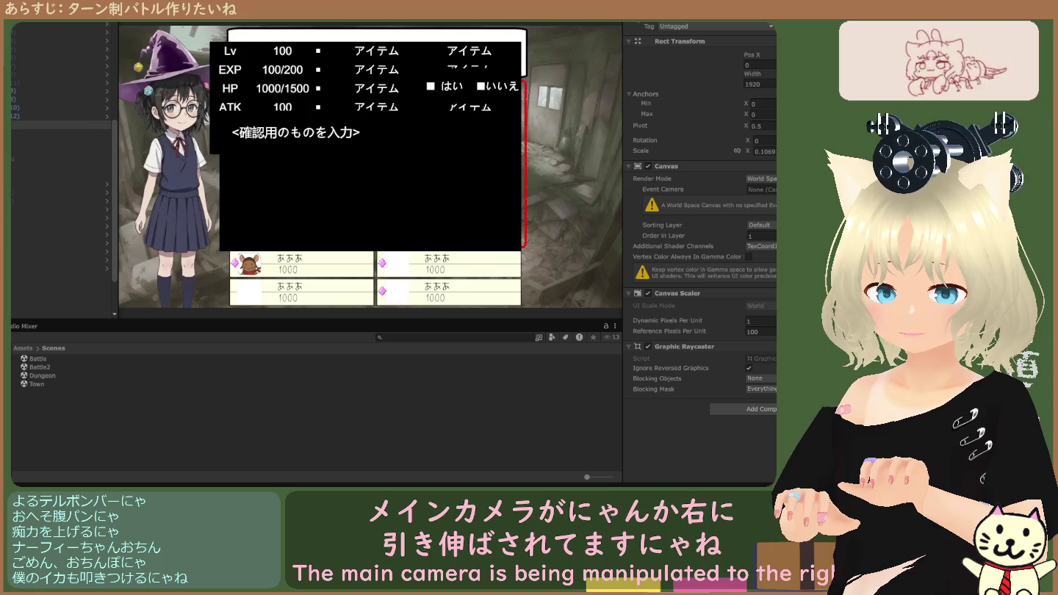
pyautogui.press('Escape')
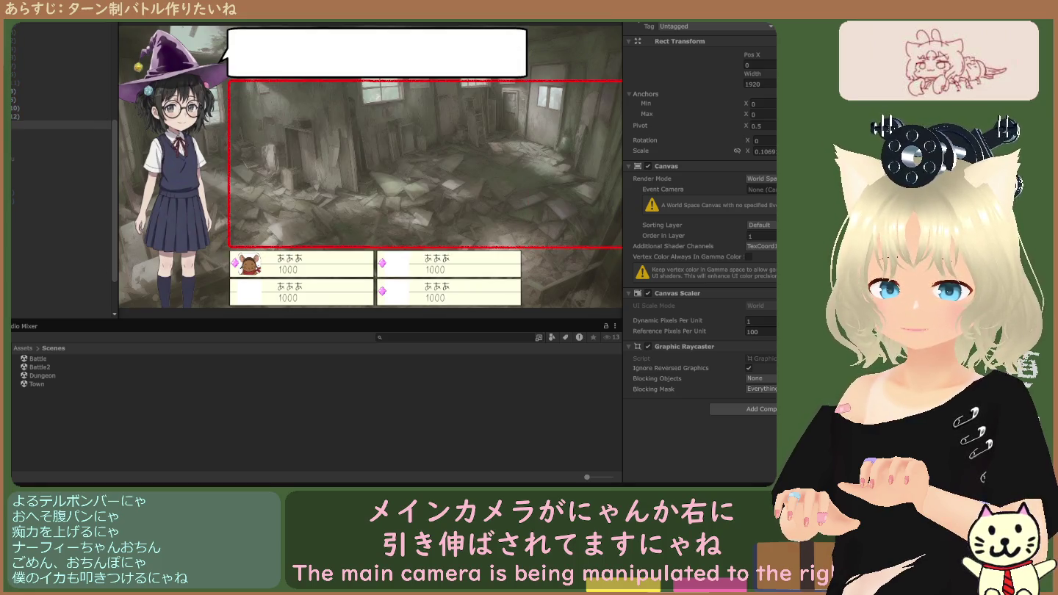
pyautogui.press('Escape')
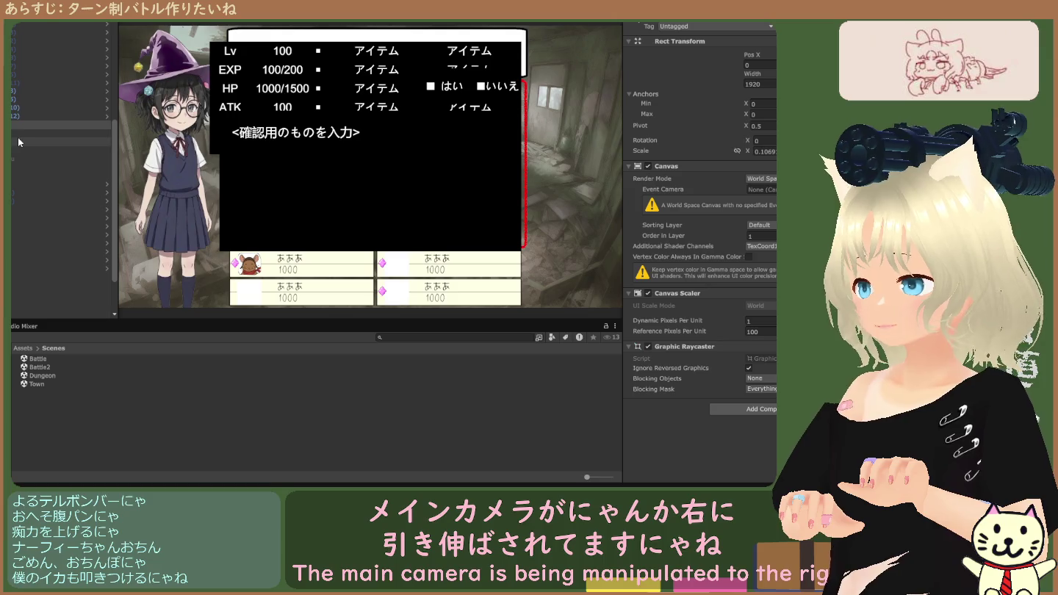
# Turn on the Mask object's image, undo and redo it, then inspect BackGroundkuusou.
pyautogui.click(17, 152)
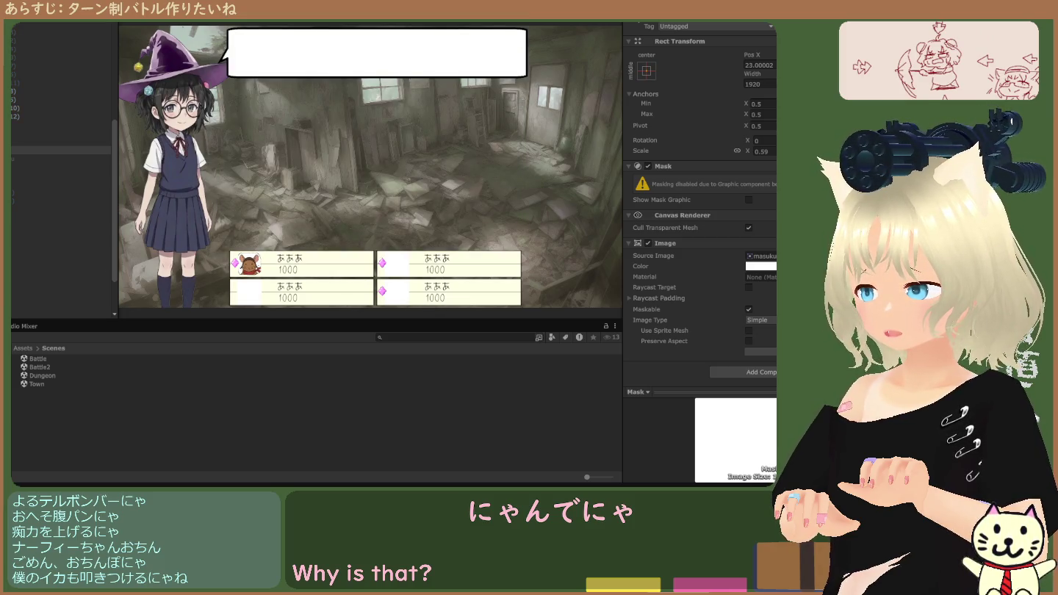
pyautogui.click(51, 167)
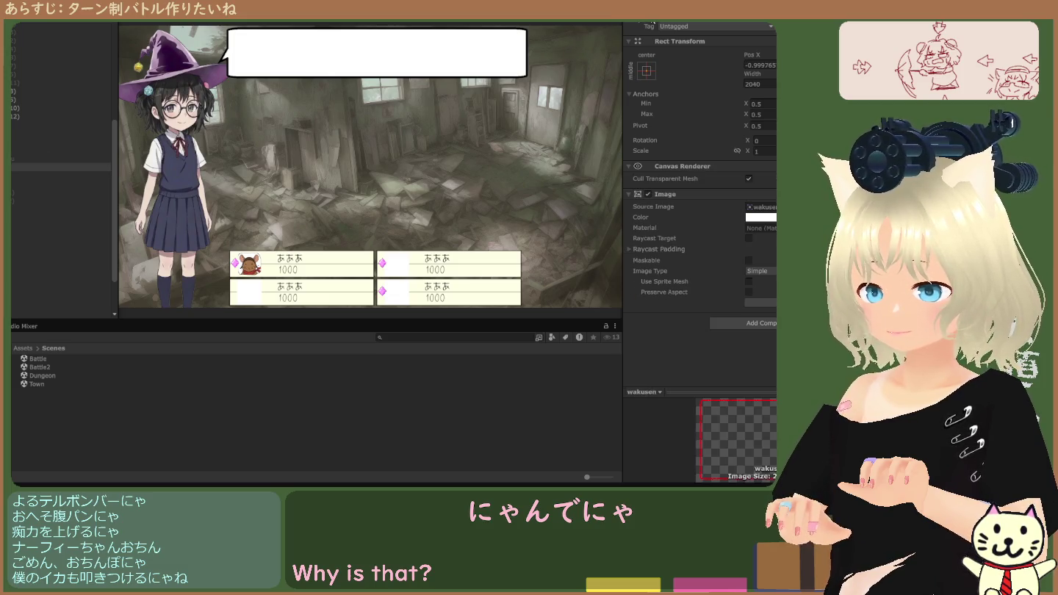
pyautogui.click(16, 149)
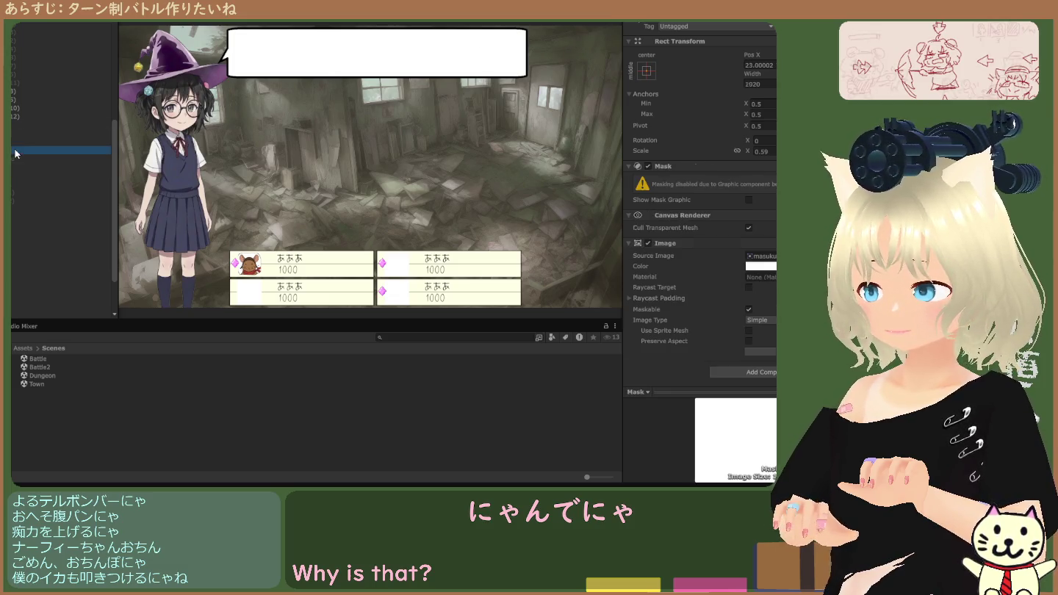
pyautogui.click(657, 24)
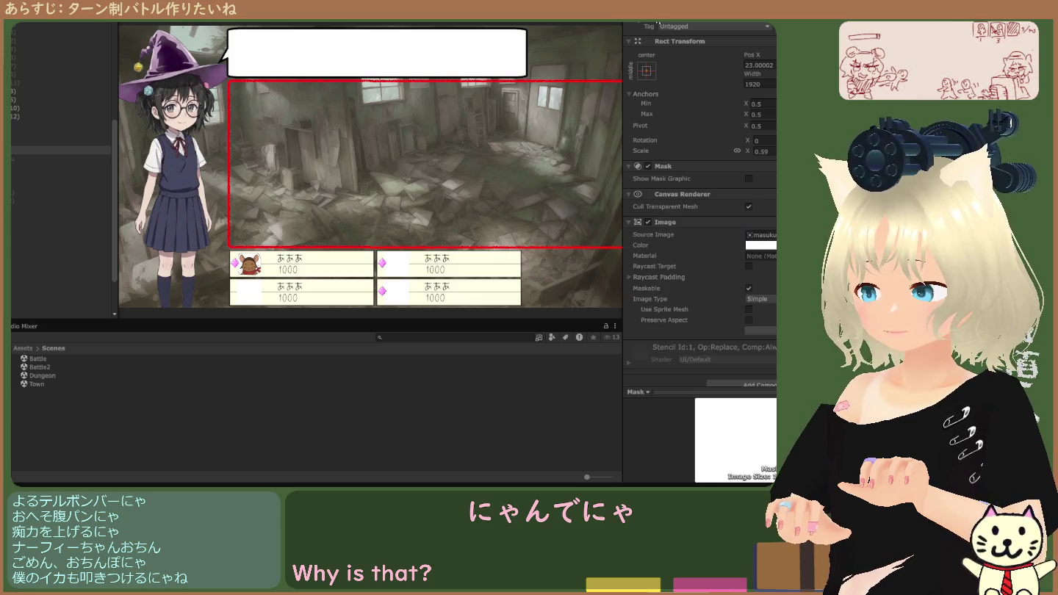
pyautogui.scroll(-3, 95, 169)
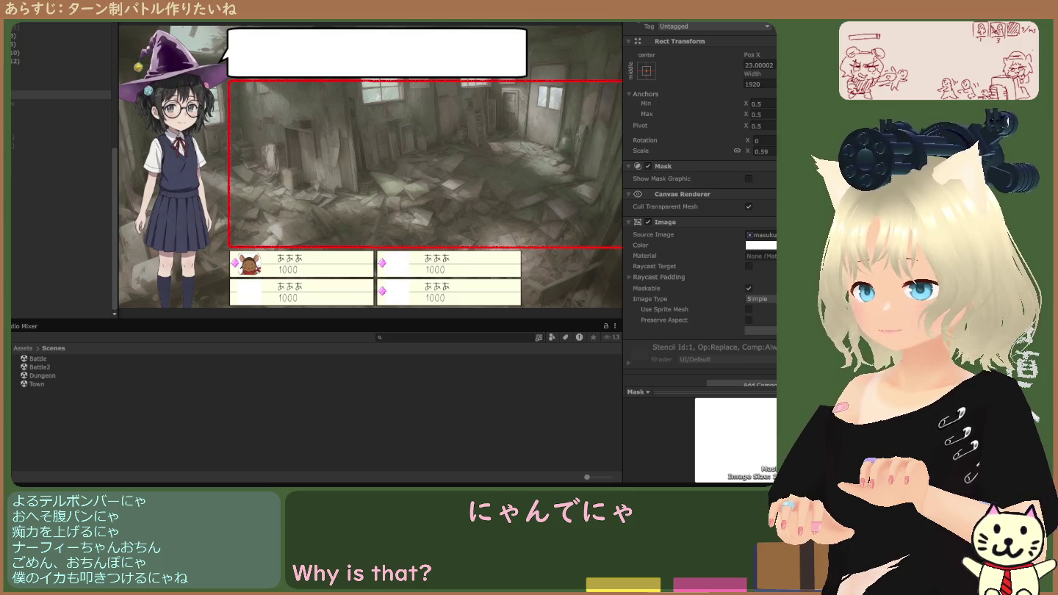
pyautogui.hotkey('ctrl', 'z')
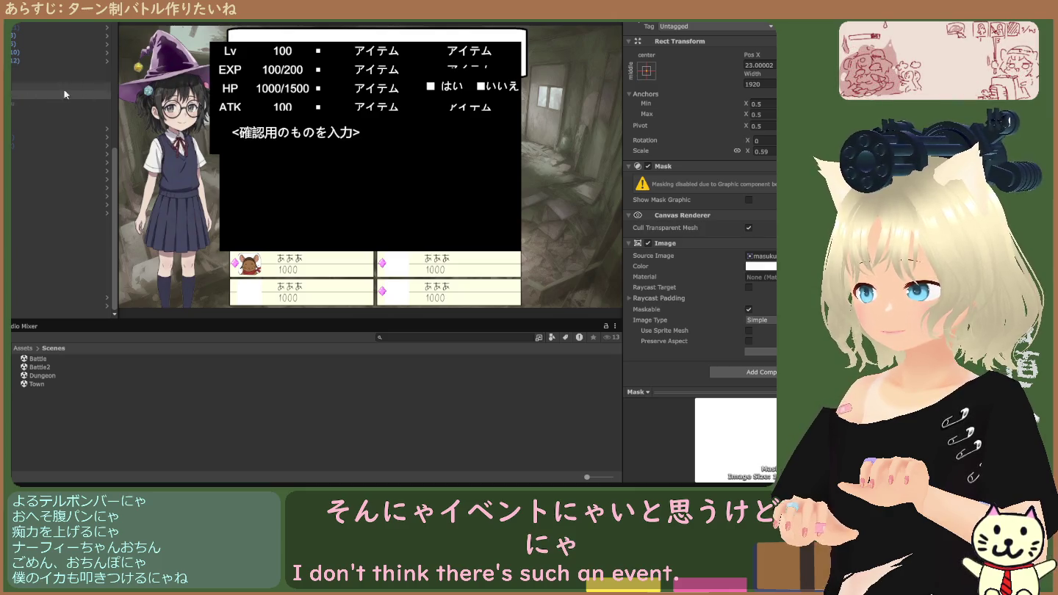
pyautogui.hotkey('ctrl', 'y')
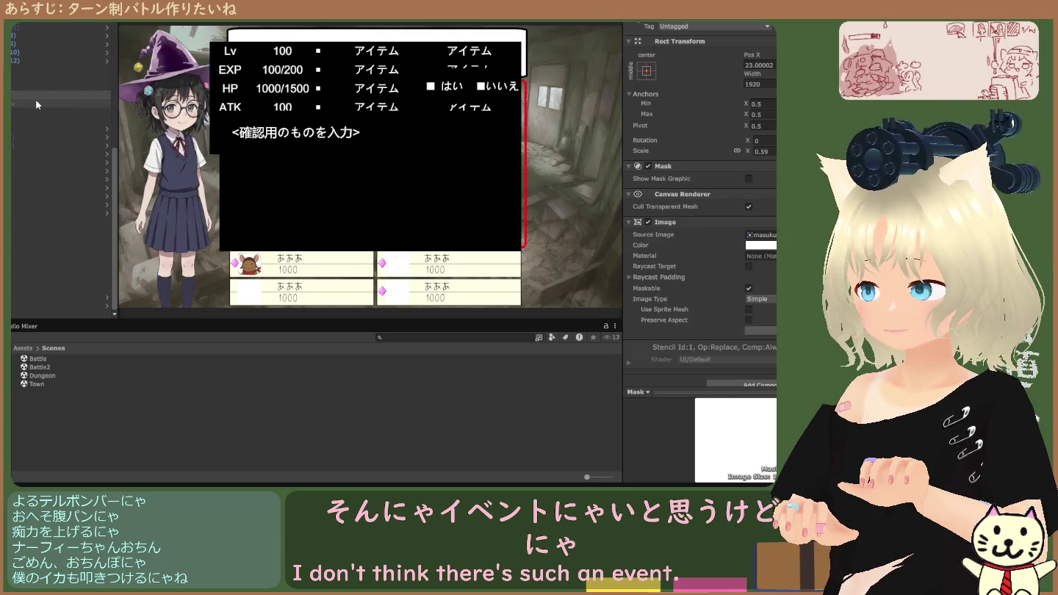
pyautogui.click(35, 100)
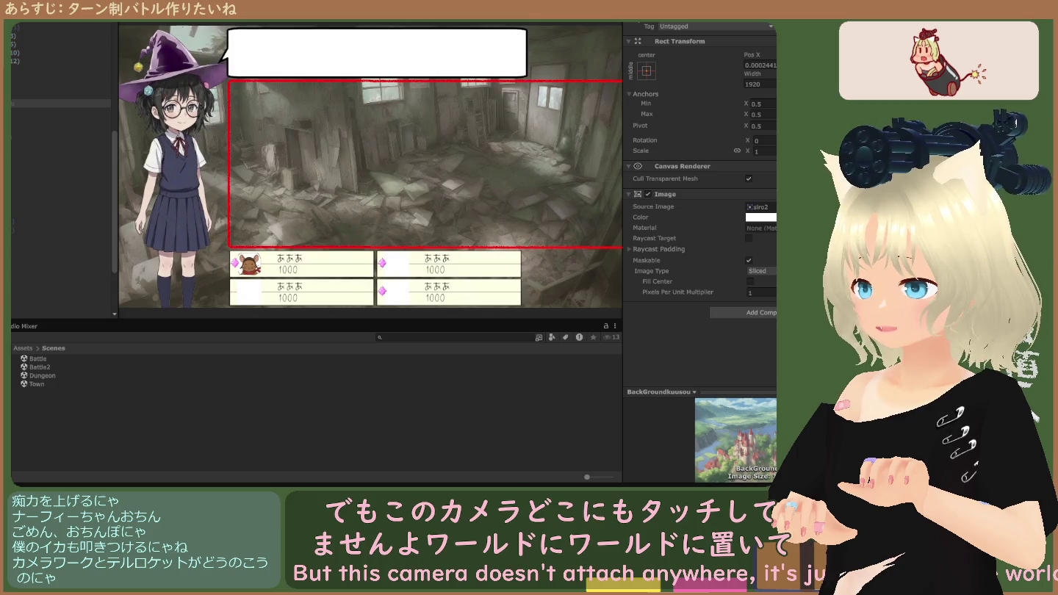
# In the Scene view, compare the MainCamera with the other camera's position and viewport.
pyautogui.hotkey('ctrl', 'p')
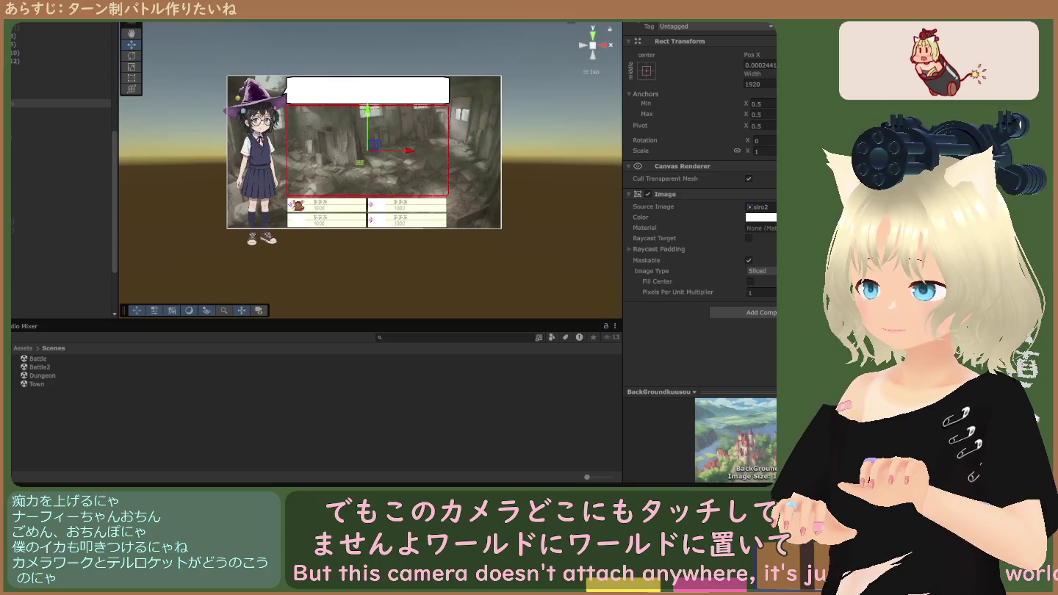
pyautogui.click(37, 83)
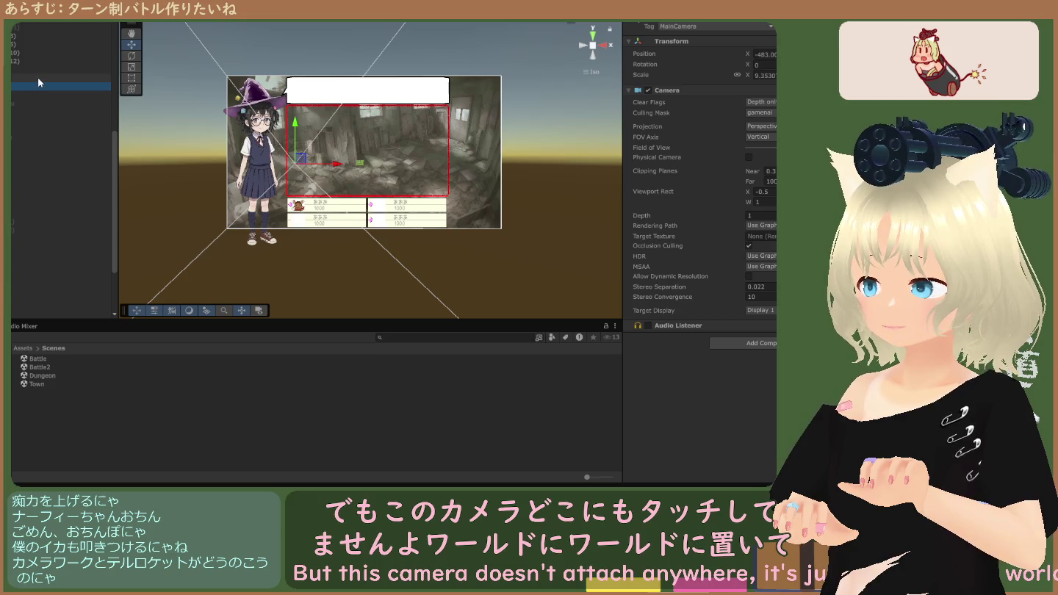
pyautogui.click(37, 76)
pyautogui.click(36, 83)
pyautogui.click(39, 75)
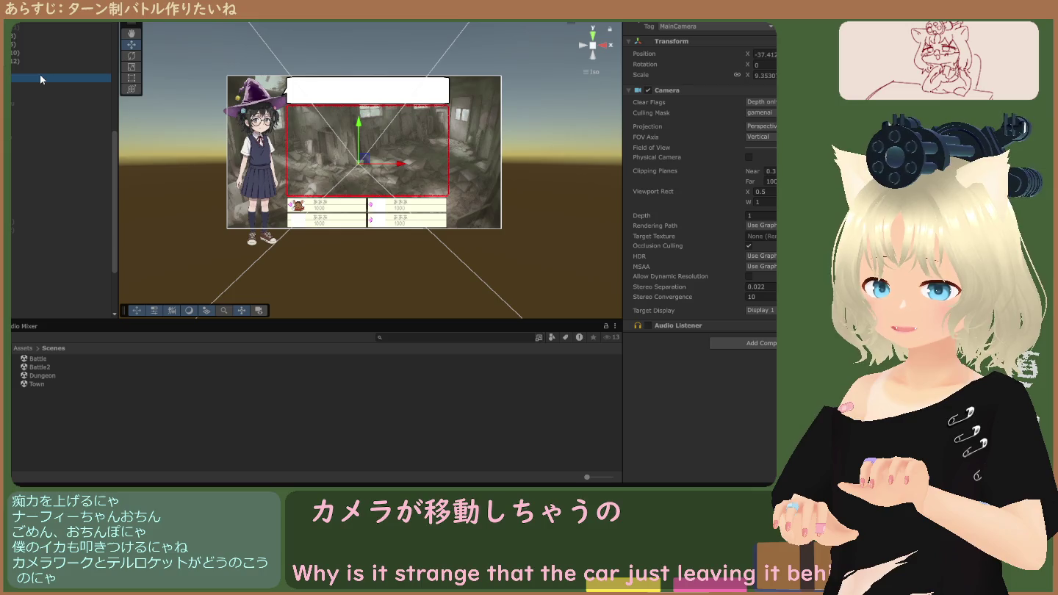
pyautogui.click(39, 83)
pyautogui.click(40, 78)
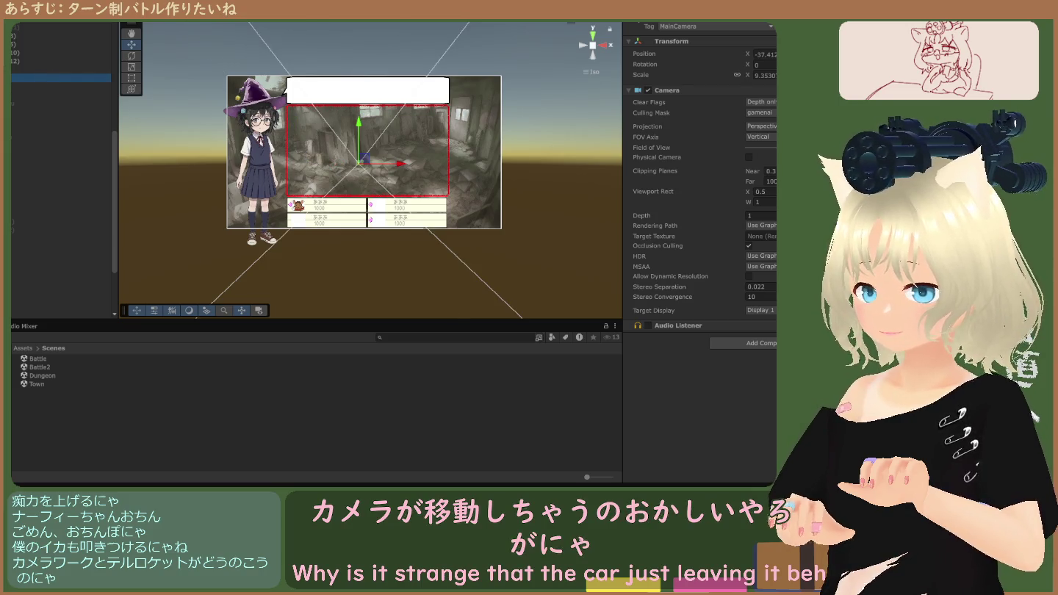
# Run and stop the game twice to watch the camera behaviour.
pyautogui.hotkey('ctrl', 'p')
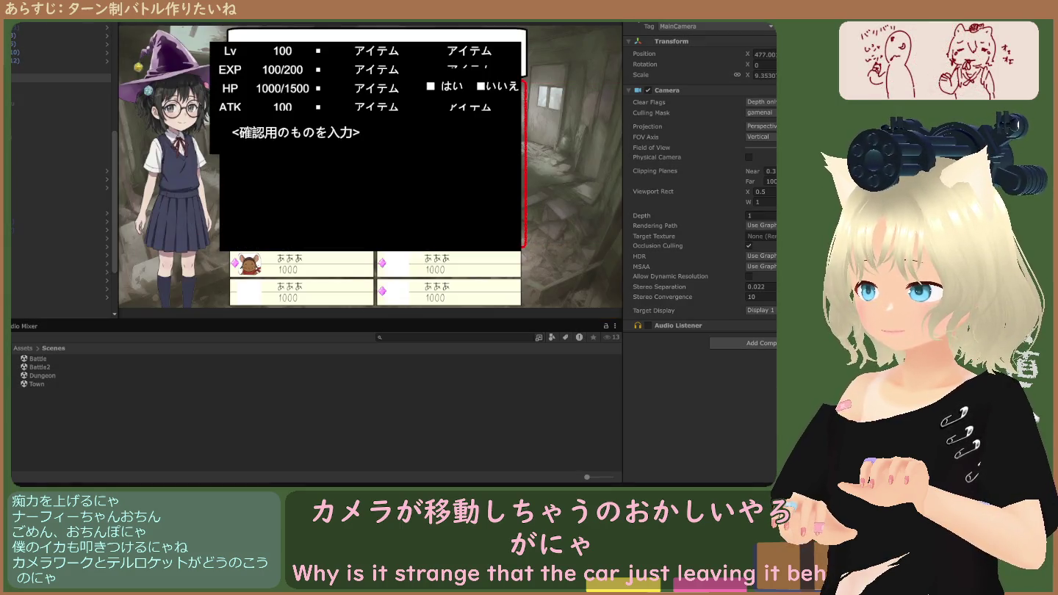
pyautogui.hotkey('ctrl', 'p')
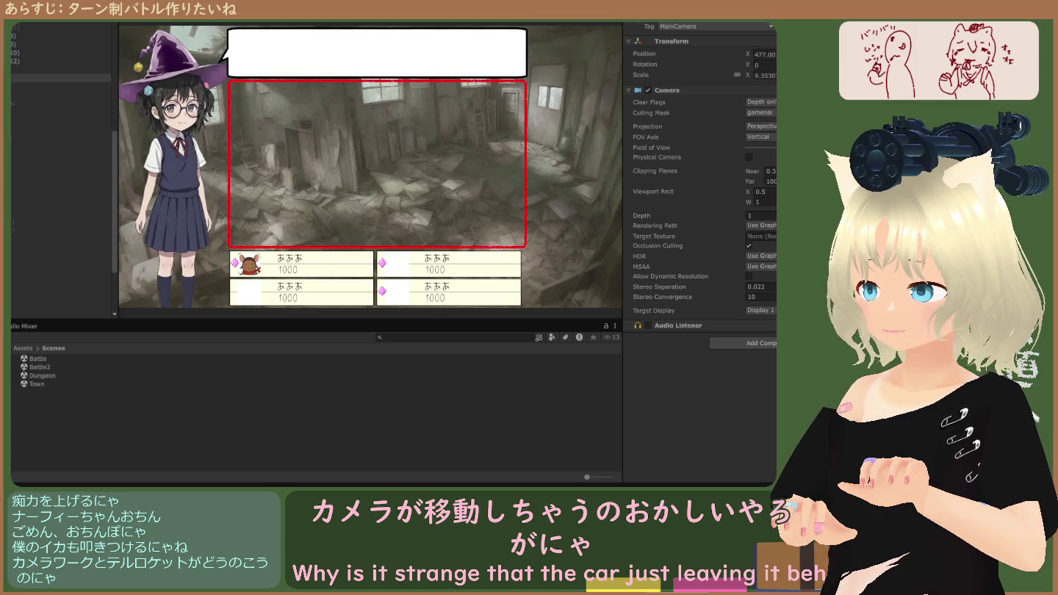
pyautogui.hotkey('ctrl', 'p')
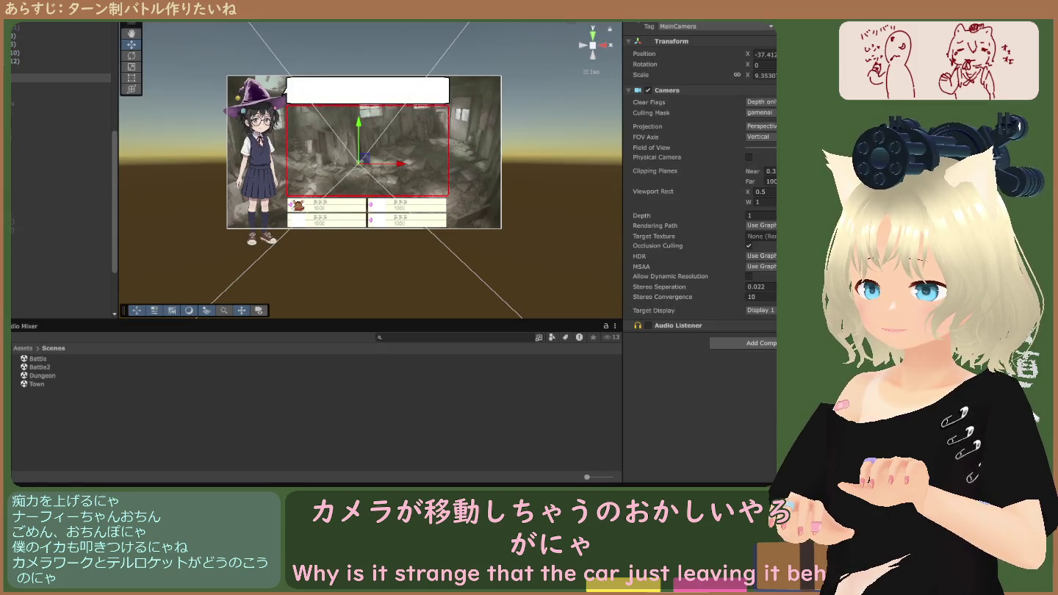
pyautogui.hotkey('ctrl', 'p')
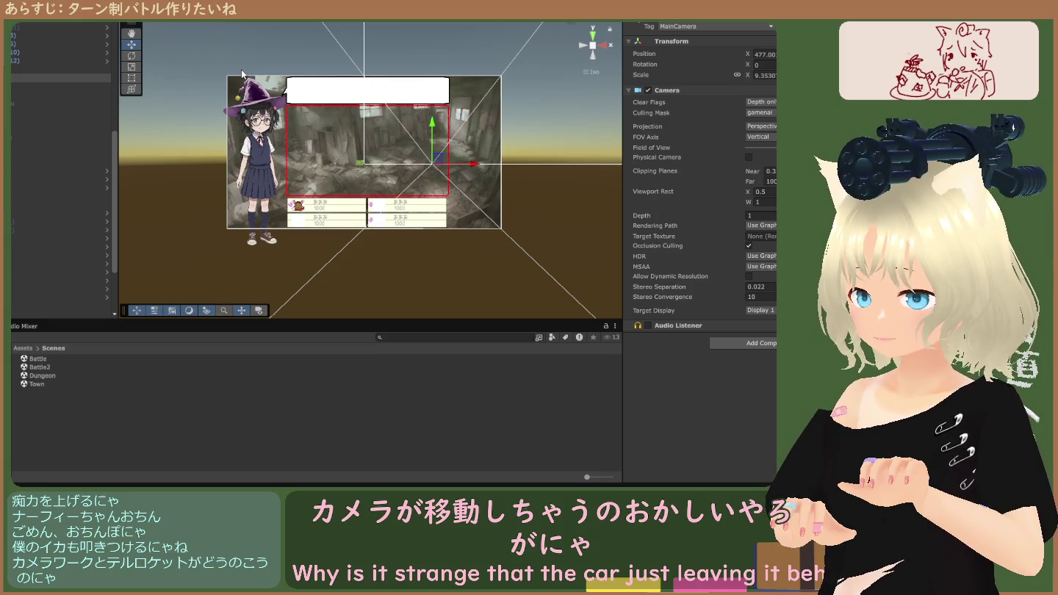
# Inspect Mask and wakusen, then the cameras at Position X 477 and -483.
pyautogui.click(17, 97)
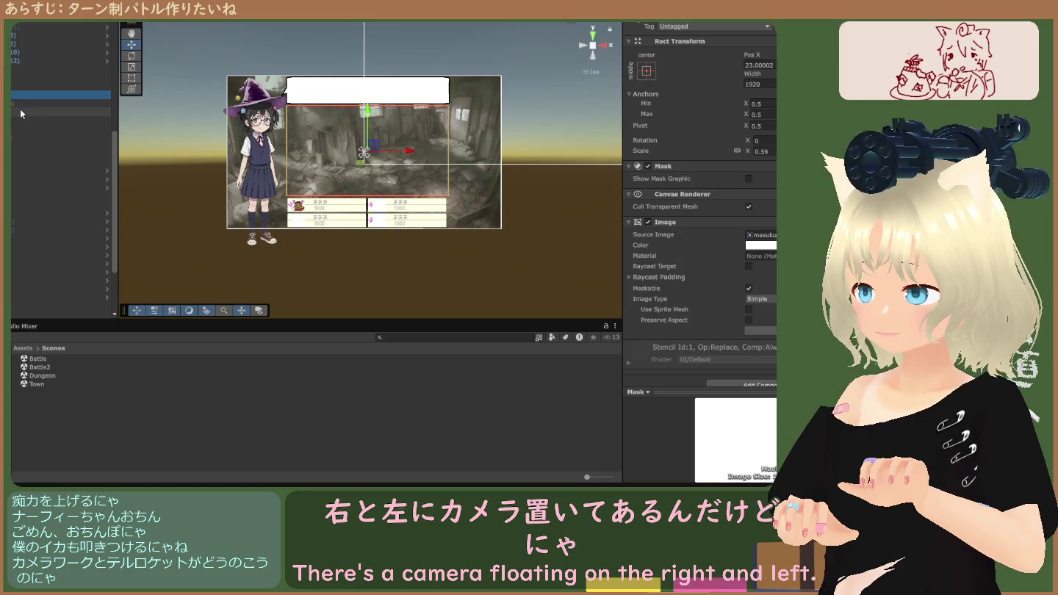
pyautogui.click(19, 110)
pyautogui.click(22, 91)
pyautogui.click(23, 85)
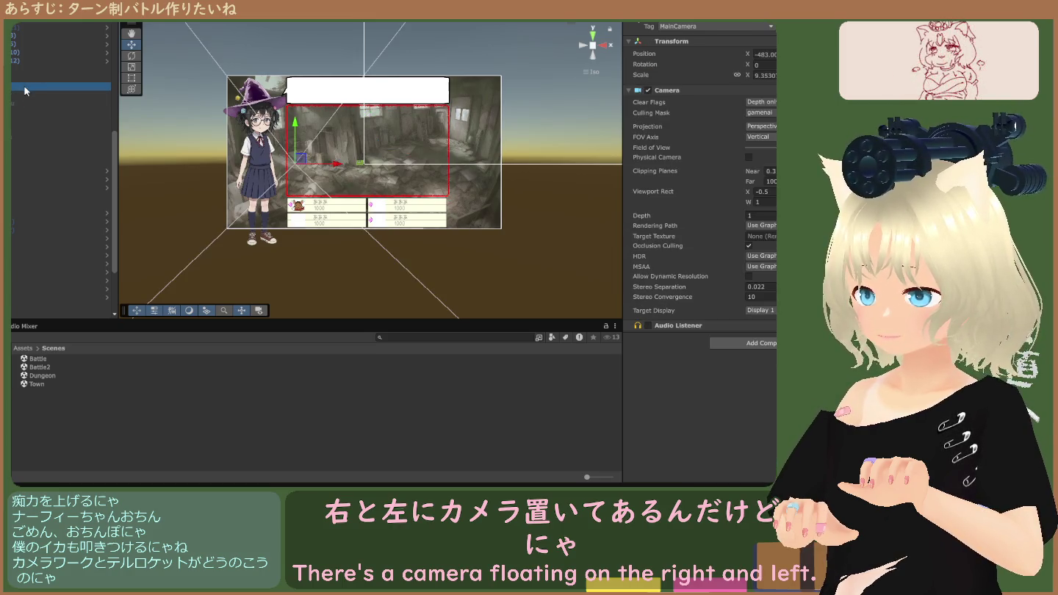
pyautogui.click(26, 78)
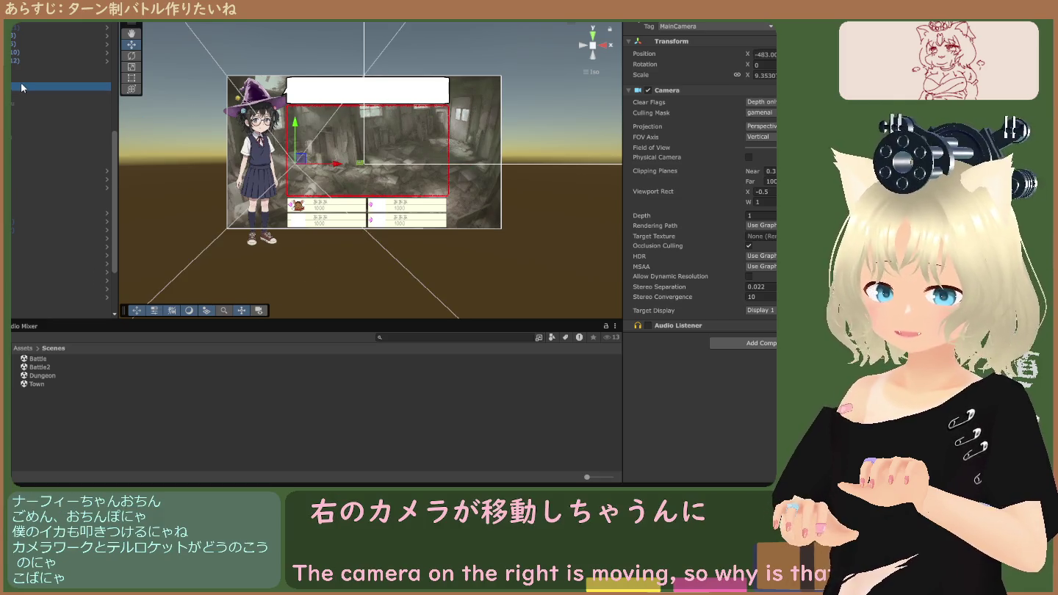
pyautogui.click(25, 84)
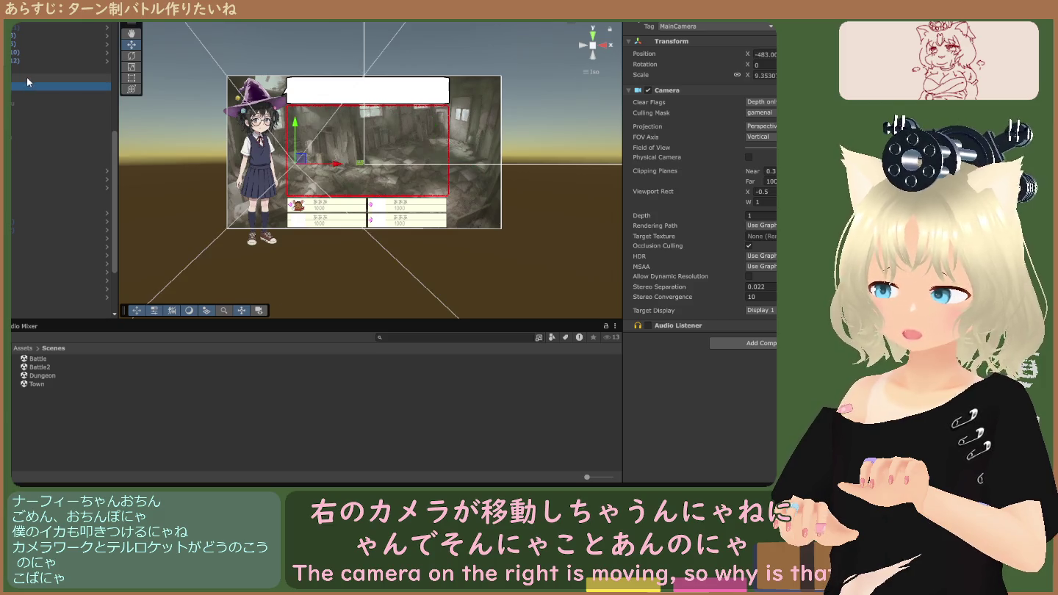
pyautogui.click(27, 76)
pyautogui.click(26, 83)
pyautogui.click(28, 76)
pyautogui.click(27, 86)
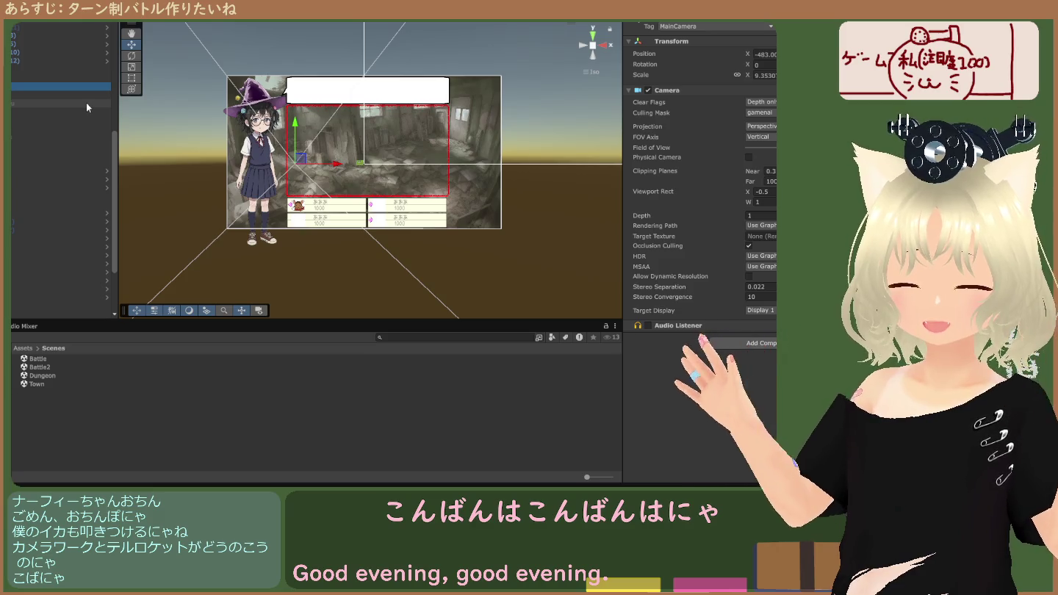
# Recheck the canvas and both cameras, then move both cameras up one row in the Hierarchy.
pyautogui.click(23, 77)
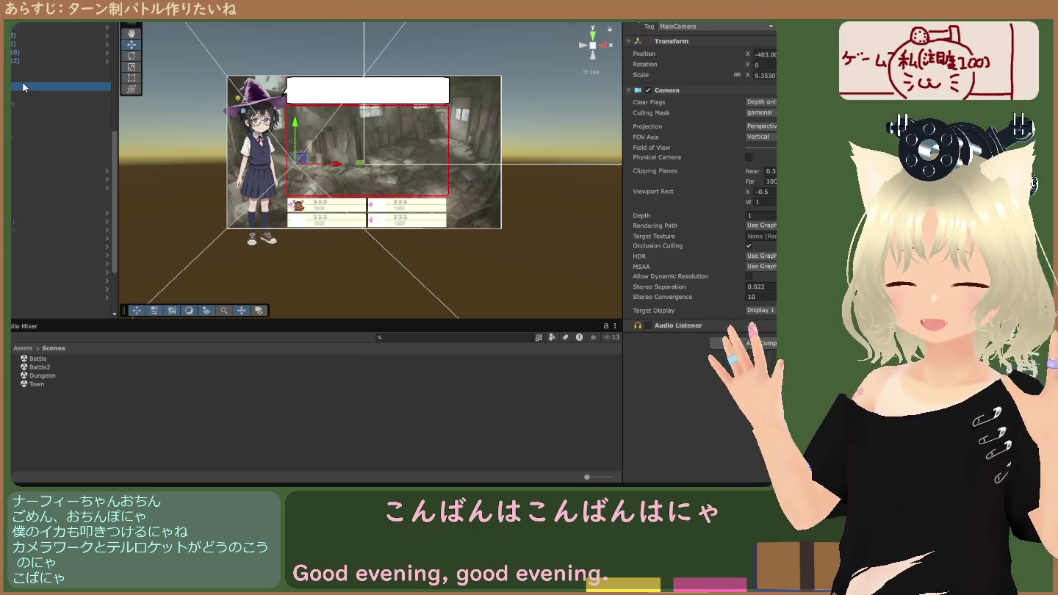
pyautogui.click(24, 86)
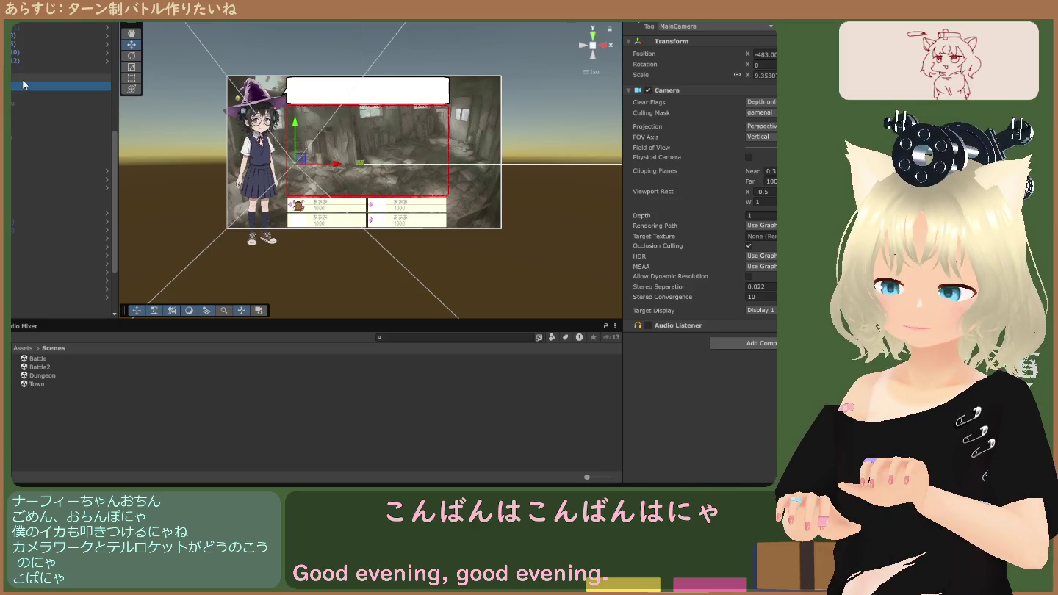
pyautogui.click(23, 69)
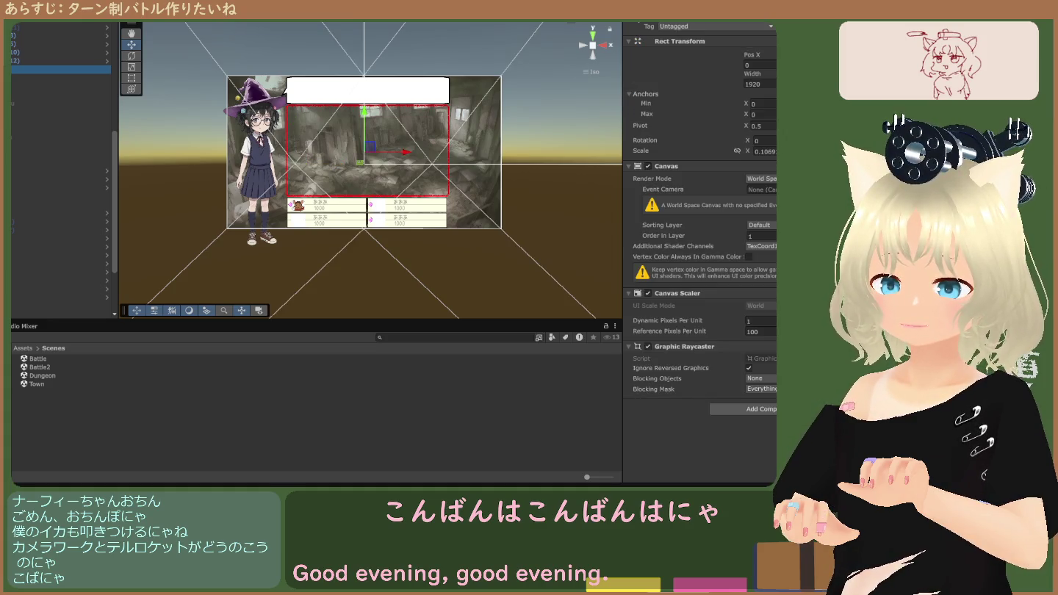
pyautogui.click(23, 86)
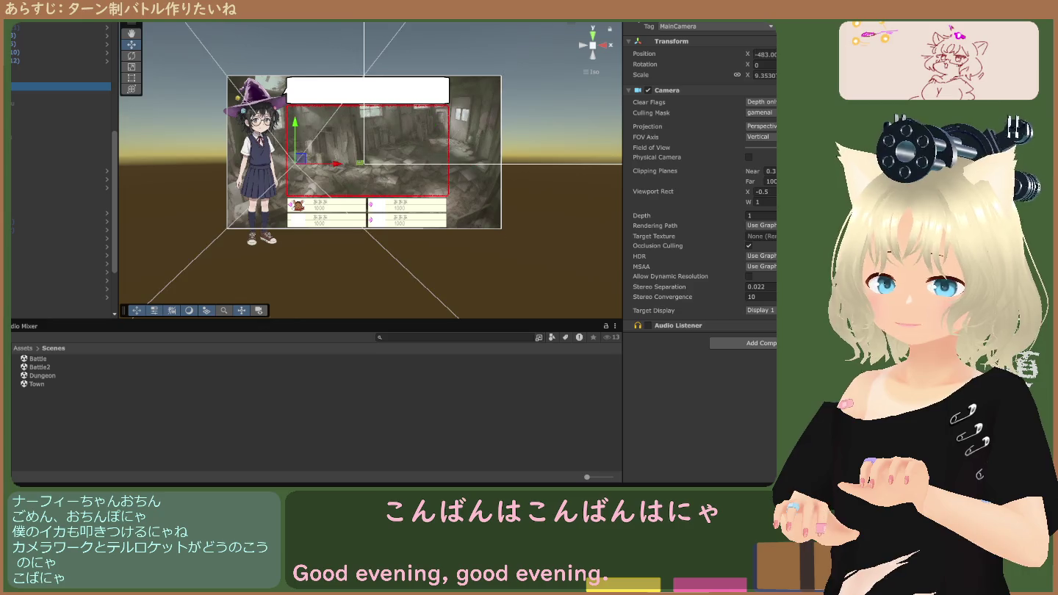
pyautogui.click(29, 78)
pyautogui.click(29, 86)
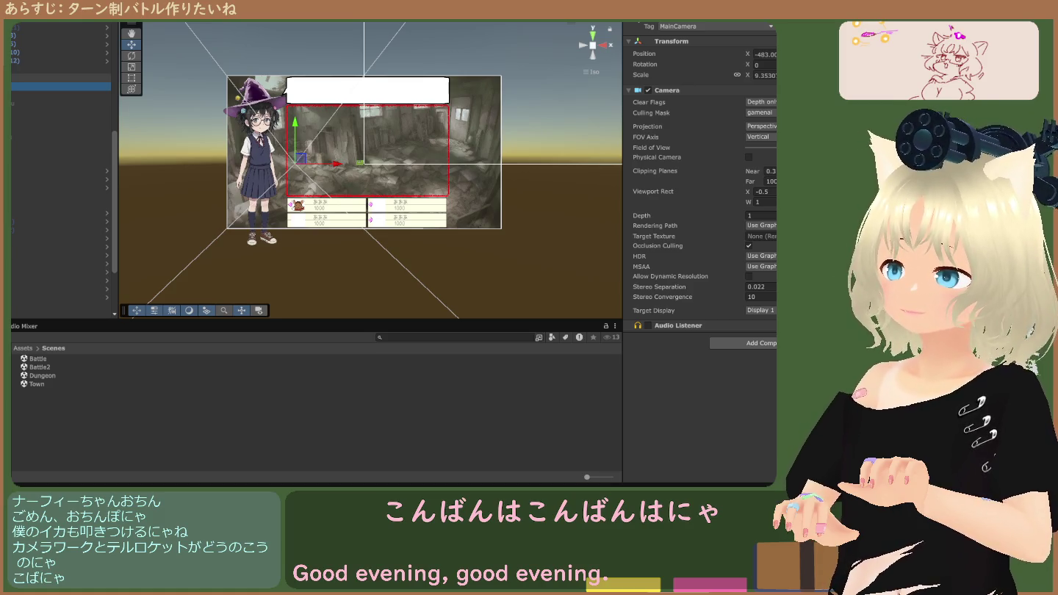
pyautogui.keyDown('ctrl'); pyautogui.click(30, 78); pyautogui.keyUp('ctrl')
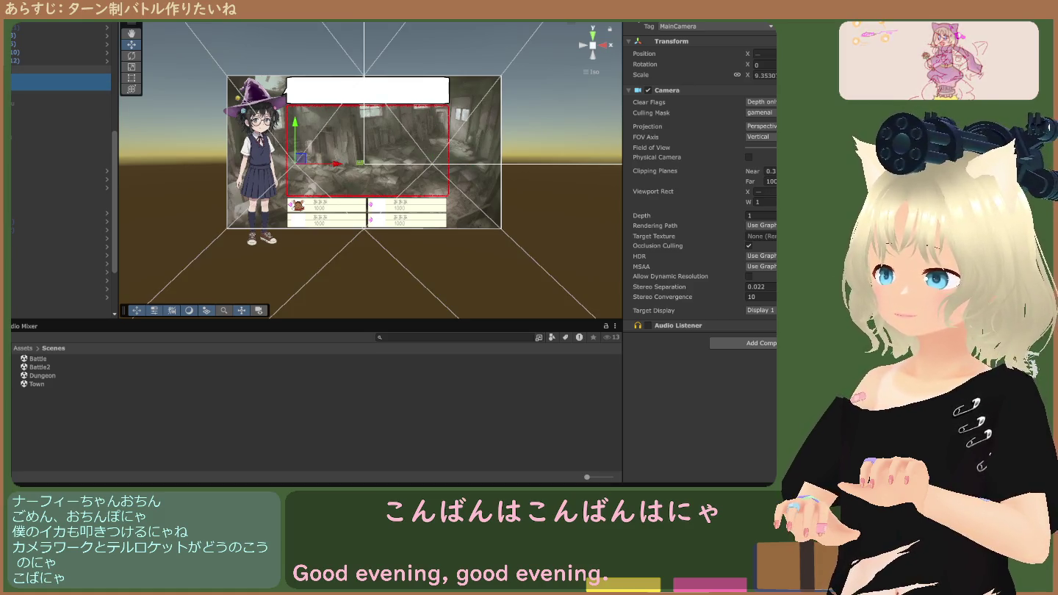
pyautogui.moveTo(58, 83); pyautogui.dragTo(58, 65)
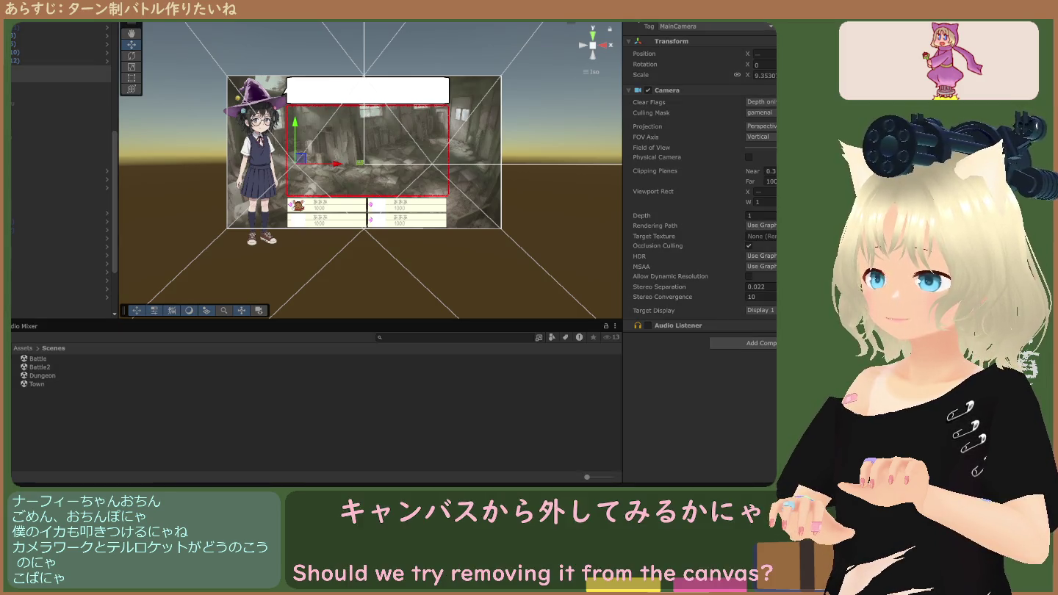
# Test the camera reorder in the Game view and recheck the camera at X 477.
pyautogui.hotkey('ctrl', '2')
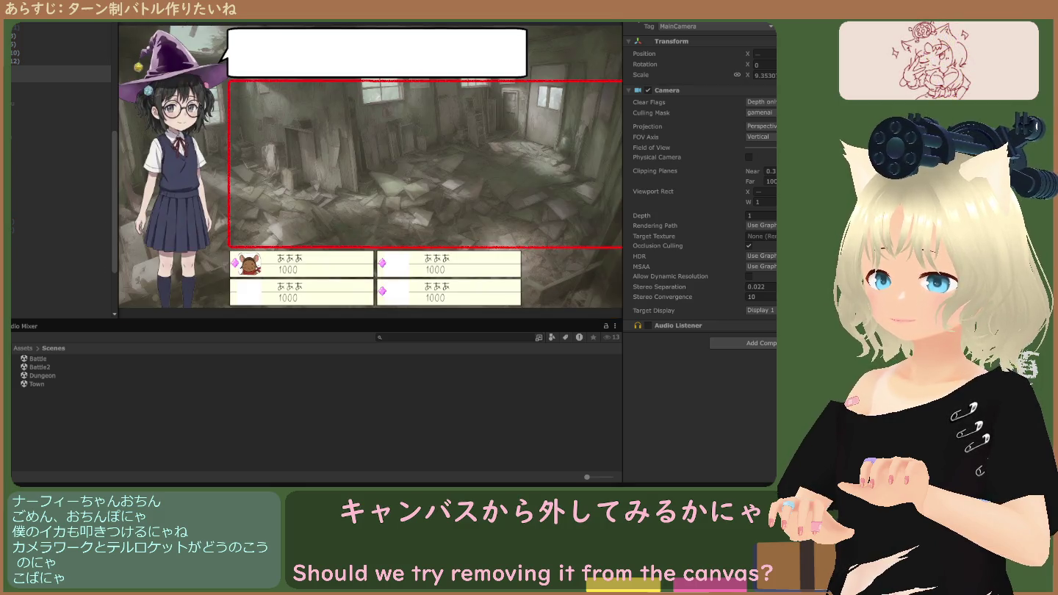
pyautogui.hotkey('ctrl', '1')
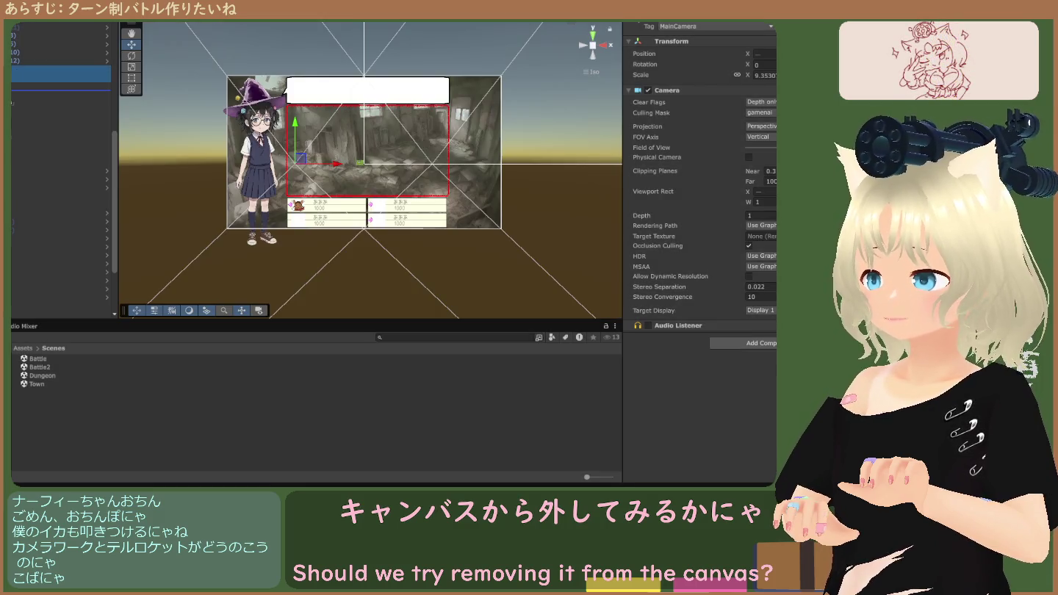
pyautogui.click(59, 78)
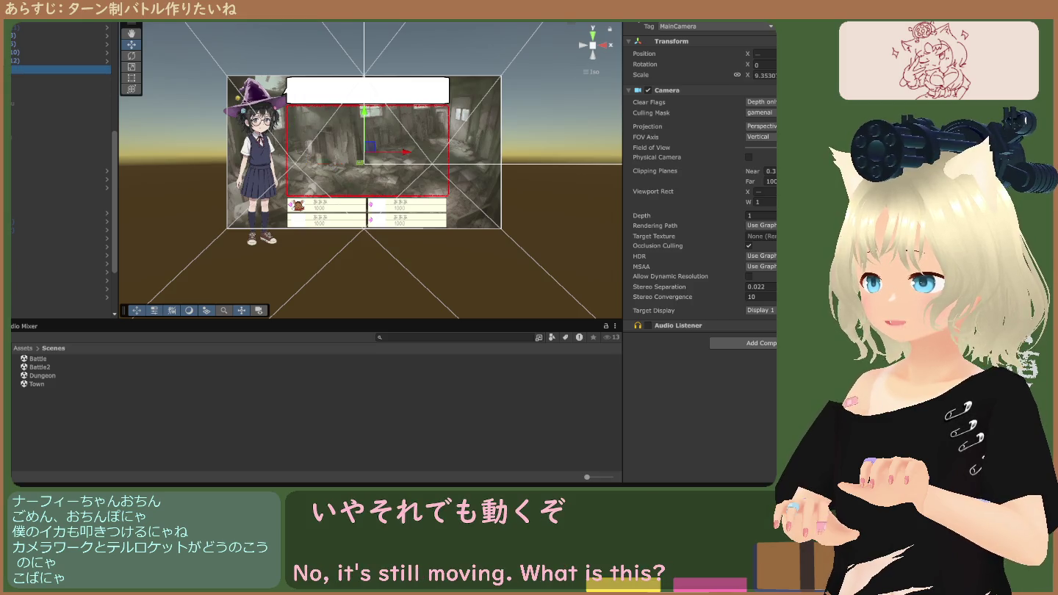
pyautogui.press('Up')
pyautogui.press('Down')
# Frame the Canvas and scrub the wakusen frame's Pos X to 0.71.
pyautogui.click(59, 69)
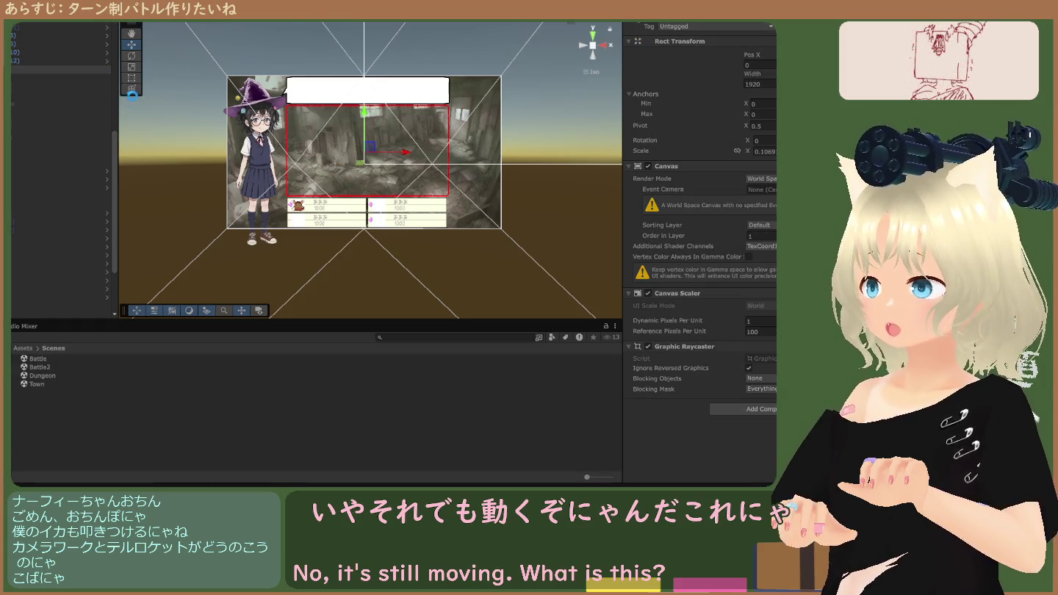
pyautogui.press('f')
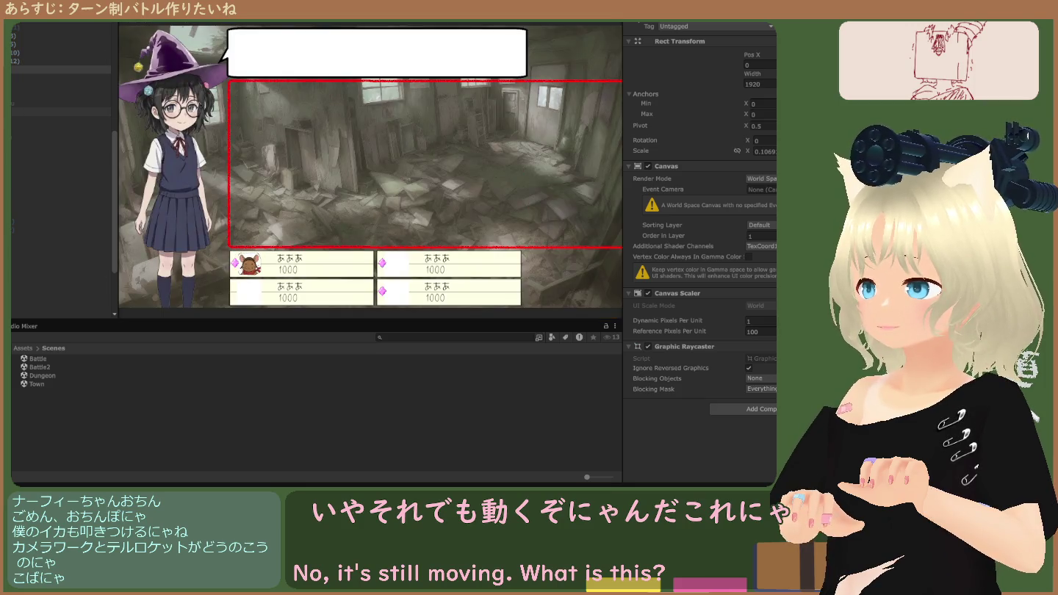
pyautogui.click(36, 111)
pyautogui.moveTo(751, 56)
pyautogui.mouseDown()
pyautogui.moveTo(766, 59)
pyautogui.moveTo(536, 83)
pyautogui.mouseUp()
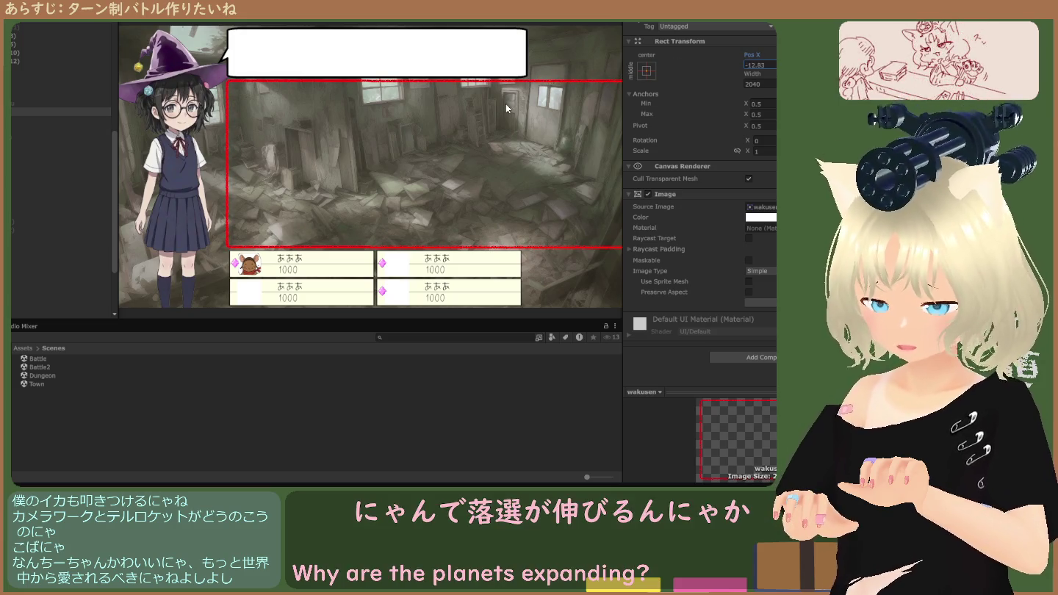
# Undo the wakusen Pos X and width tweaks, keeping width 2040, and compare in Play mode.
pyautogui.hotkey('ctrl', 'z')
pyautogui.moveTo(752, 75); pyautogui.dragTo(495, 90)
pyautogui.hotkey('ctrl', 'z')
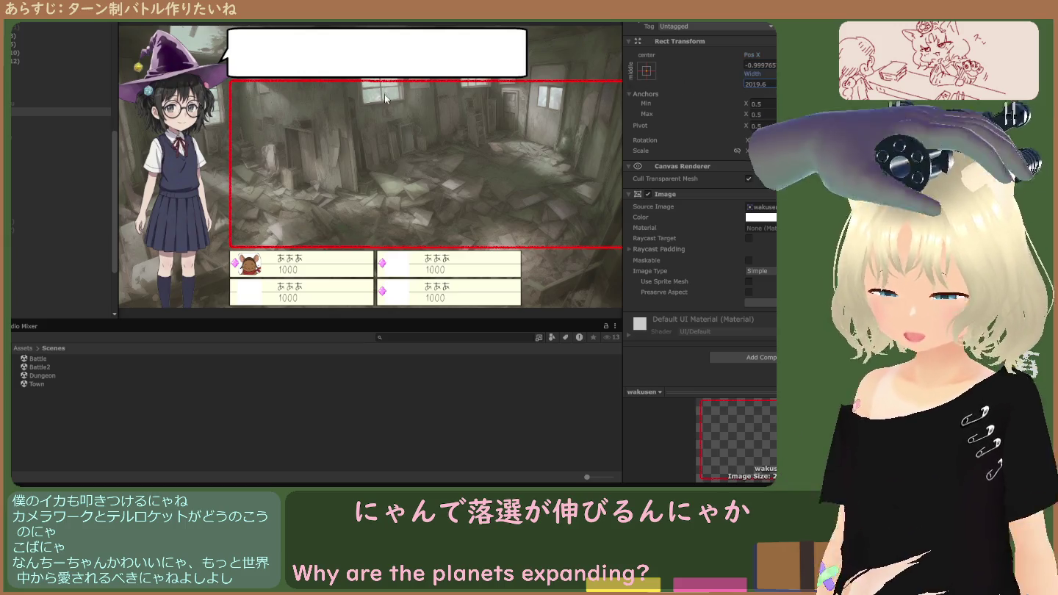
pyautogui.hotkey('ctrl', 'p')
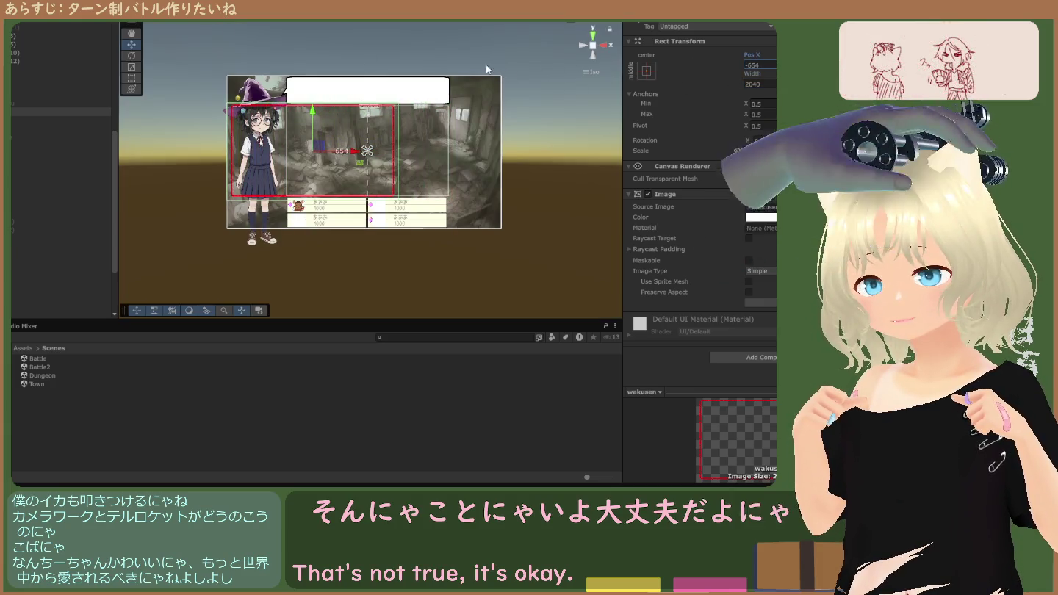
pyautogui.hotkey('ctrl', 'p')
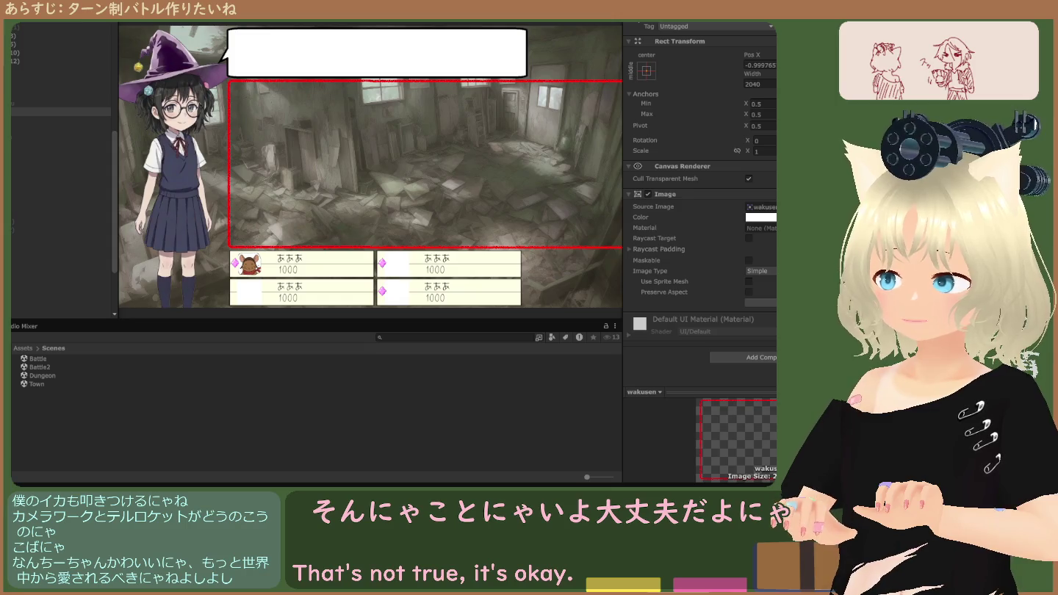
pyautogui.click(762, 63)
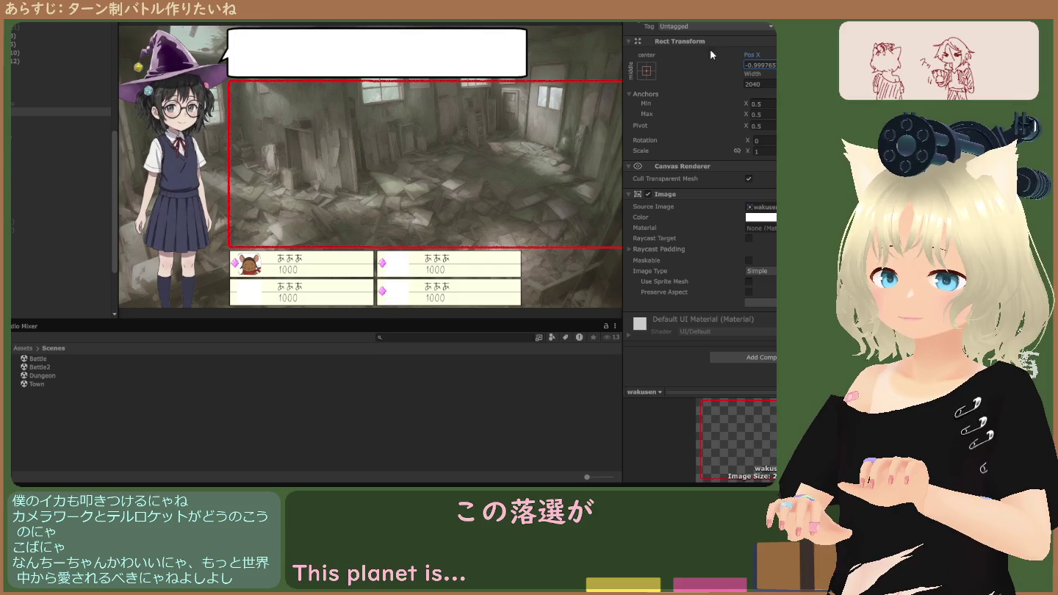
pyautogui.hotkey('ctrl', 'p')
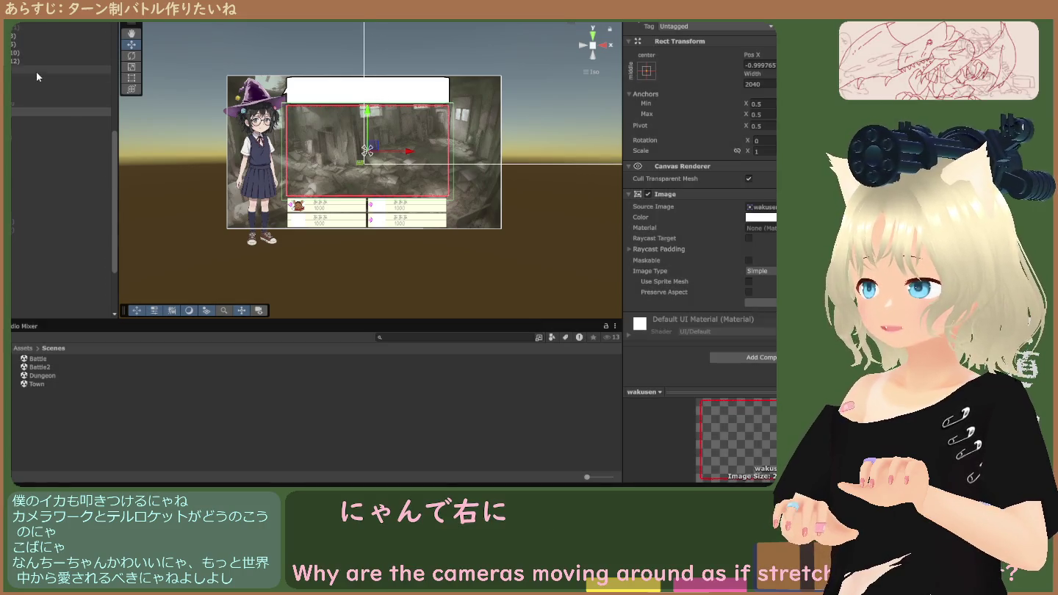
# Compare the MainCamera's Position X 477 and Viewport X 0.5 with the neighbouring camera entry.
pyautogui.click(37, 78)
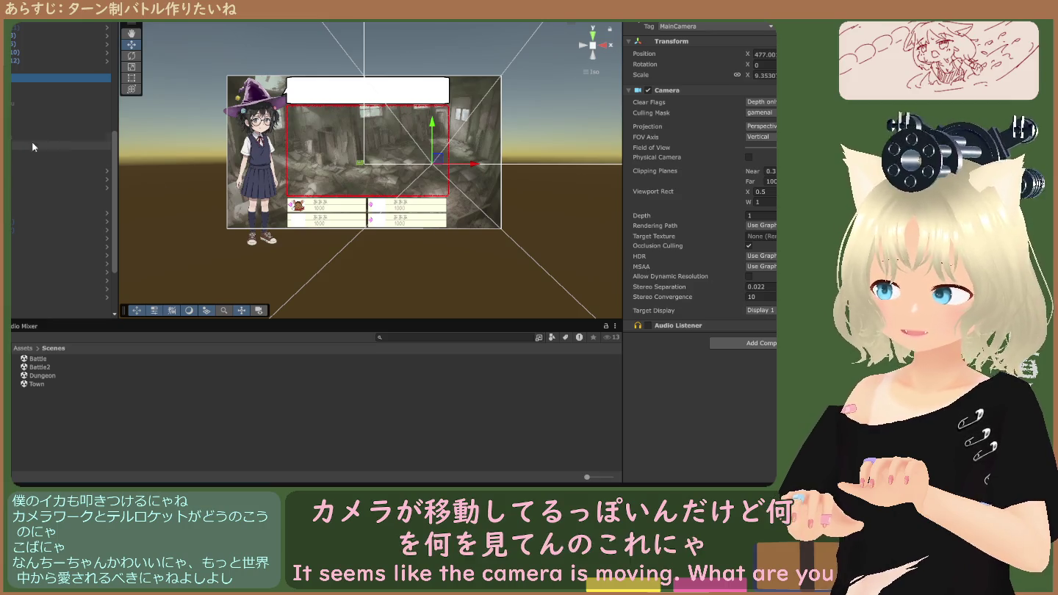
pyautogui.click(12, 84)
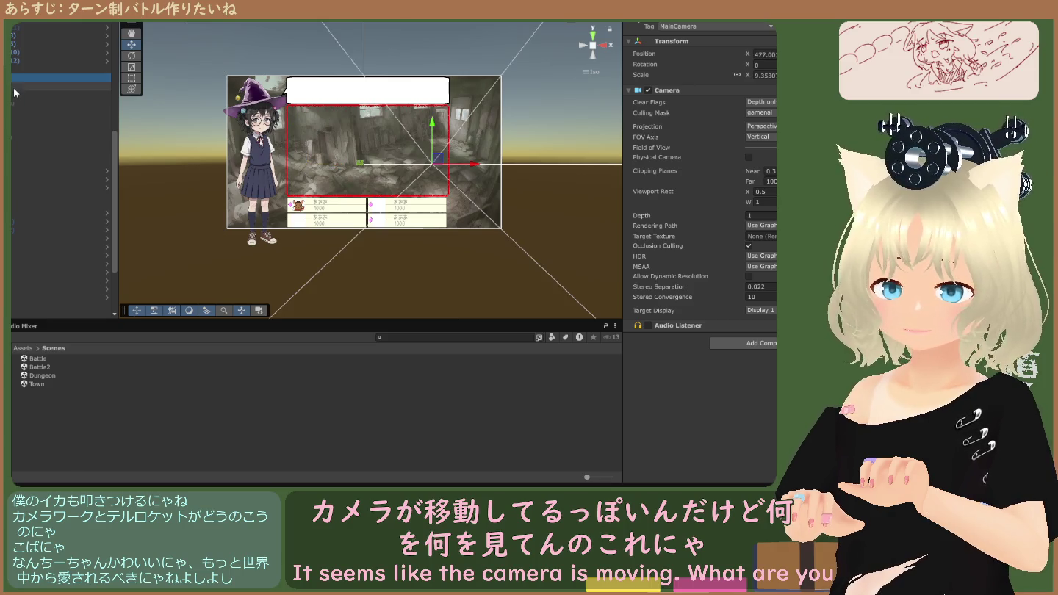
pyautogui.click(14, 78)
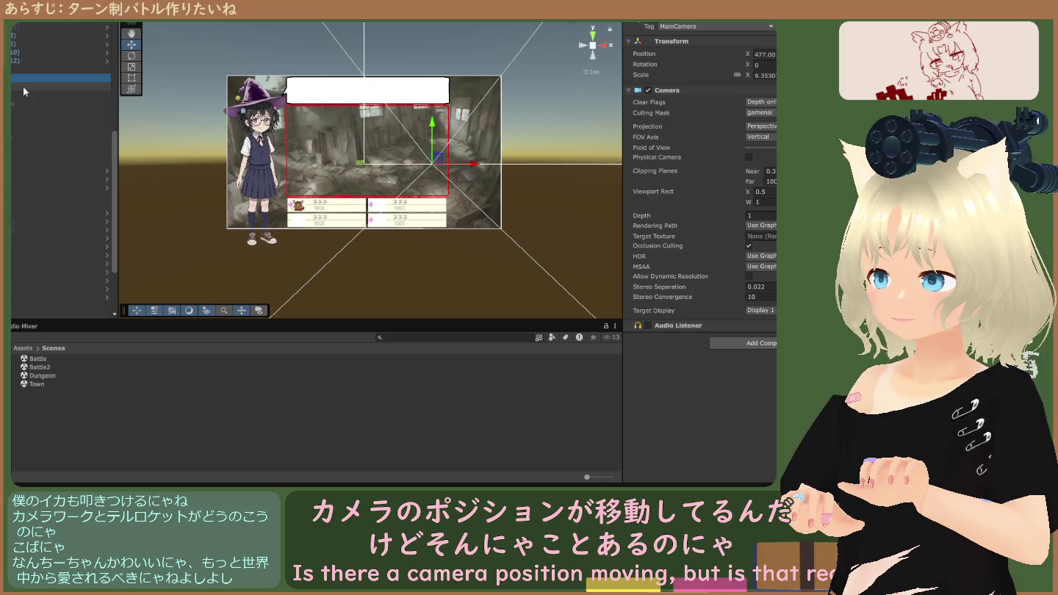
pyautogui.scroll(-3, 20, 132)
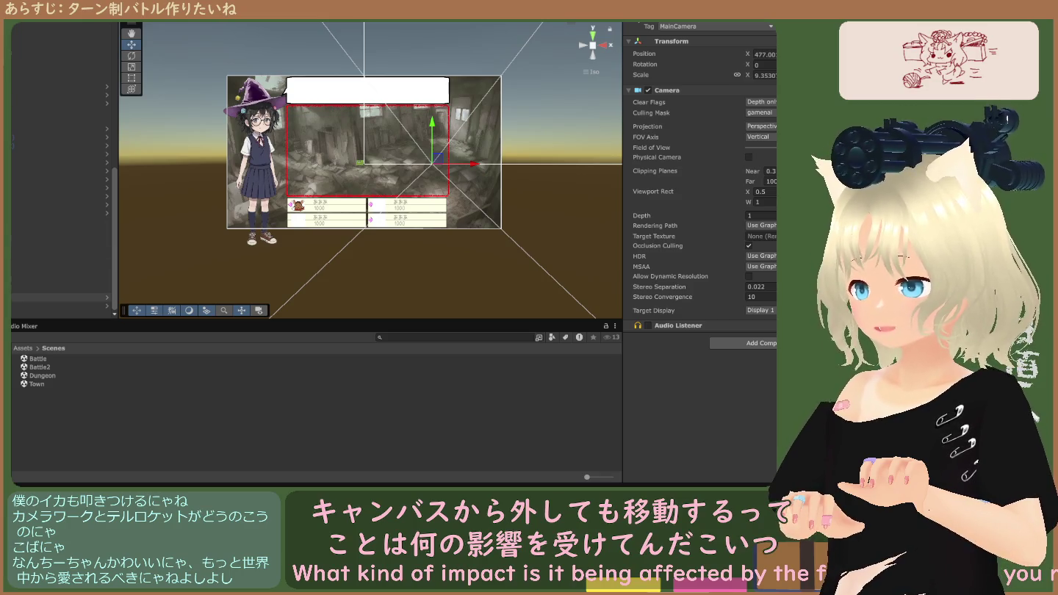
# Inspect FieldMap, EventSystem, the Message Window and Item Shop Menu canvases, Player and RPG Scene Manager.
pyautogui.click(59, 262)
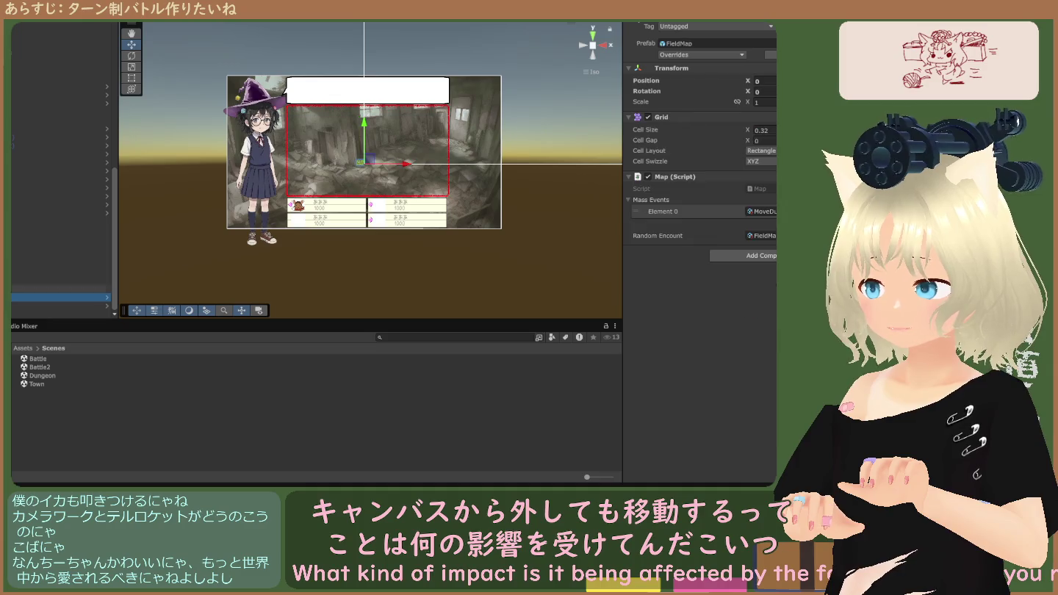
pyautogui.click(11, 265)
pyautogui.click(58, 255)
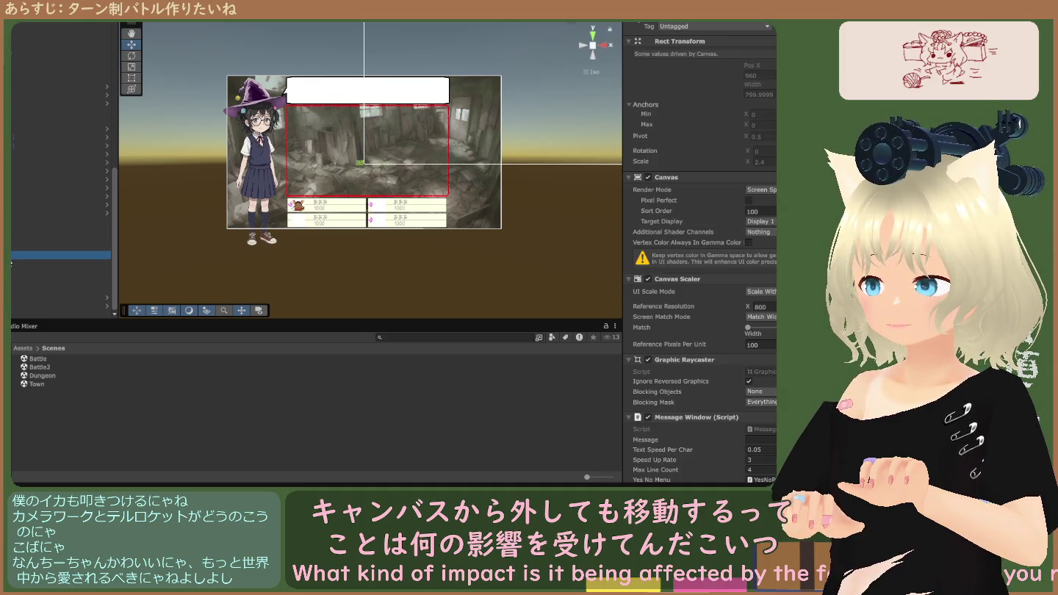
pyautogui.click(59, 237)
pyautogui.press('Down')
pyautogui.press('Down')
pyautogui.press('Down')
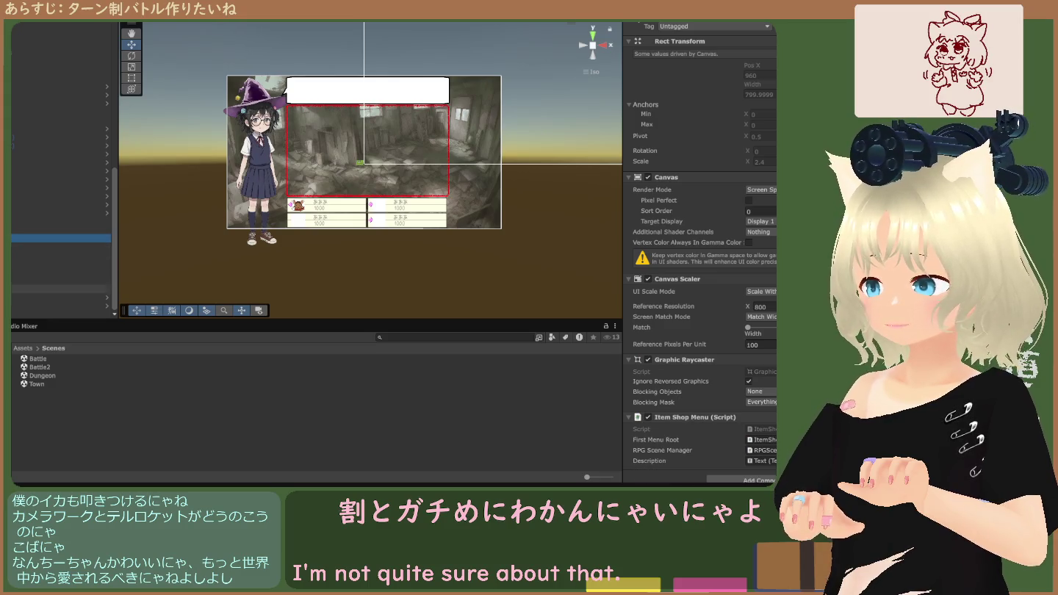
pyautogui.press('Up')
pyautogui.press('Up')
pyautogui.press('Up')
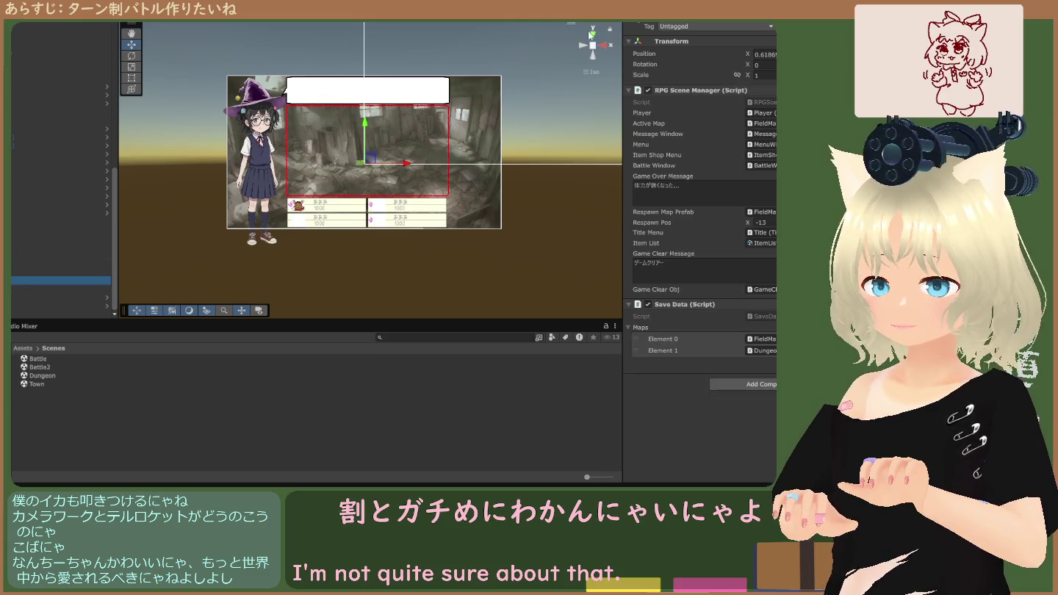
# Stop Play mode and bring up the list of error messages.
pyautogui.click(654, 24)
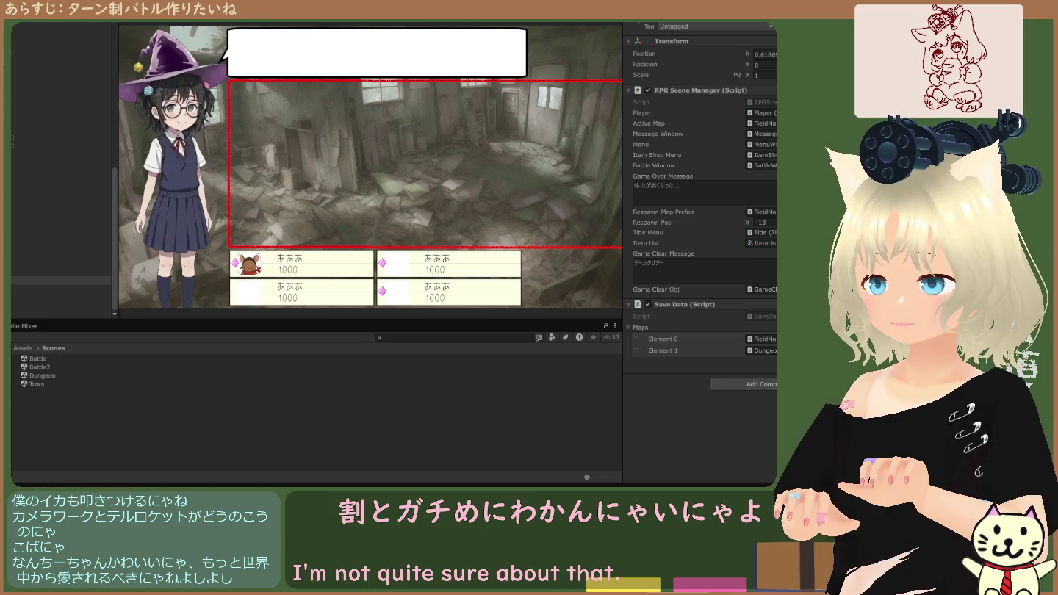
pyautogui.hotkey('ctrl', 'p')
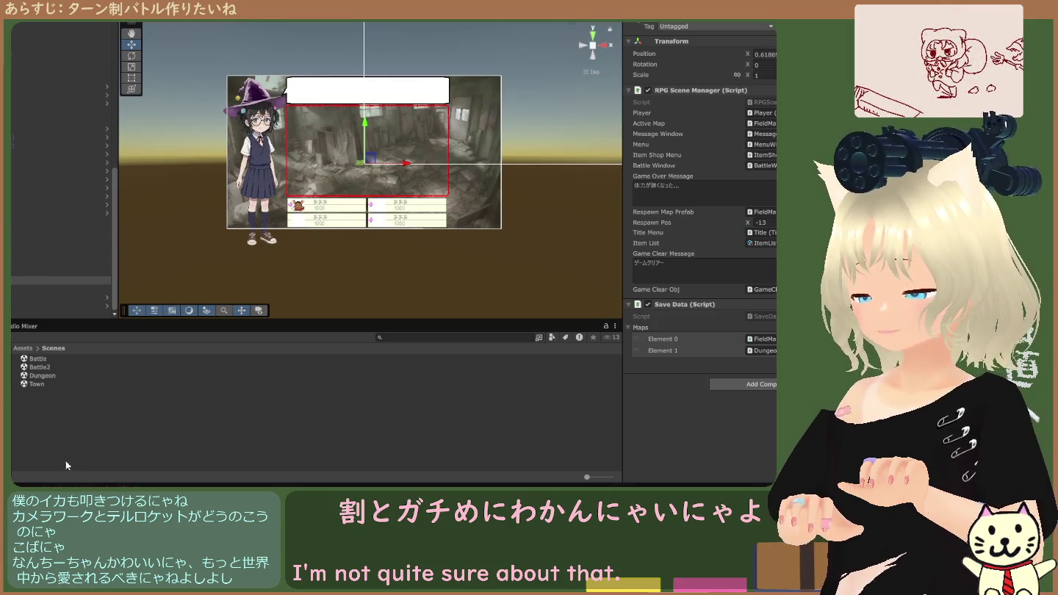
pyautogui.click(82, 484)
# Review the stack traces of the listed null-reference errors one by one.
pyautogui.click(94, 373)
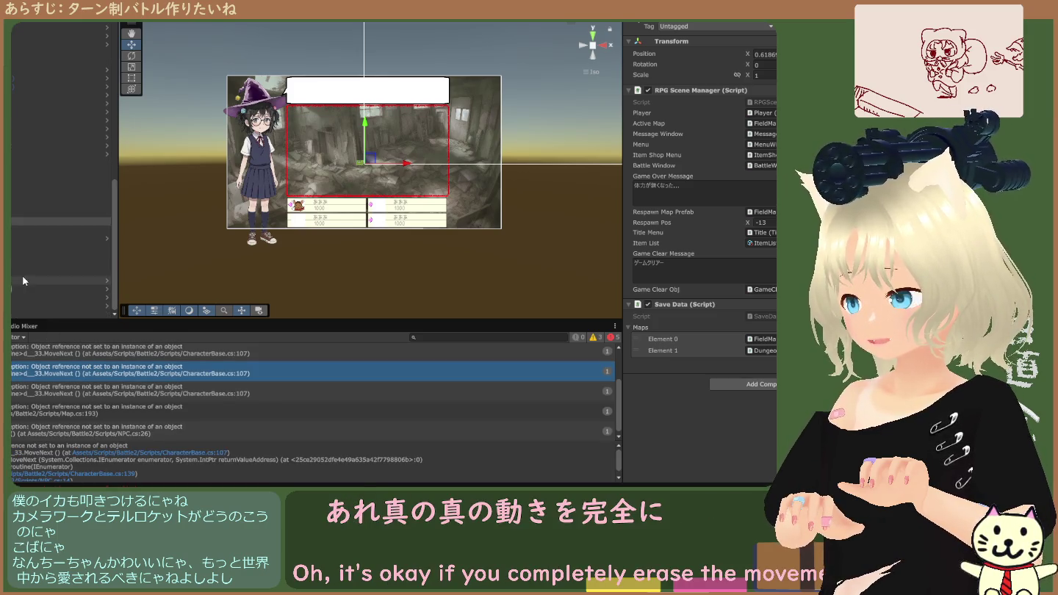
pyautogui.click(39, 351)
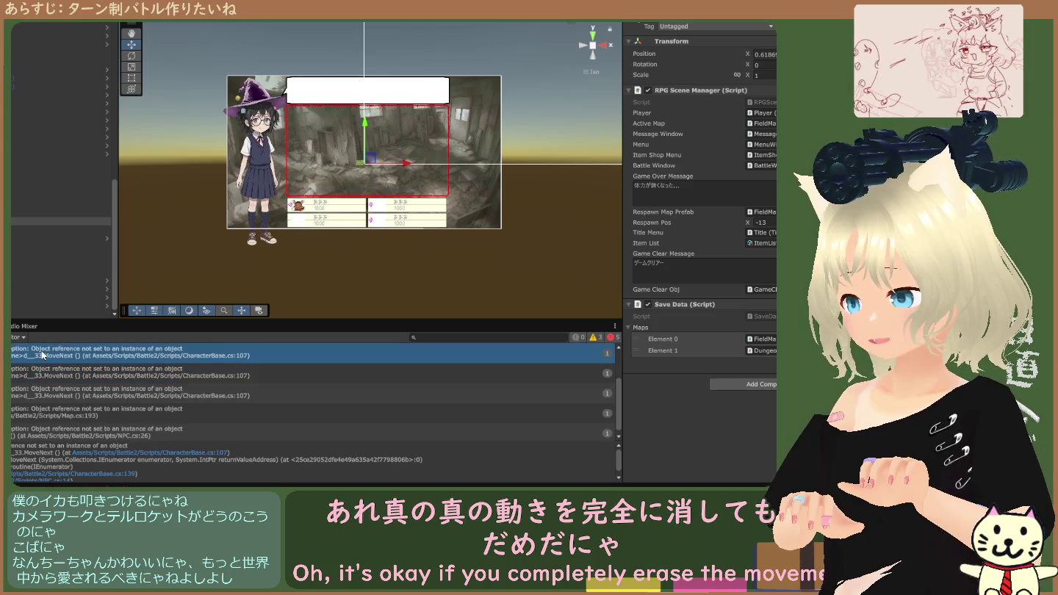
pyautogui.click(45, 370)
pyautogui.click(63, 391)
pyautogui.scroll(1, 62, 390)
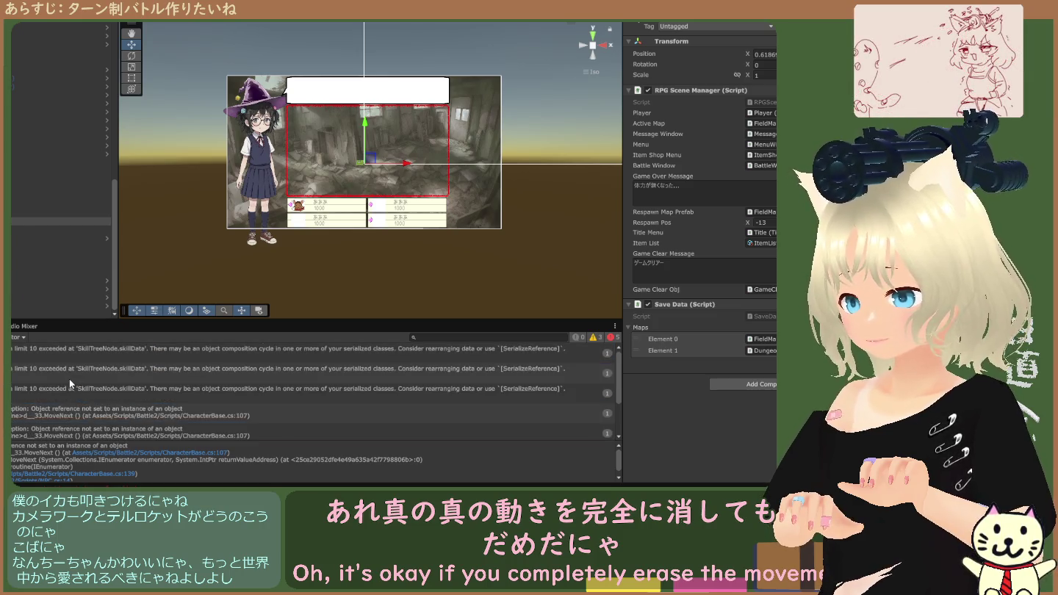
# Read the CharacterBase.cs:107 error and confirm ItemShopNPC's RPG Scene Manager reference is None.
pyautogui.click(74, 414)
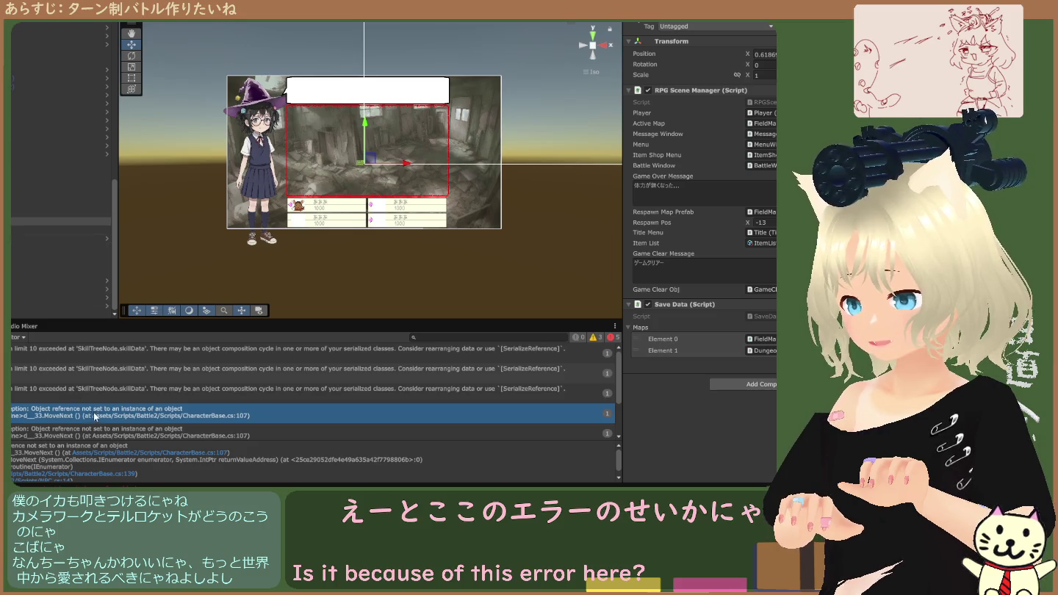
pyautogui.click(75, 298)
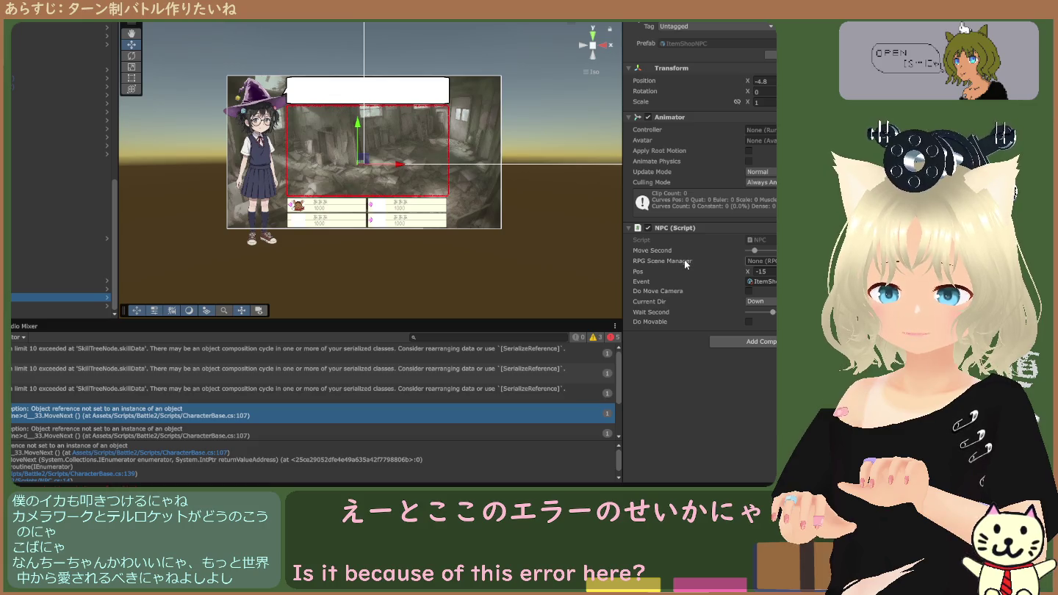
pyautogui.click(757, 262)
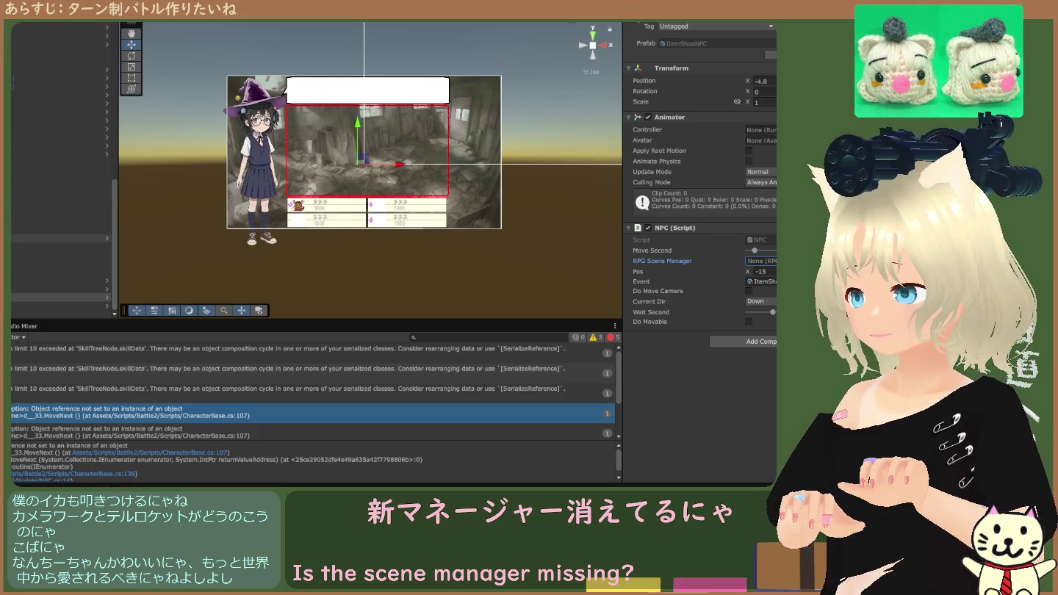
# Inspect the RPG Scene Manager, the Tilemap layers including order 100, and the NPC object.
pyautogui.click(59, 222)
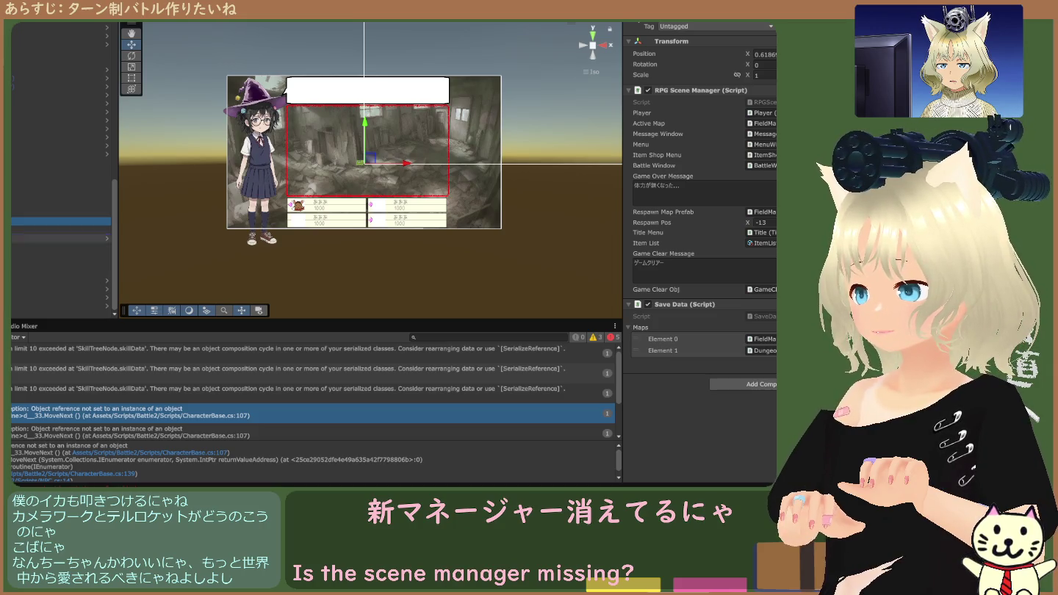
pyautogui.moveTo(59, 248)
pyautogui.mouseDown()
pyautogui.moveTo(88, 229)
pyautogui.moveTo(594, 266)
pyautogui.moveTo(749, 243)
pyautogui.moveTo(706, 316)
pyautogui.mouseUp()
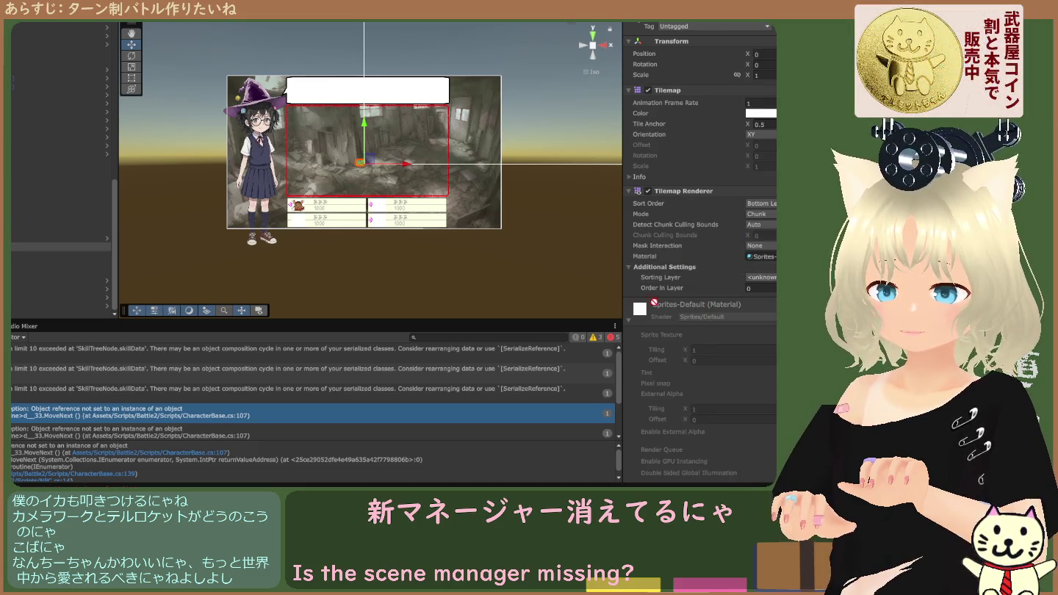
pyautogui.click(59, 246)
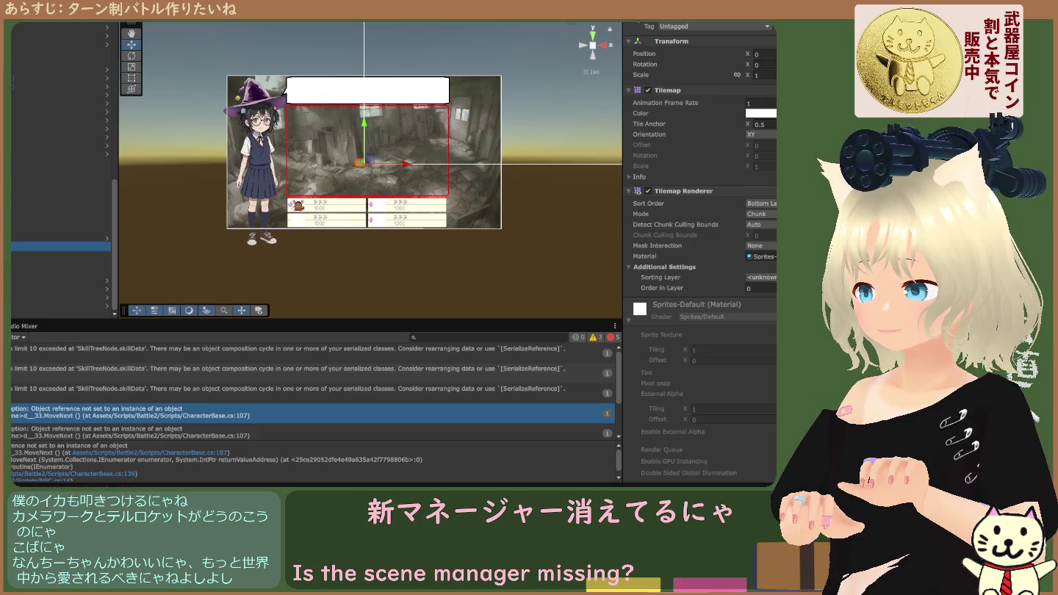
pyautogui.click(59, 222)
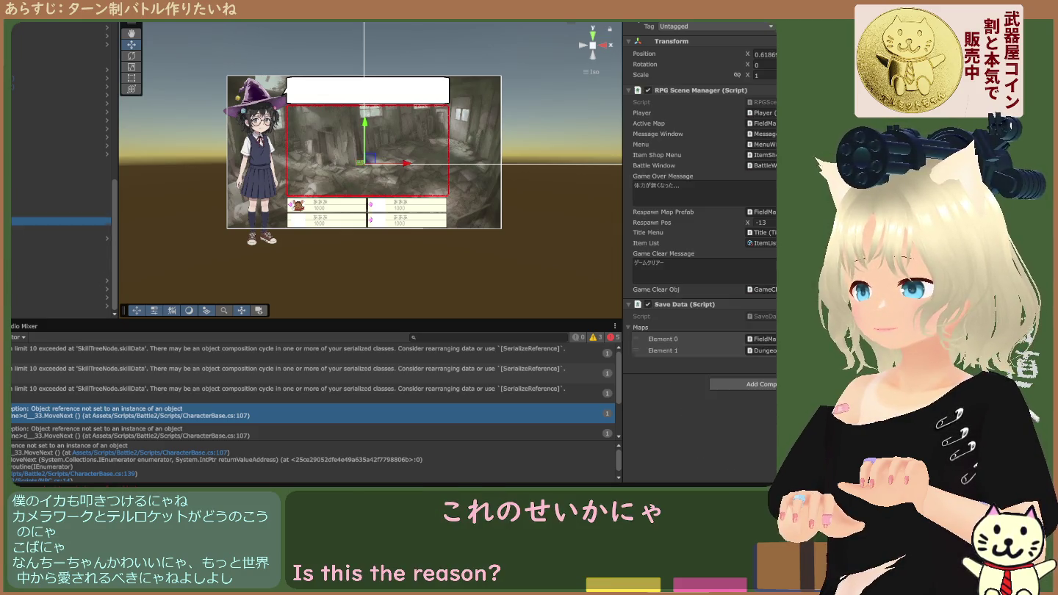
pyautogui.click(73, 256)
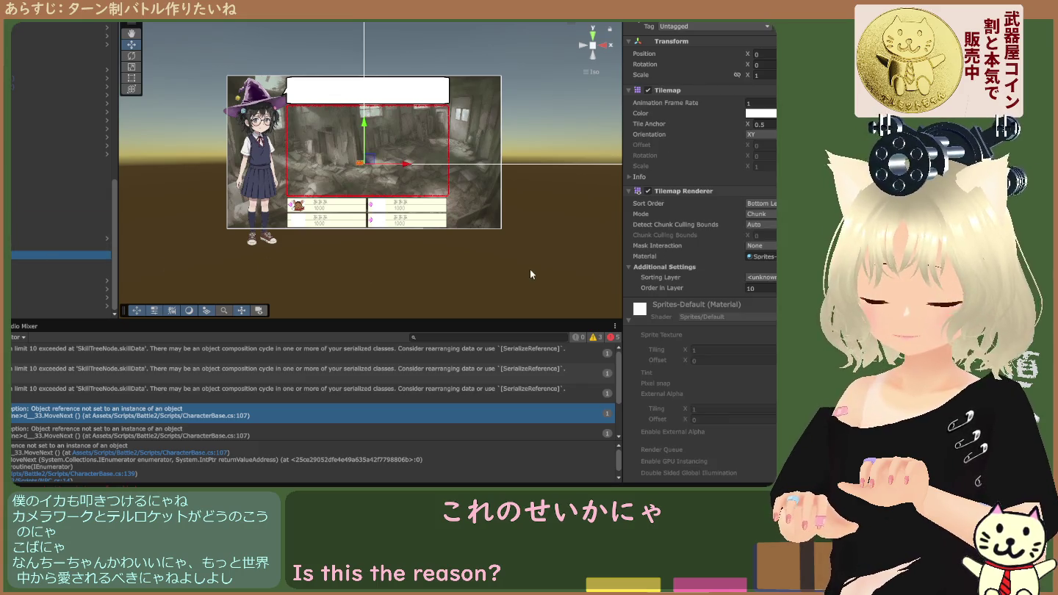
pyautogui.scroll(-1, 677, 268)
pyautogui.click(58, 263)
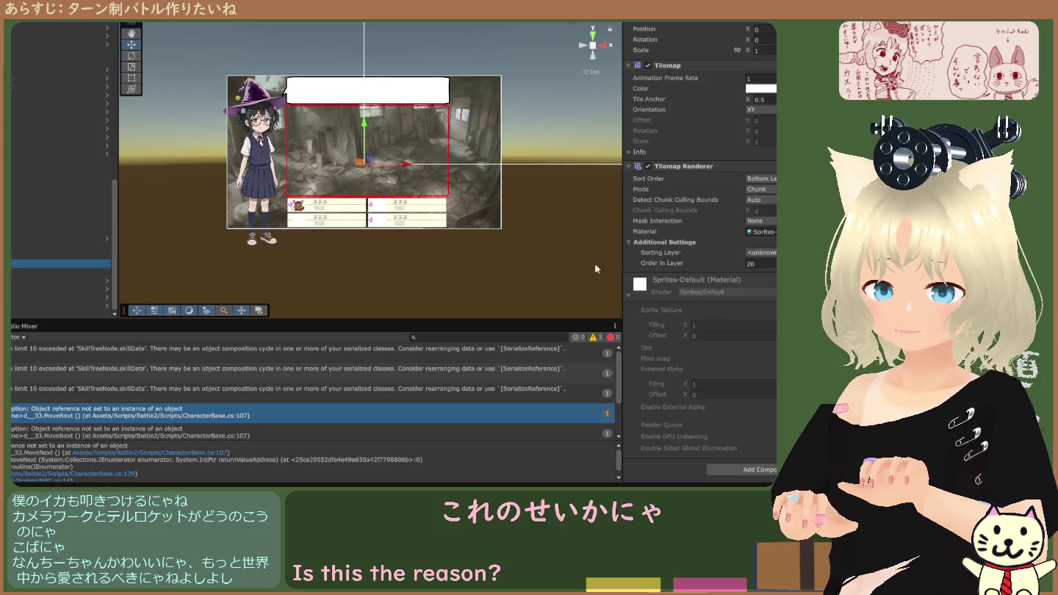
pyautogui.click(21, 271)
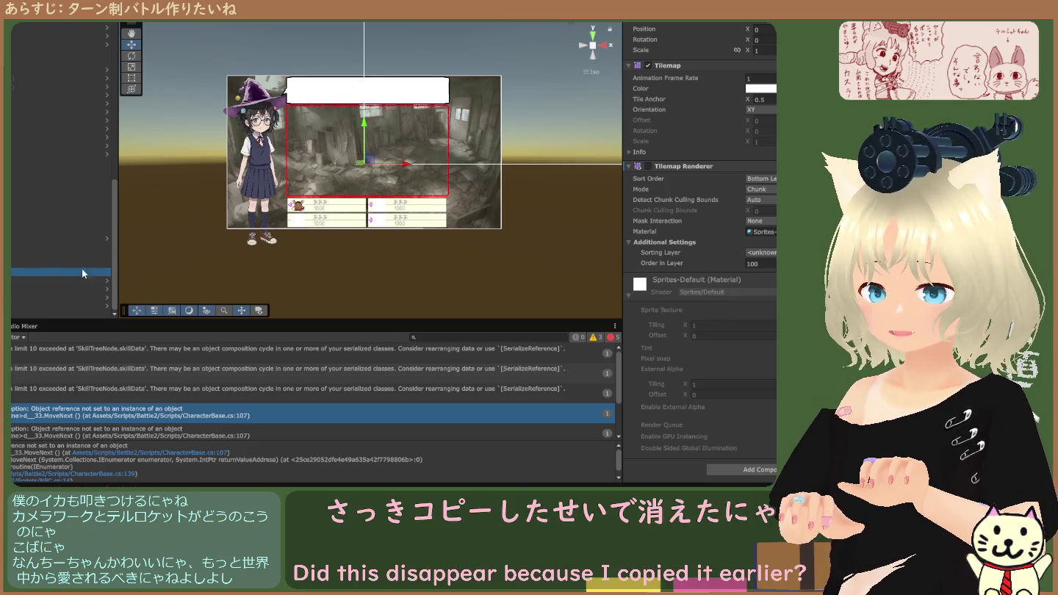
pyautogui.click(60, 280)
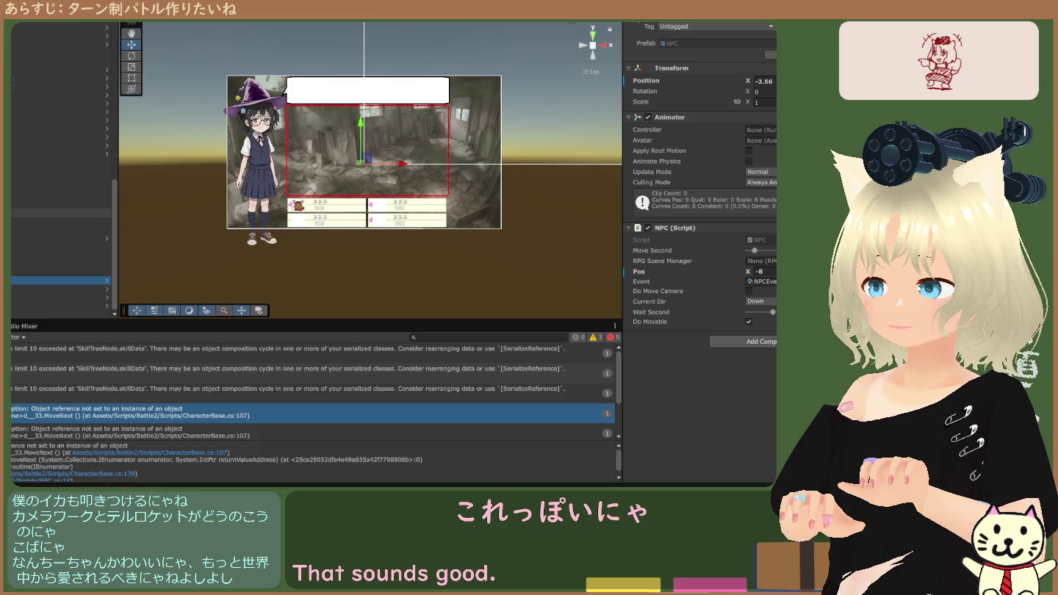
# Assign the RPG Scene Manager object to the NPC and ItemShopNPC RPG Scene Manager fields.
pyautogui.click(748, 261)
pyautogui.moveTo(747, 266); pyautogui.dragTo(749, 263)
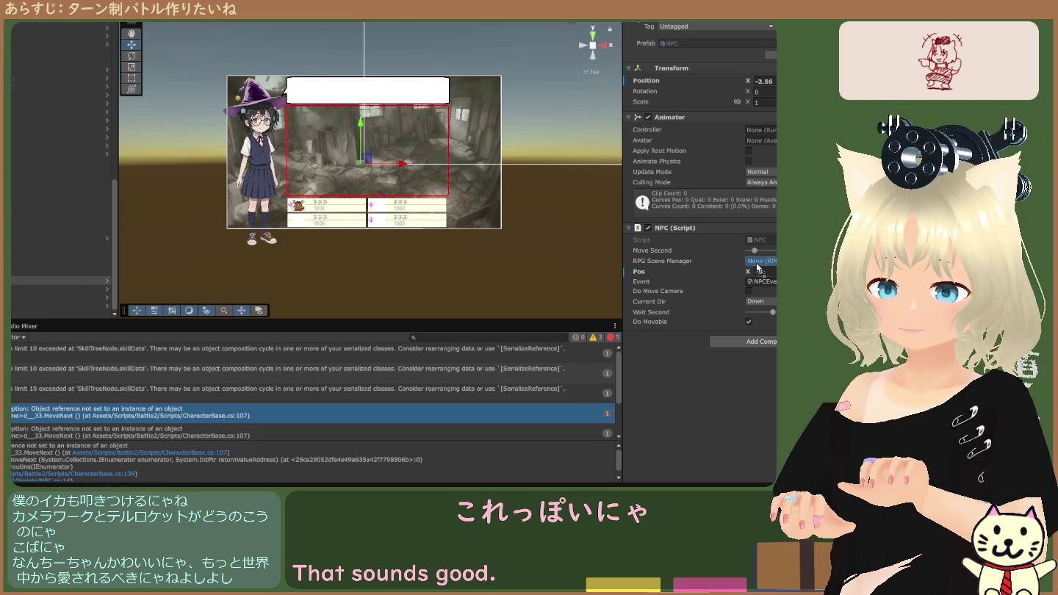
pyautogui.click(59, 222)
pyautogui.moveTo(58, 289)
pyautogui.mouseDown()
pyautogui.moveTo(59, 231)
pyautogui.moveTo(760, 262)
pyautogui.mouseUp()
pyautogui.click(59, 297)
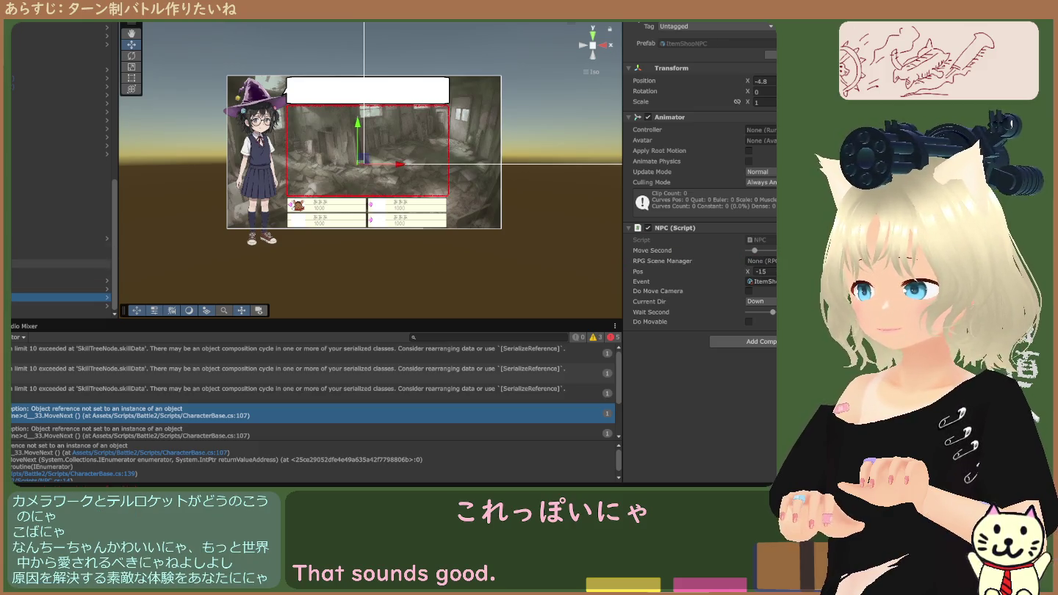
pyautogui.moveTo(58, 222)
pyautogui.mouseDown()
pyautogui.moveTo(751, 279)
pyautogui.moveTo(764, 266)
pyautogui.mouseUp()
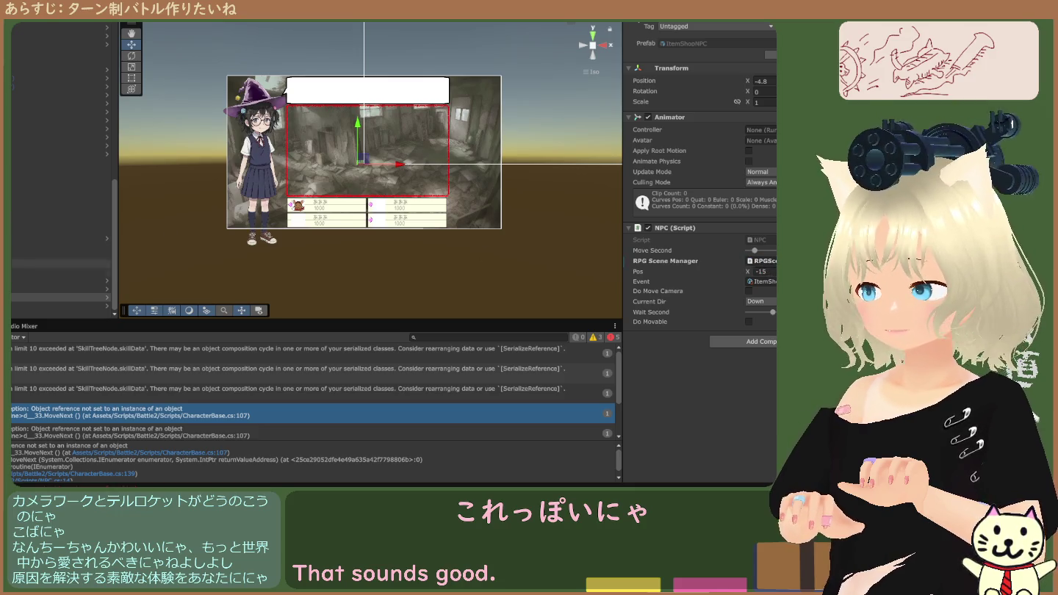
# Select Player and try dropping an object onto its Event field.
pyautogui.click(31, 305)
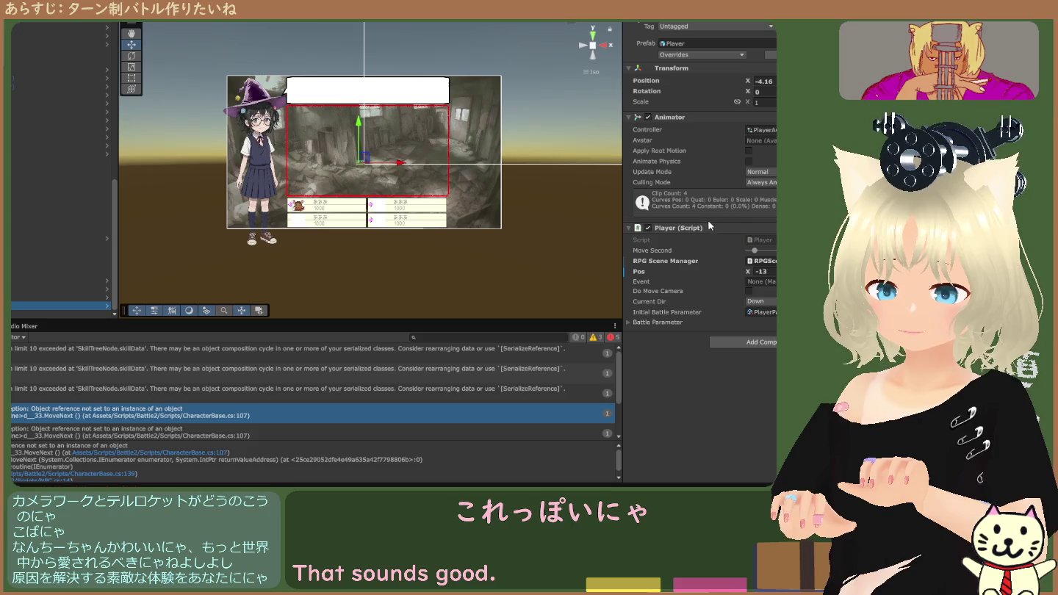
pyautogui.click(754, 283)
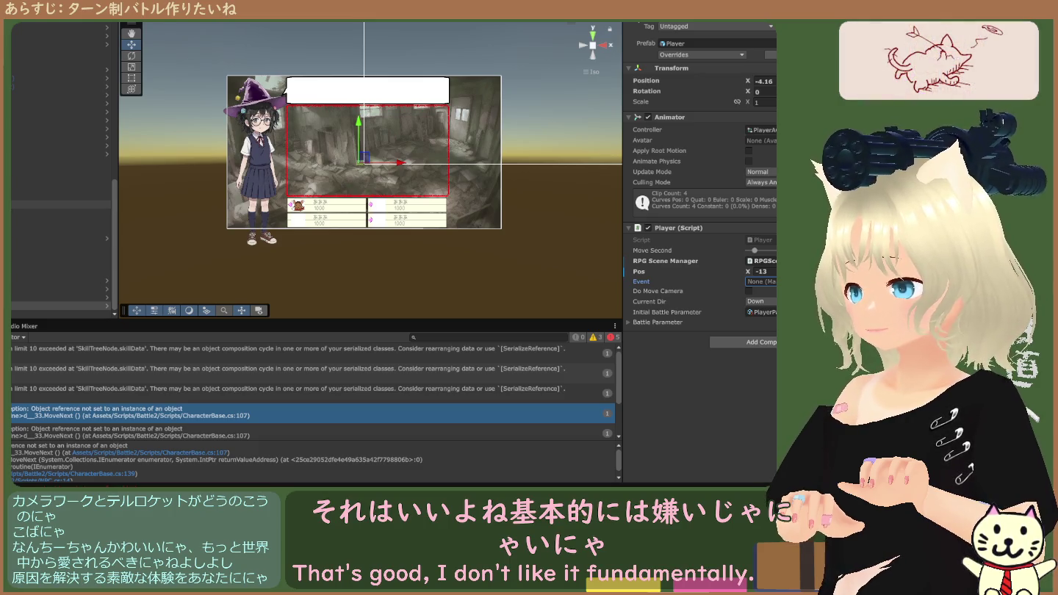
pyautogui.moveTo(58, 306); pyautogui.dragTo(770, 282)
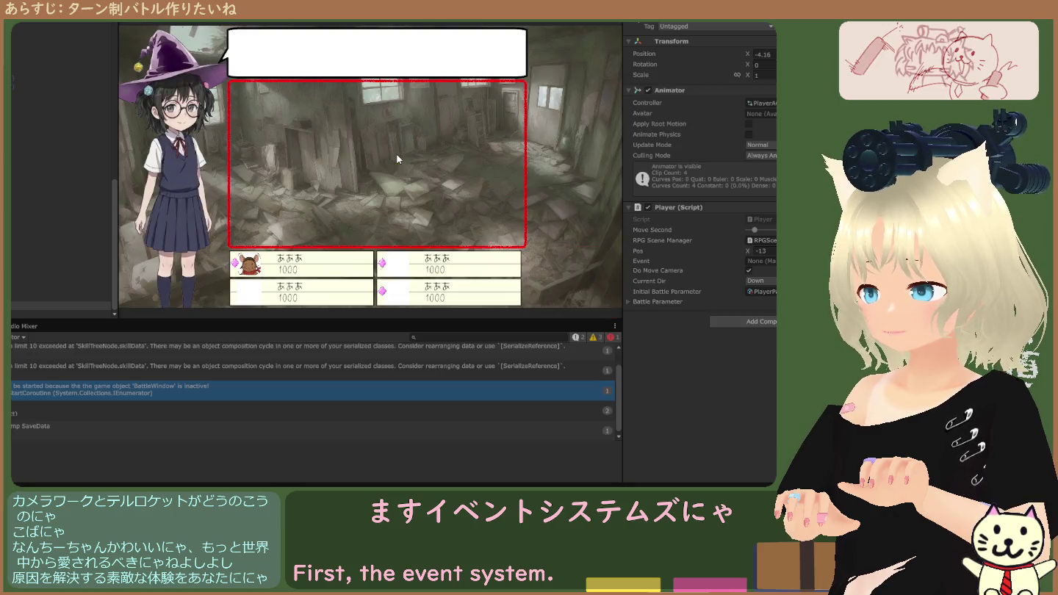
# Review the BattleWindow coroutine error trace, stop the game, and select the BattleWindow canvas.
pyautogui.click(182, 390)
pyautogui.scroll(5, 84, 189)
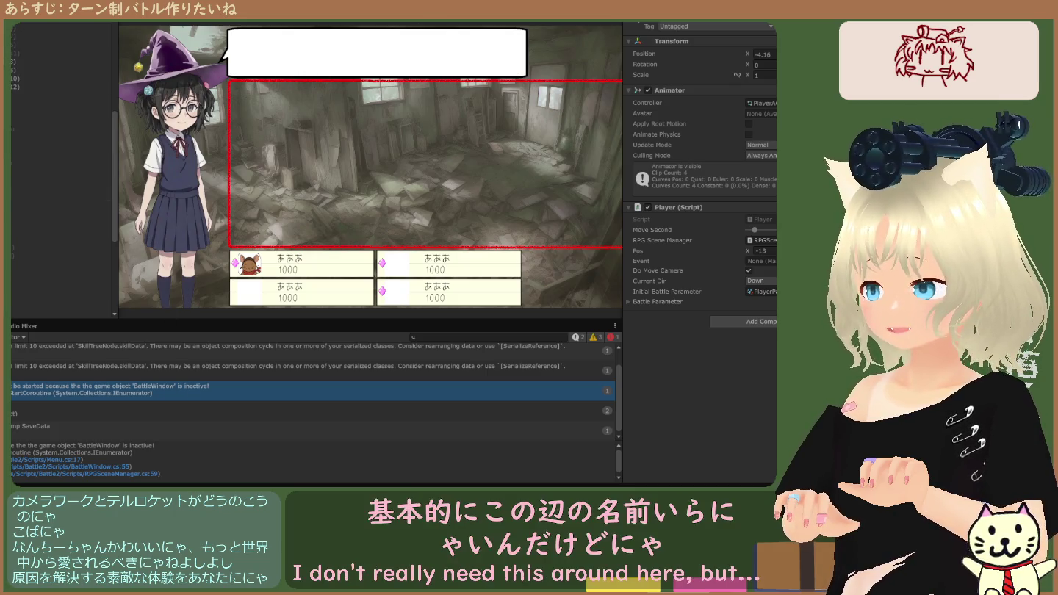
pyautogui.hotkey('ctrl', 'p')
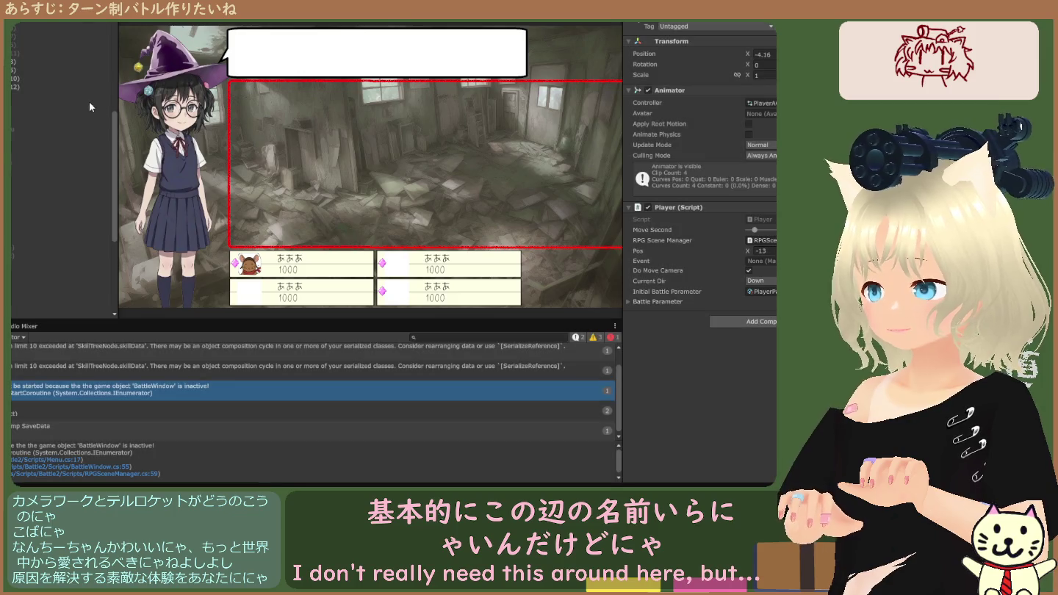
pyautogui.click(38, 127)
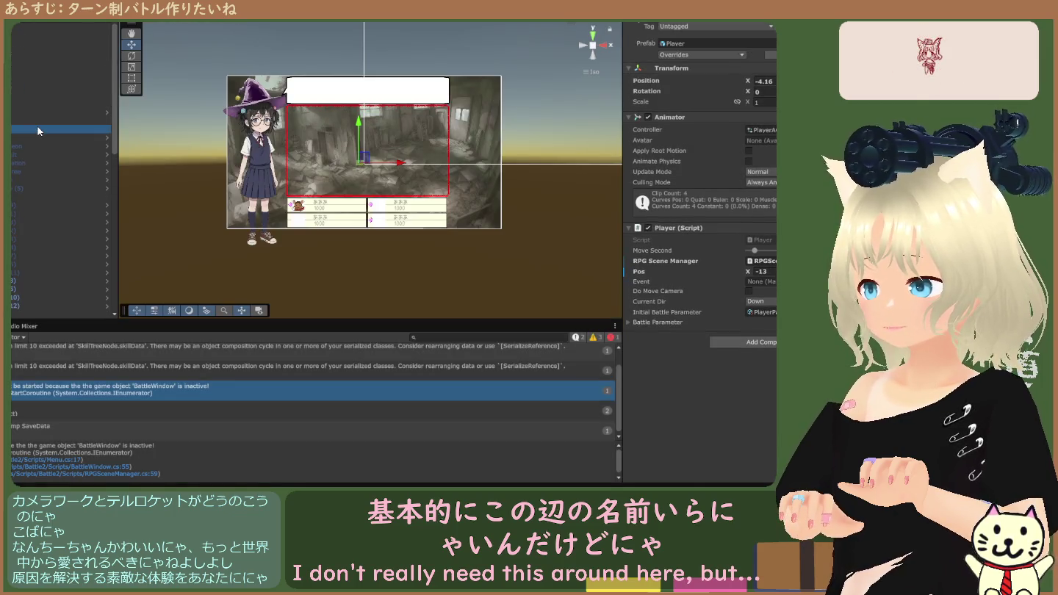
pyautogui.scroll(-5, 58, 221)
pyautogui.click(59, 251)
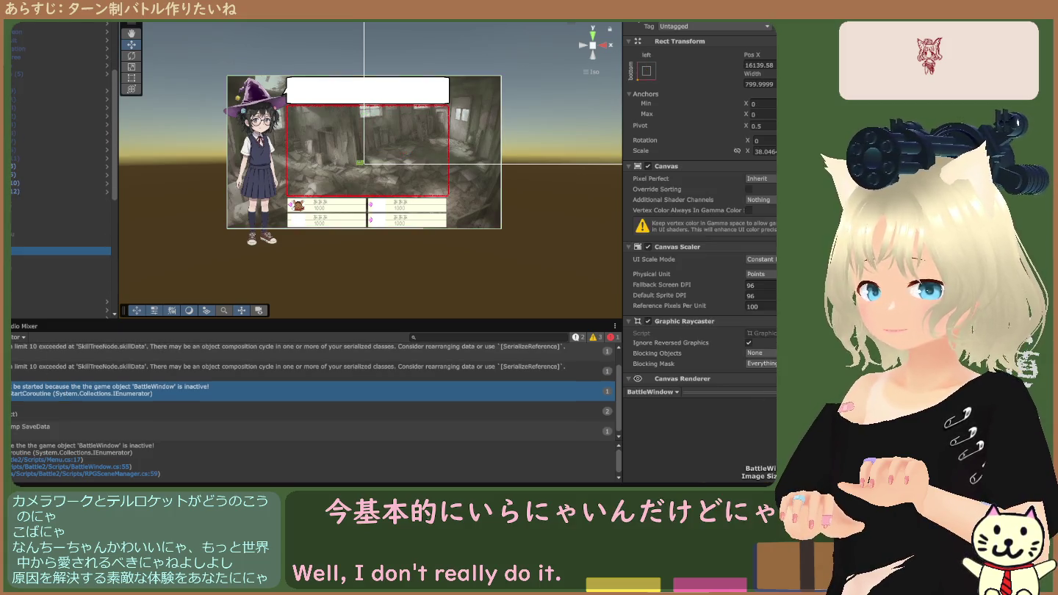
pyautogui.scroll(-6, 676, 198)
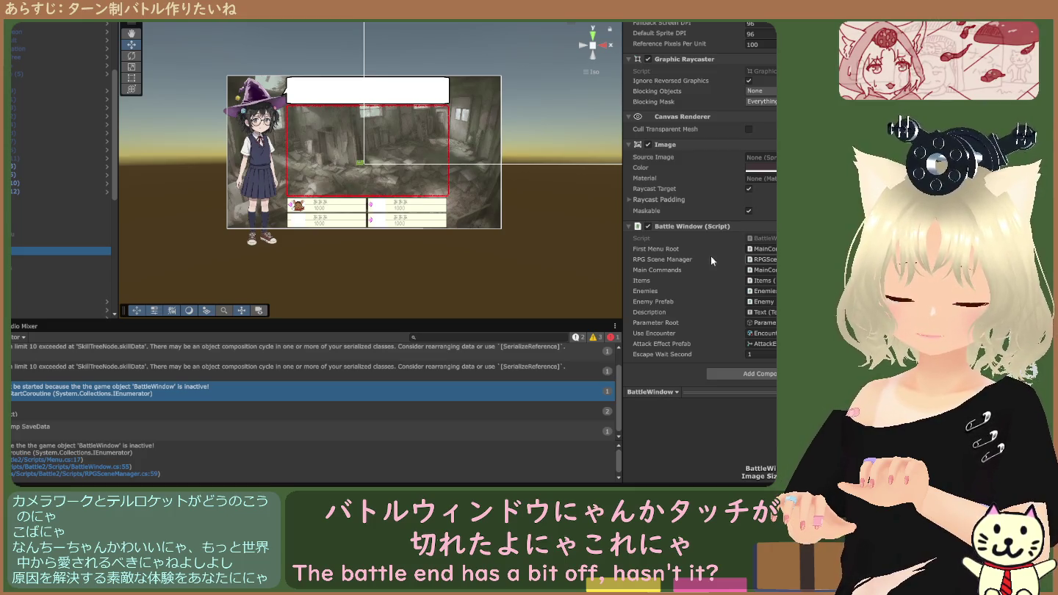
pyautogui.click(769, 345)
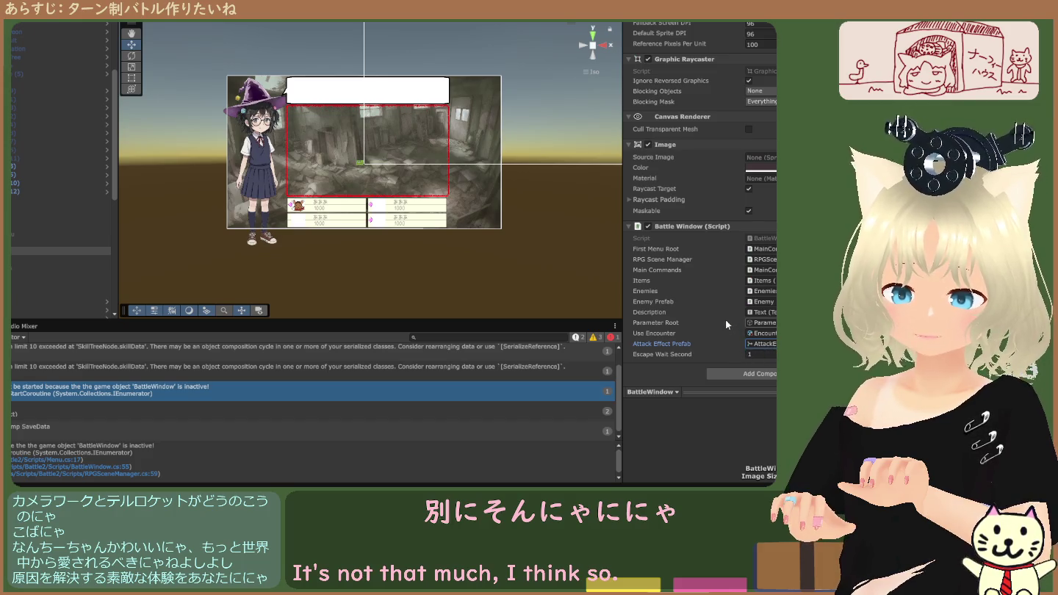
pyautogui.click(761, 242)
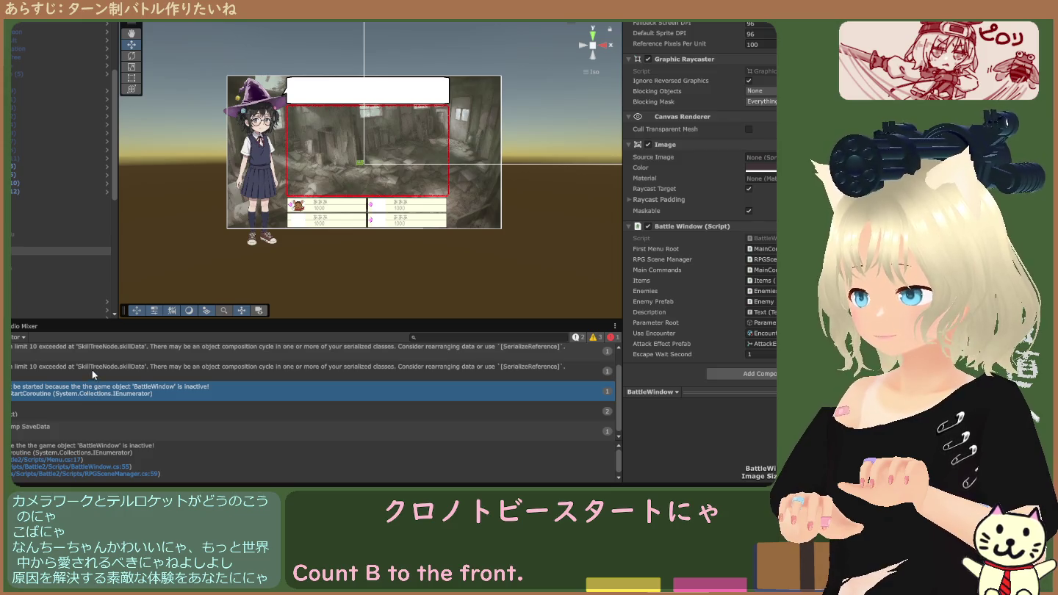
# Reselect BattleWindow and review its Canvas settings in the Inspector.
pyautogui.click(58, 250)
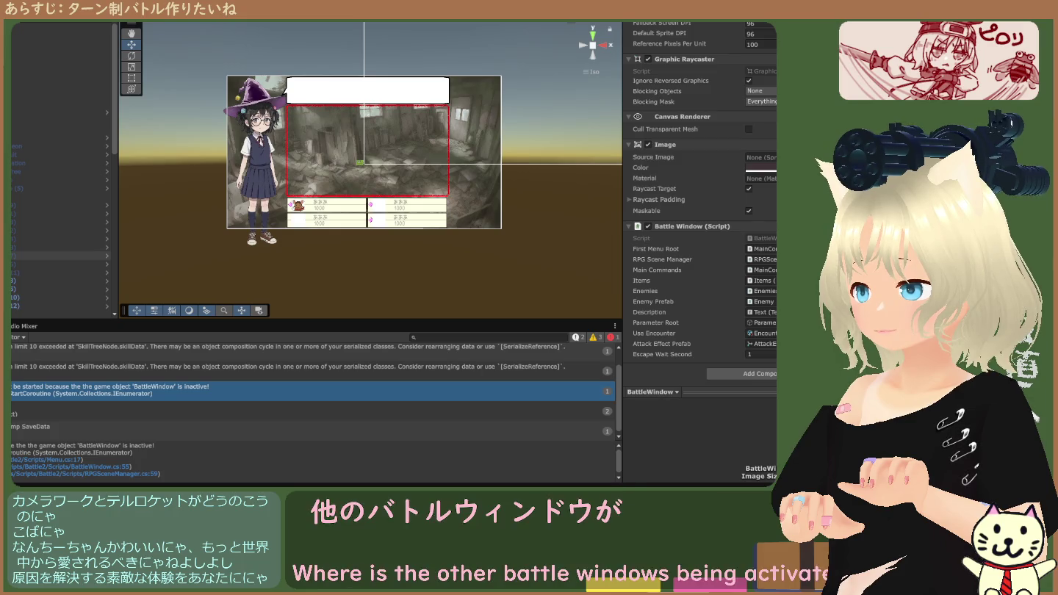
pyautogui.scroll(-5, 13, 261)
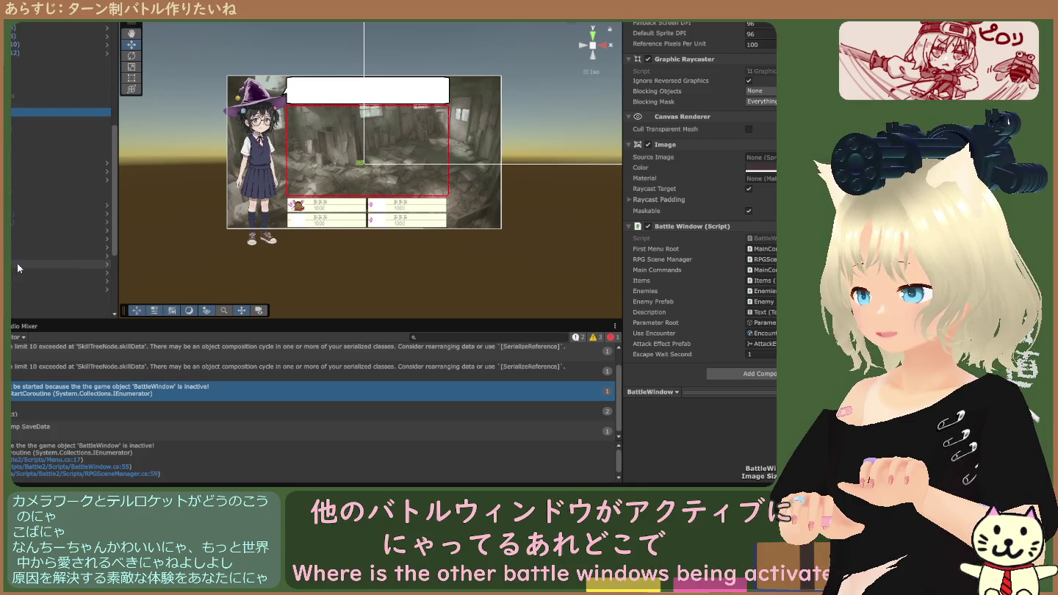
pyautogui.scroll(-2, 16, 263)
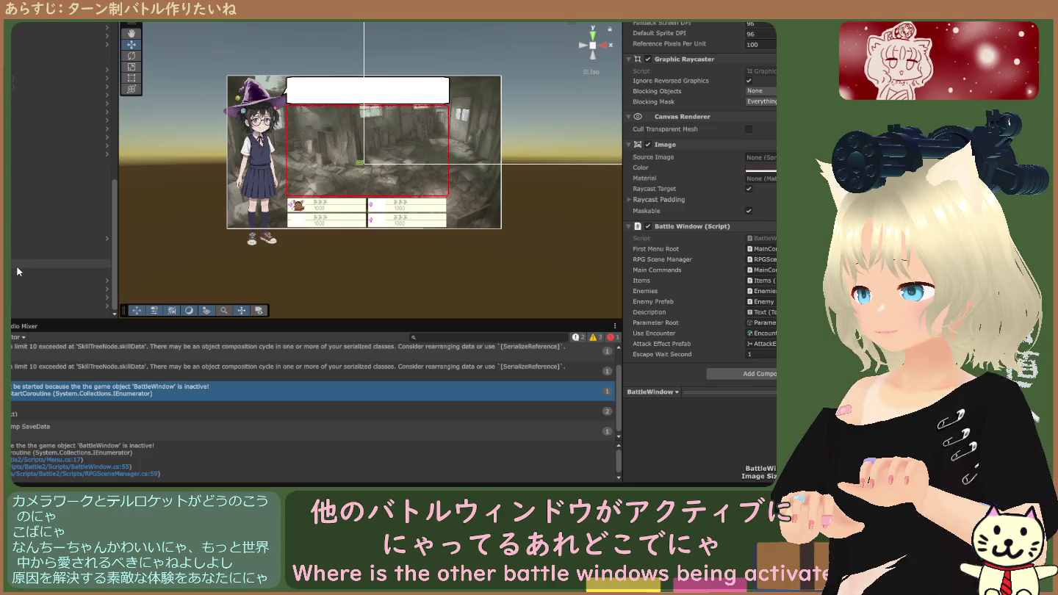
pyautogui.scroll(7, 17, 264)
pyautogui.click(12, 264)
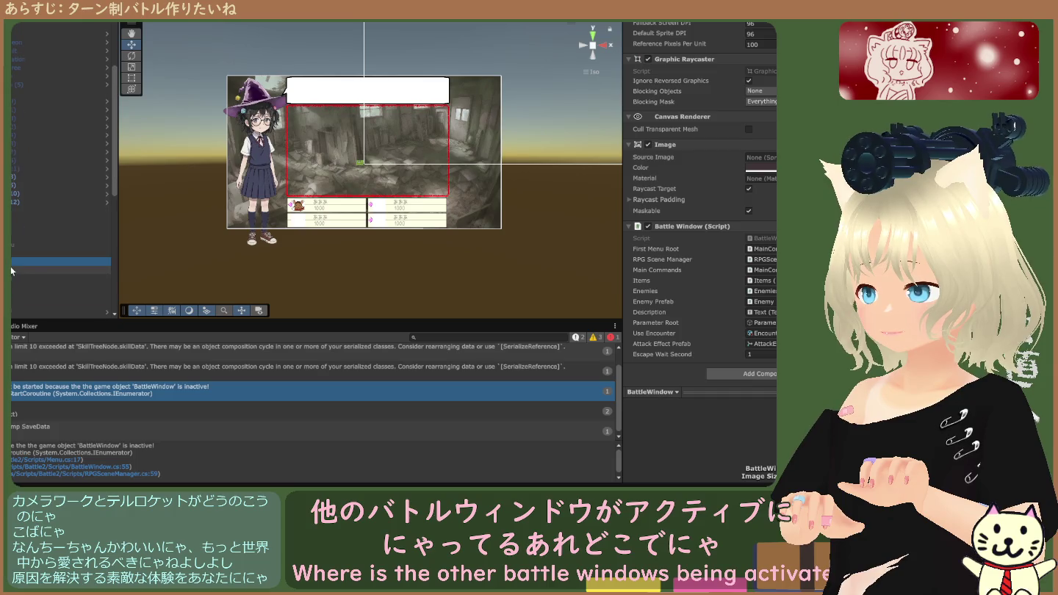
pyautogui.scroll(1, 13, 272)
pyautogui.scroll(-4, 14, 272)
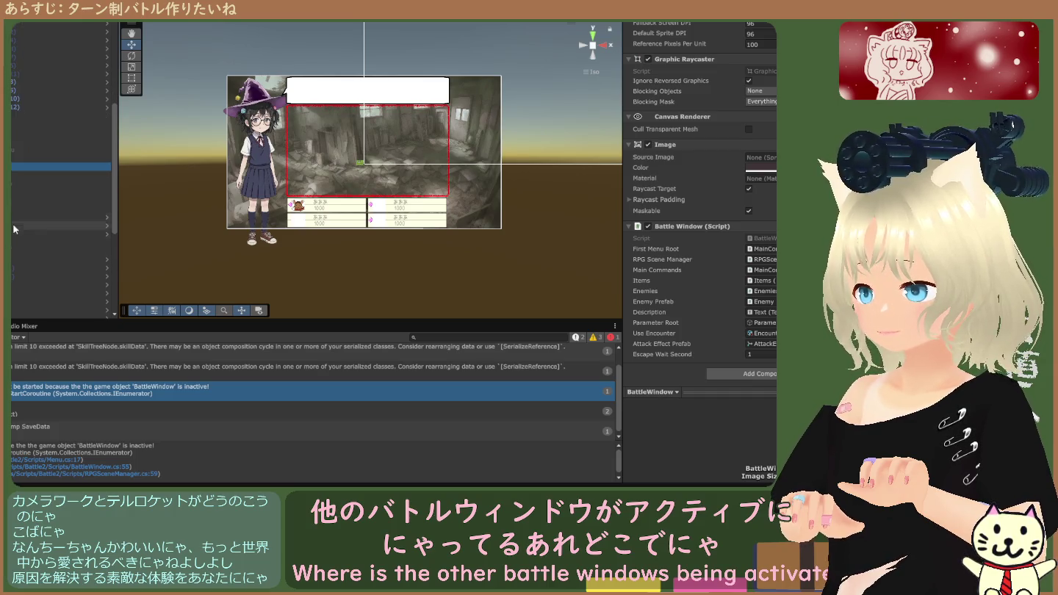
pyautogui.scroll(10, 666, 110)
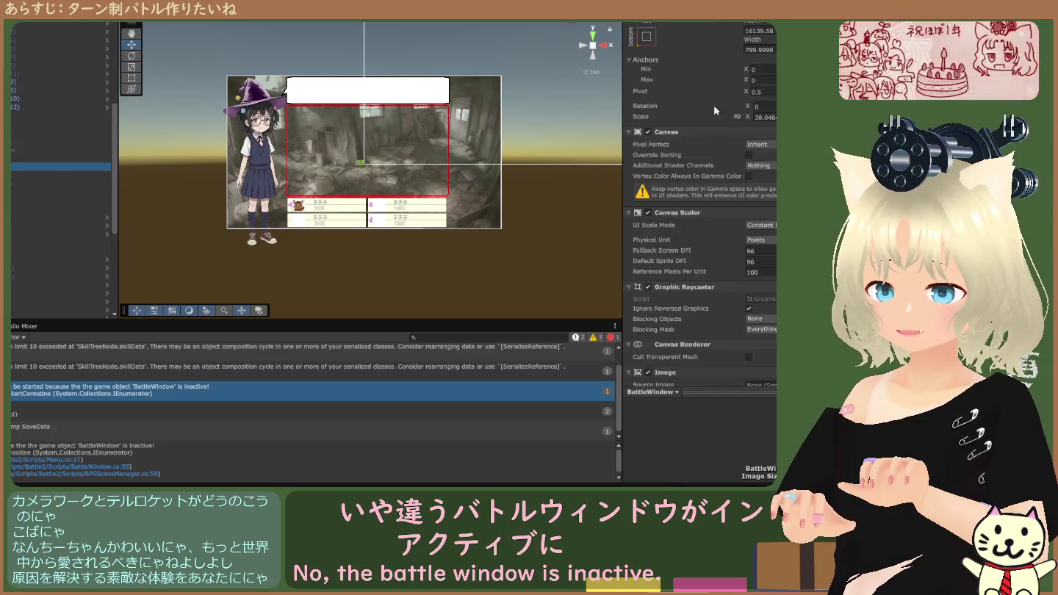
# Run the game to reproduce the glitch and frame the battle canvas in the scene.
pyautogui.click(644, 12)
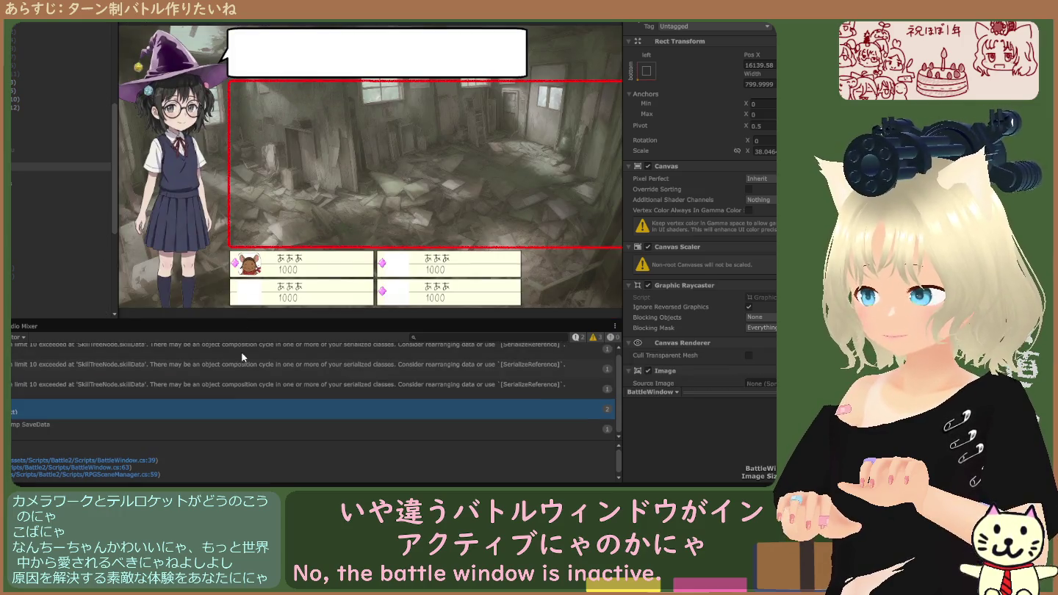
pyautogui.scroll(1, 245, 359)
pyautogui.scroll(-1, 246, 364)
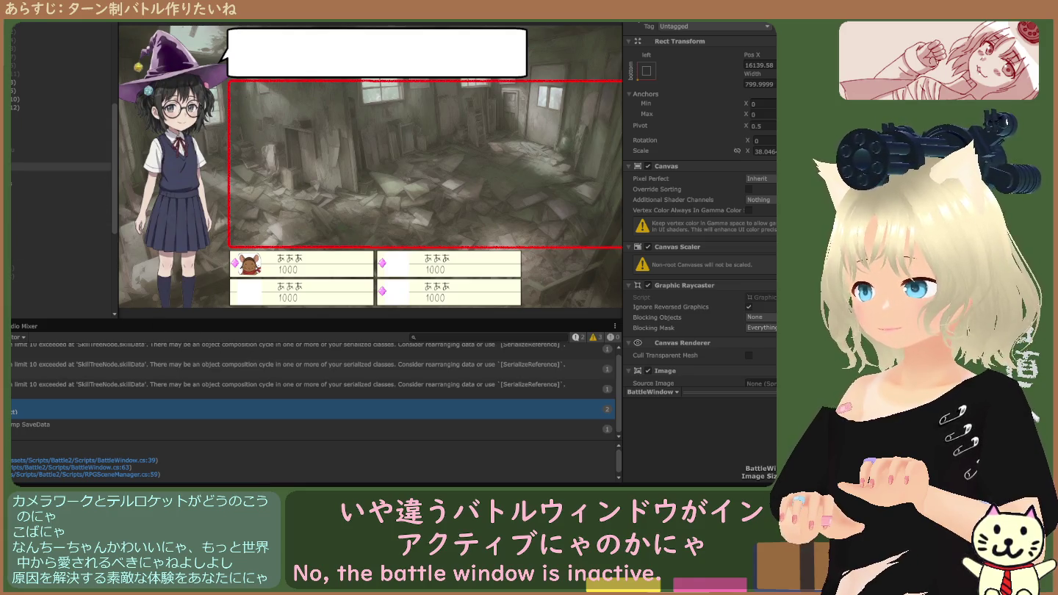
pyautogui.doubleClick(59, 125)
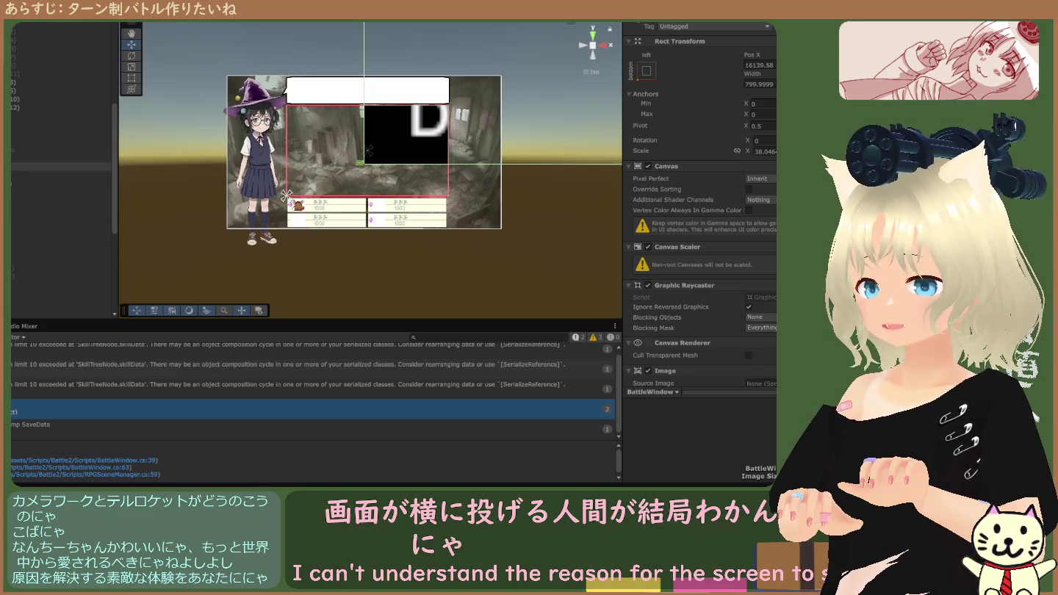
# Slide MainCamera right along X to about 248 and beyond, previewing each shot in Game view.
pyautogui.click(59, 133)
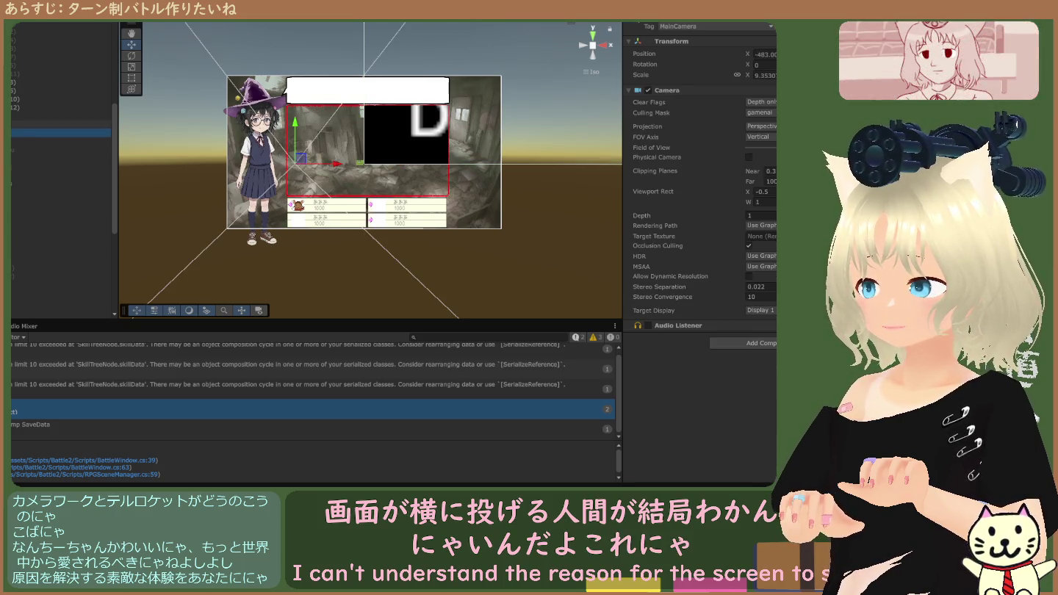
pyautogui.hotkey('ctrl', '2')
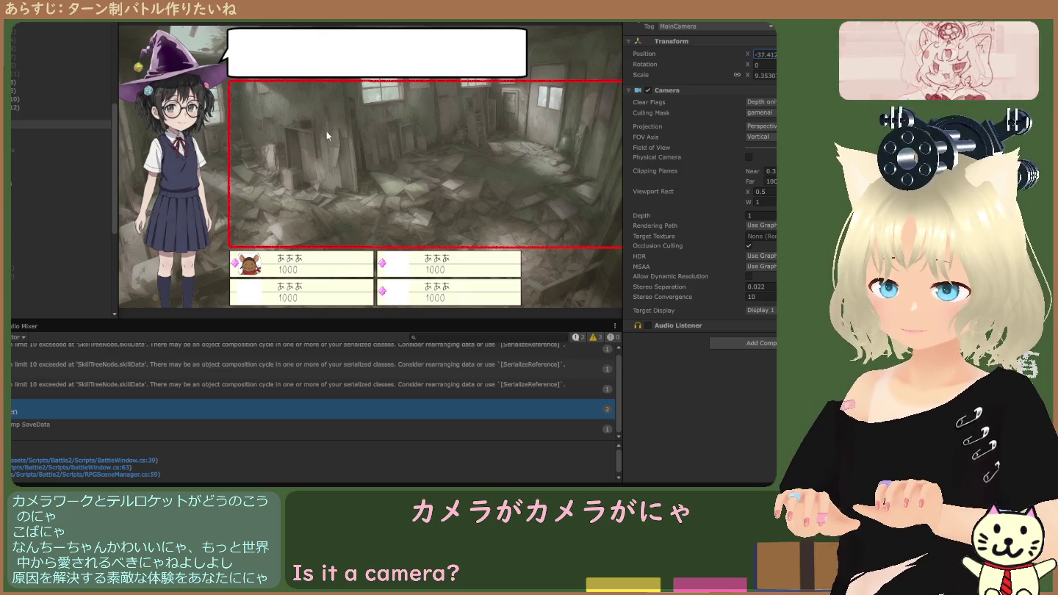
pyautogui.click(59, 123)
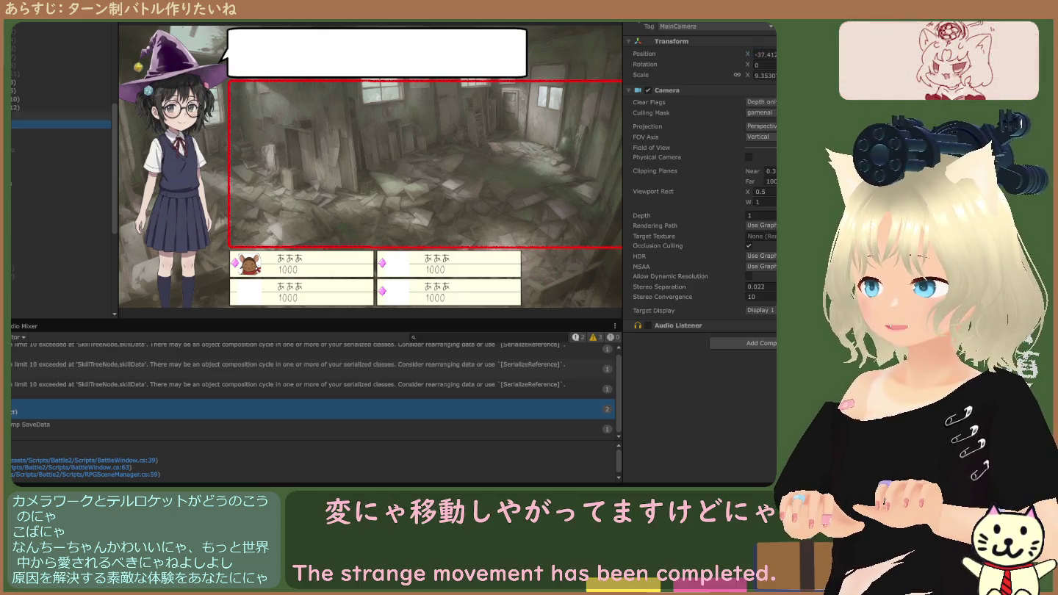
pyautogui.hotkey('ctrl', '1')
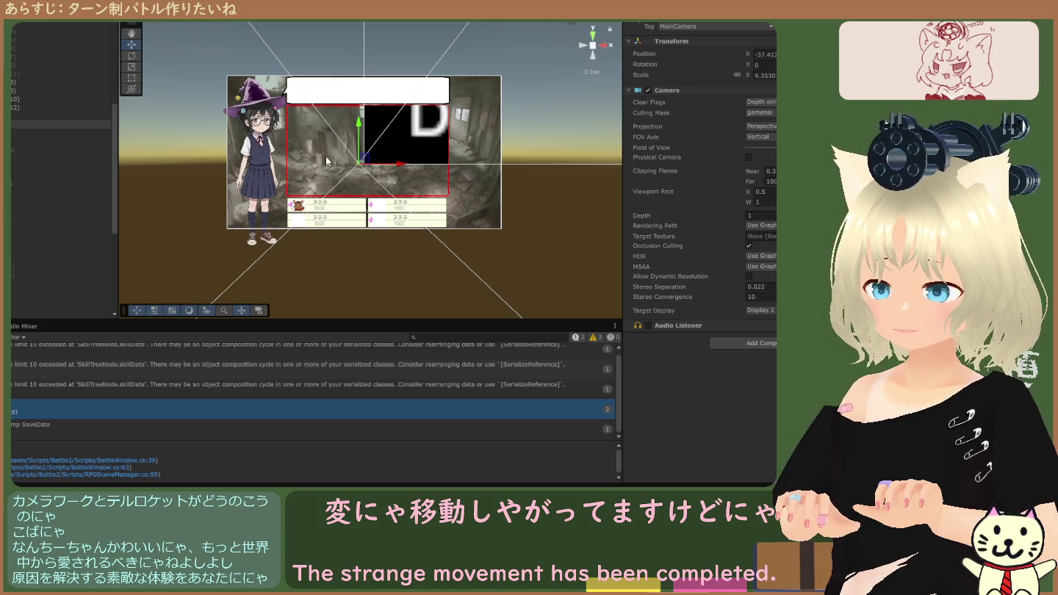
pyautogui.moveTo(377, 169); pyautogui.dragTo(441, 167)
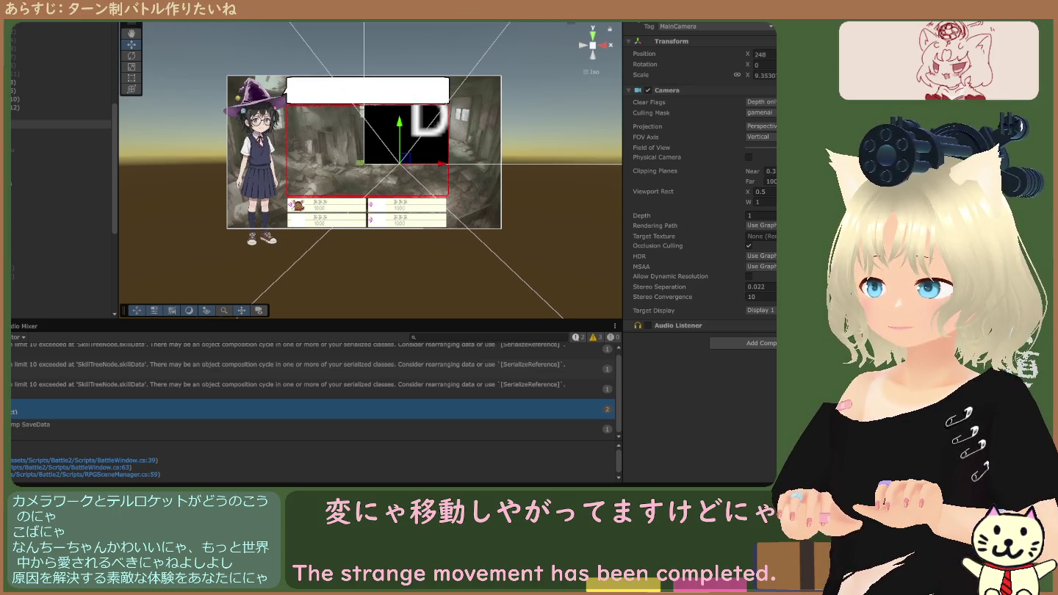
pyautogui.hotkey('ctrl', '2')
pyautogui.hotkey('ctrl', '1')
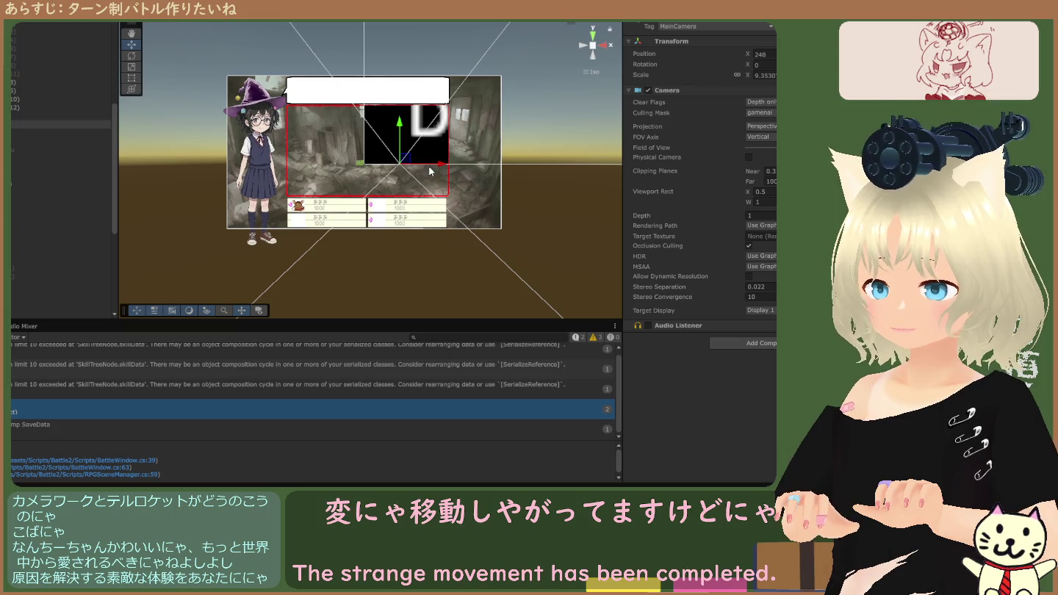
pyautogui.moveTo(435, 168); pyautogui.dragTo(471, 163)
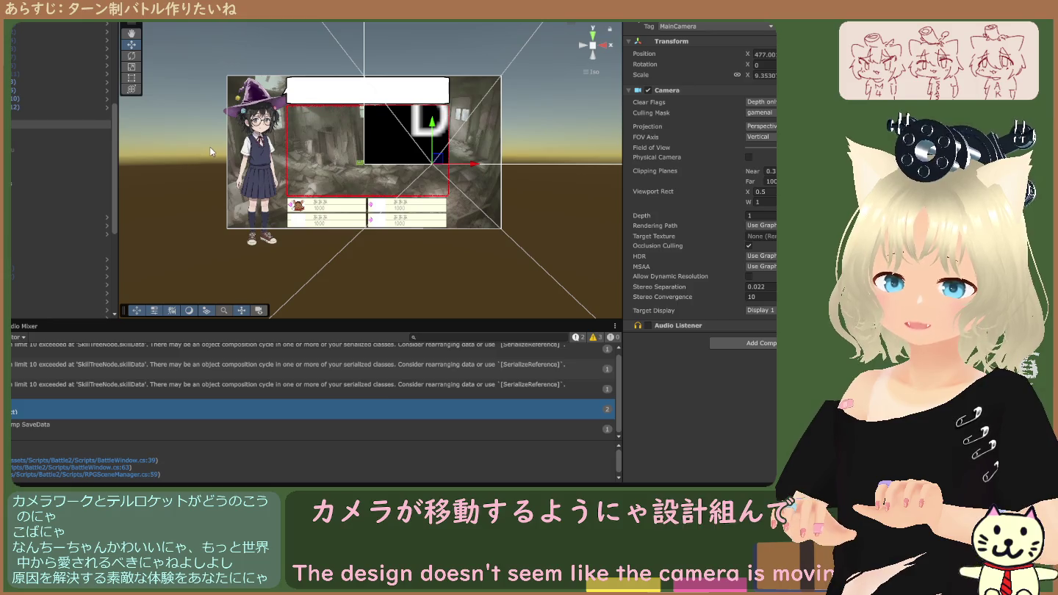
# Select the second camera at the top of the Hierarchy to view its settings.
pyautogui.click(30, 134)
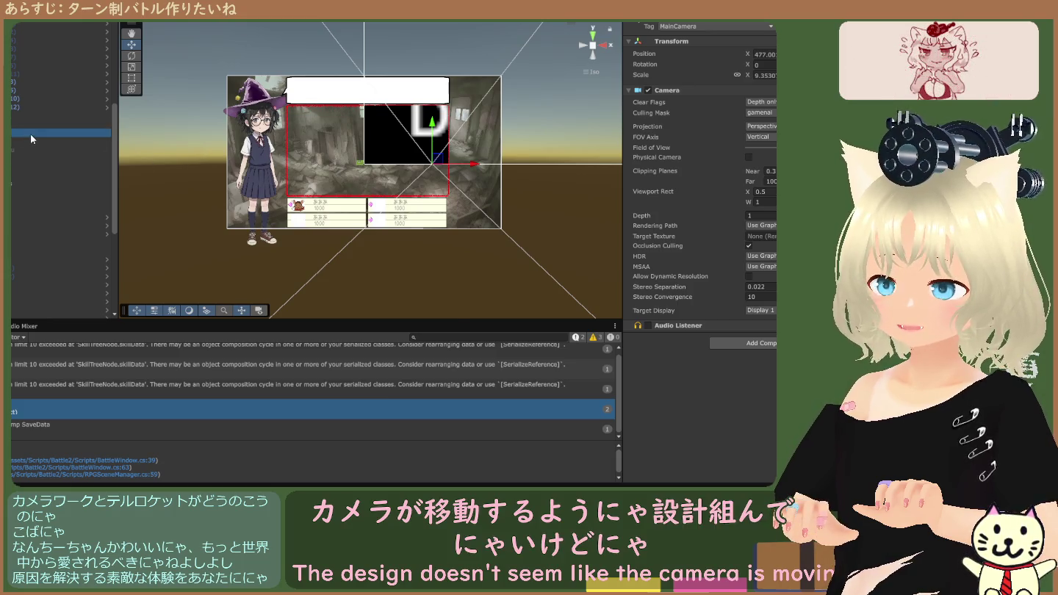
pyautogui.scroll(5, 34, 129)
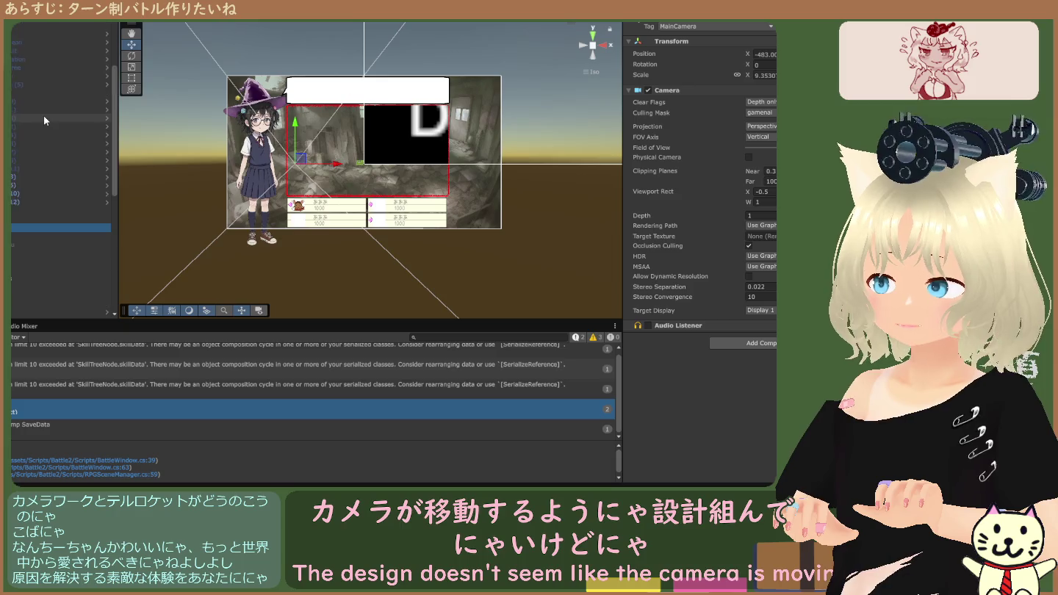
pyautogui.click(13, 28)
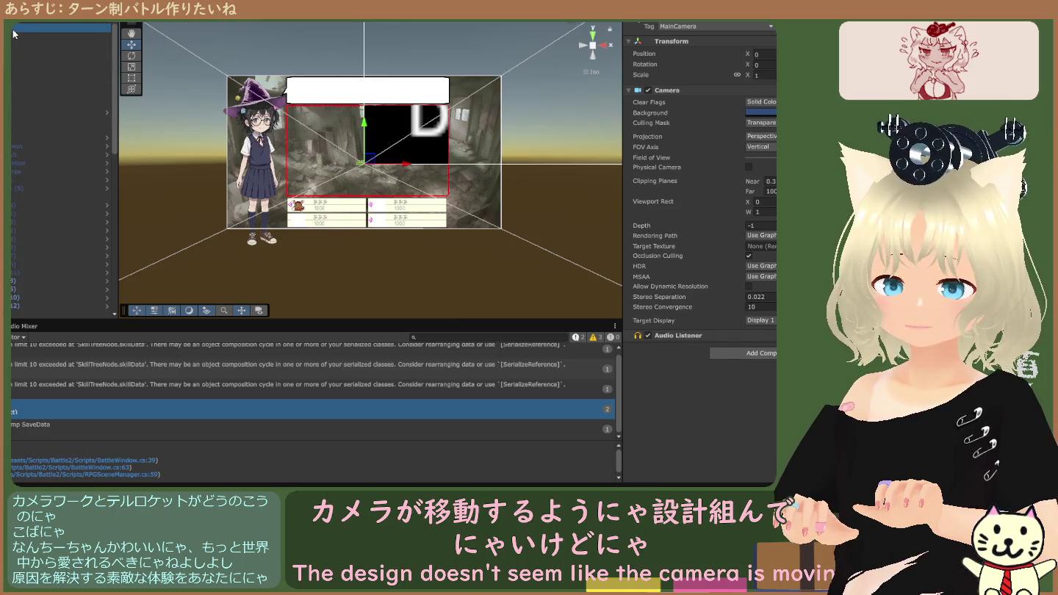
pyautogui.scroll(-3, 42, 103)
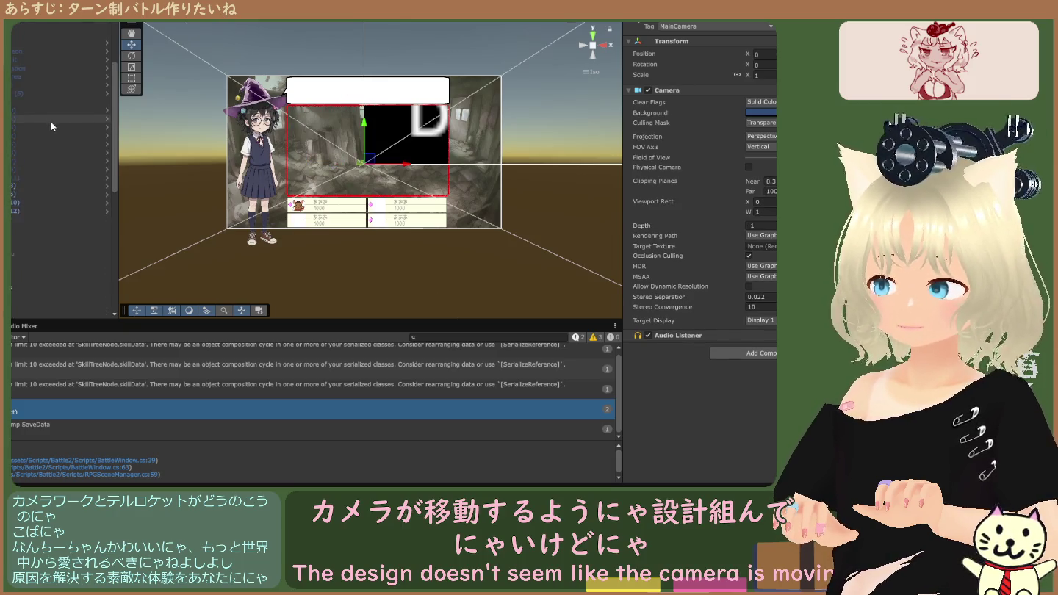
pyautogui.scroll(-2, 51, 126)
pyautogui.click(50, 167)
pyautogui.click(760, 103)
pyautogui.click(766, 122)
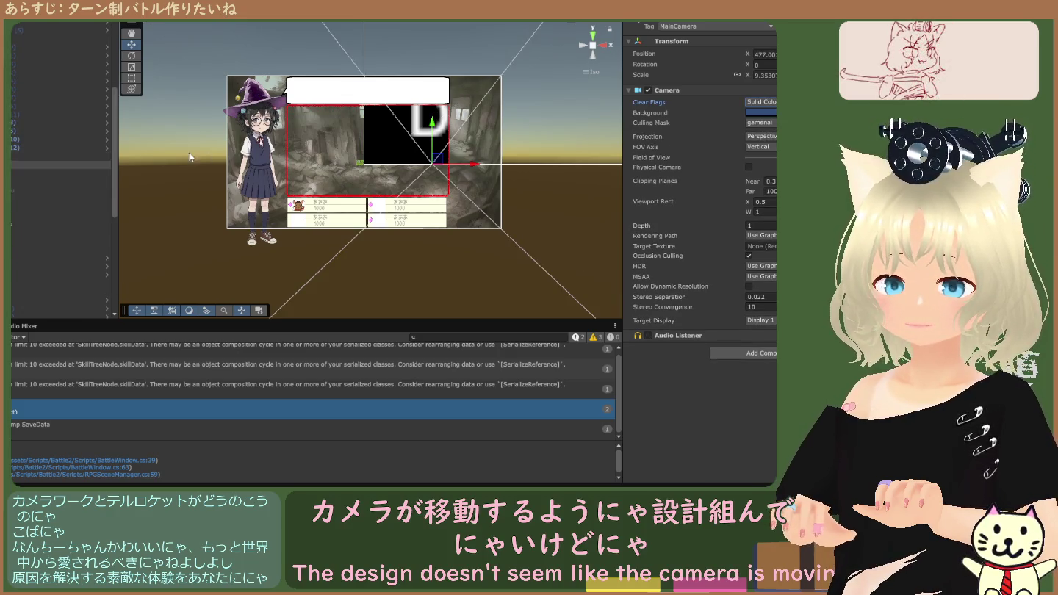
pyautogui.click(74, 174)
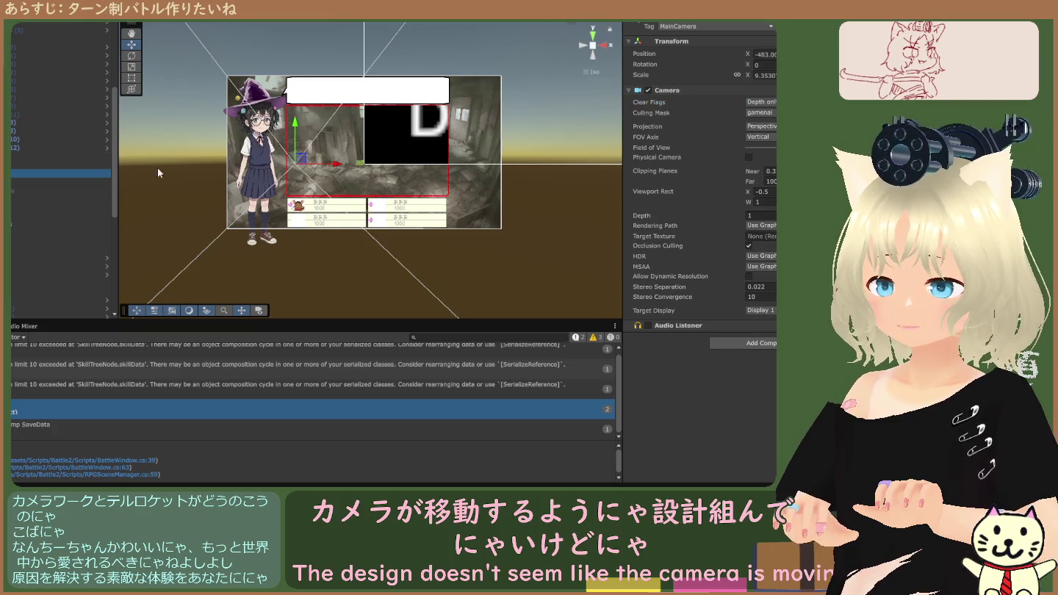
pyautogui.click(764, 129)
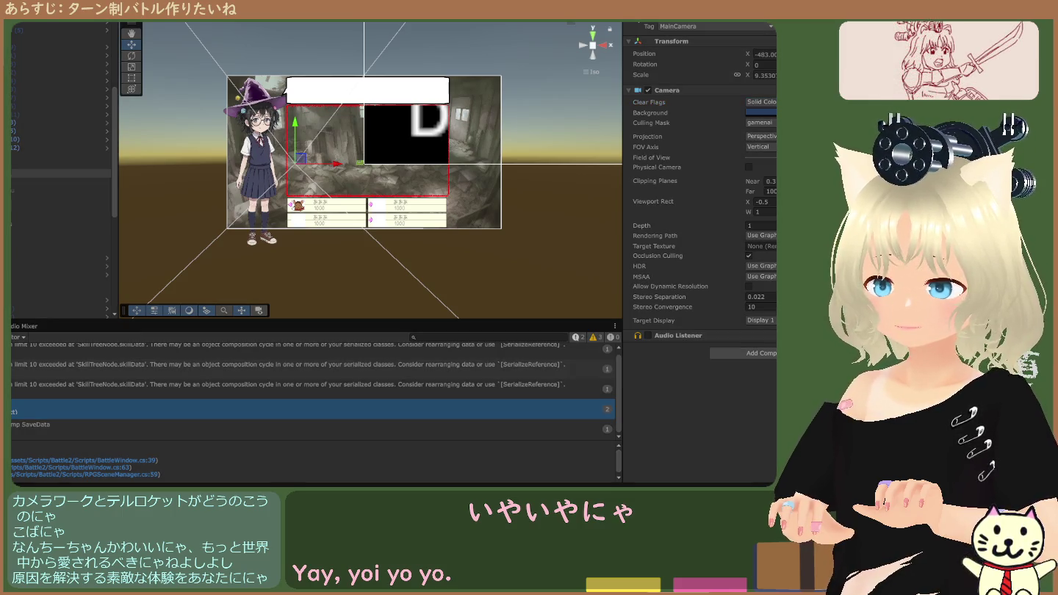
pyautogui.hotkey('ctrl', 'p')
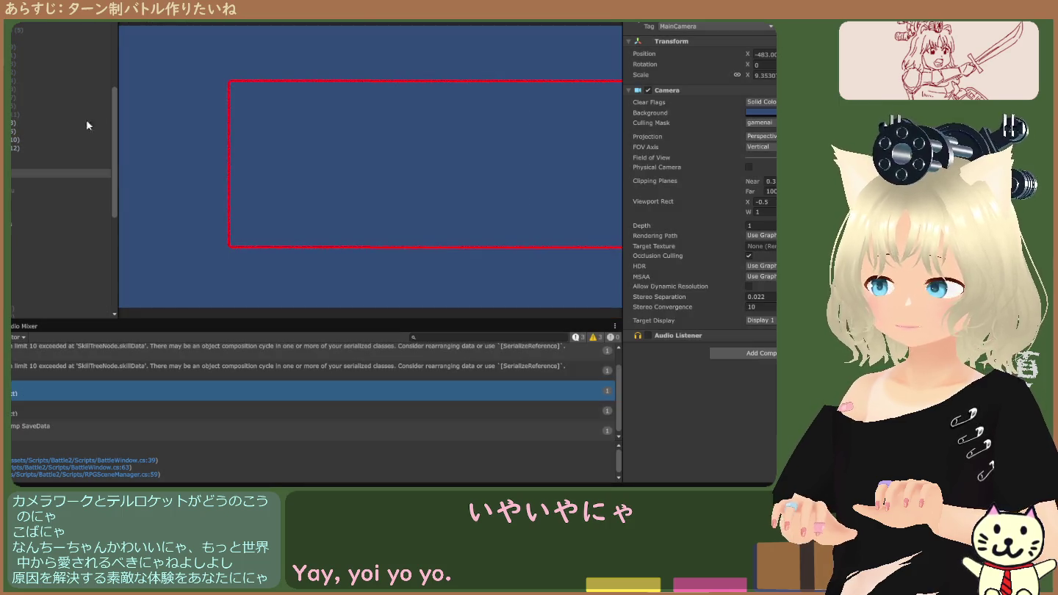
pyautogui.click(764, 102)
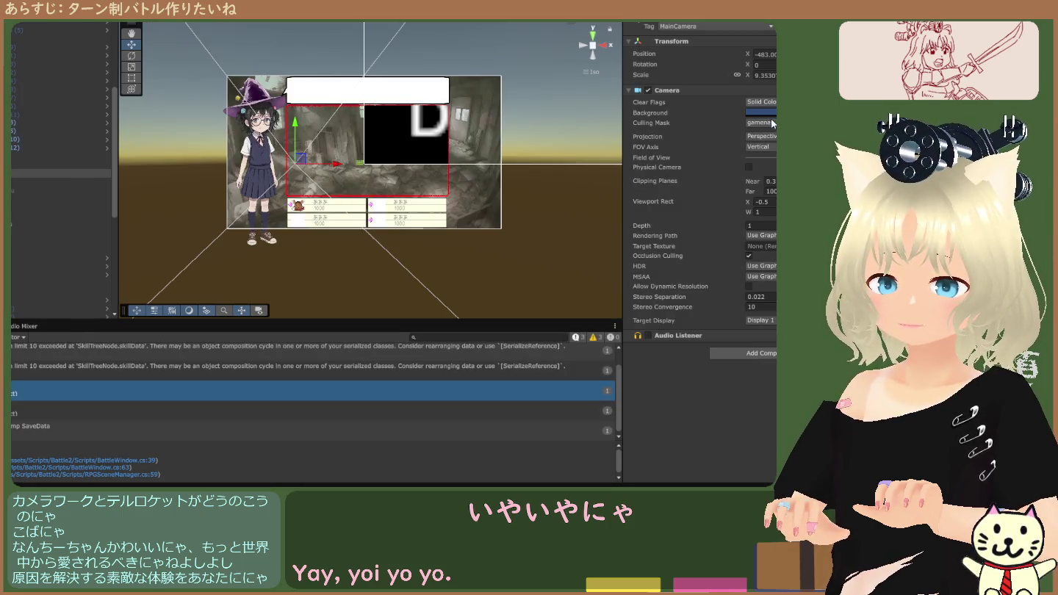
pyautogui.click(779, 129)
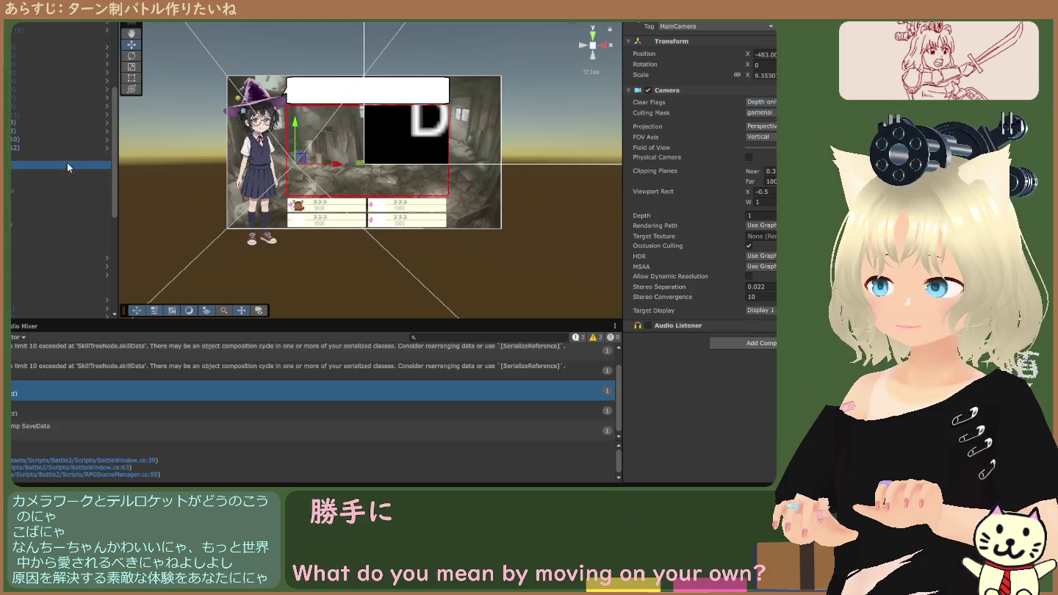
pyautogui.click(67, 162)
pyautogui.click(764, 144)
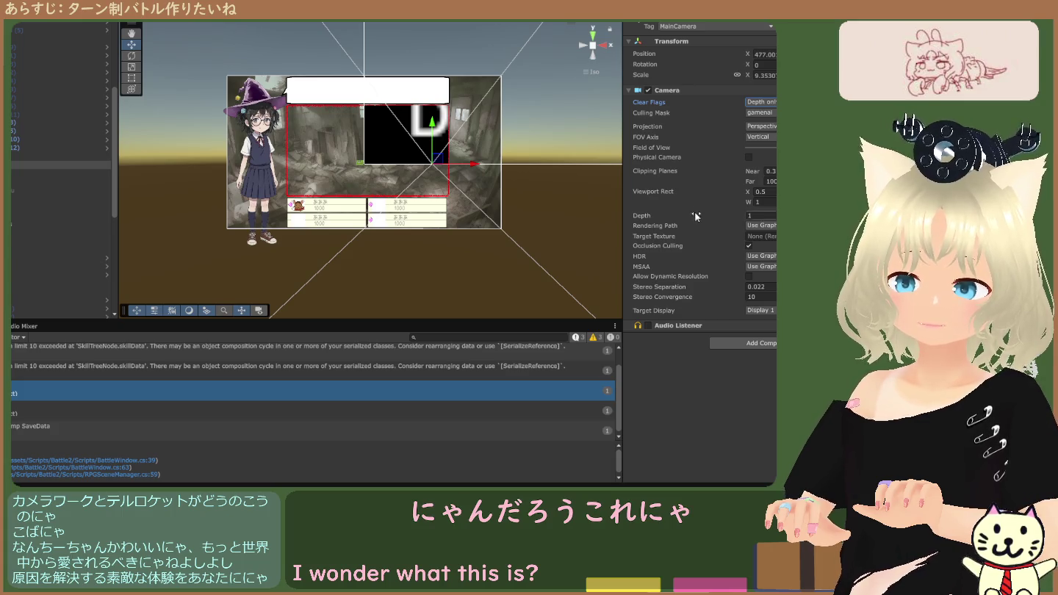
pyautogui.click(764, 233)
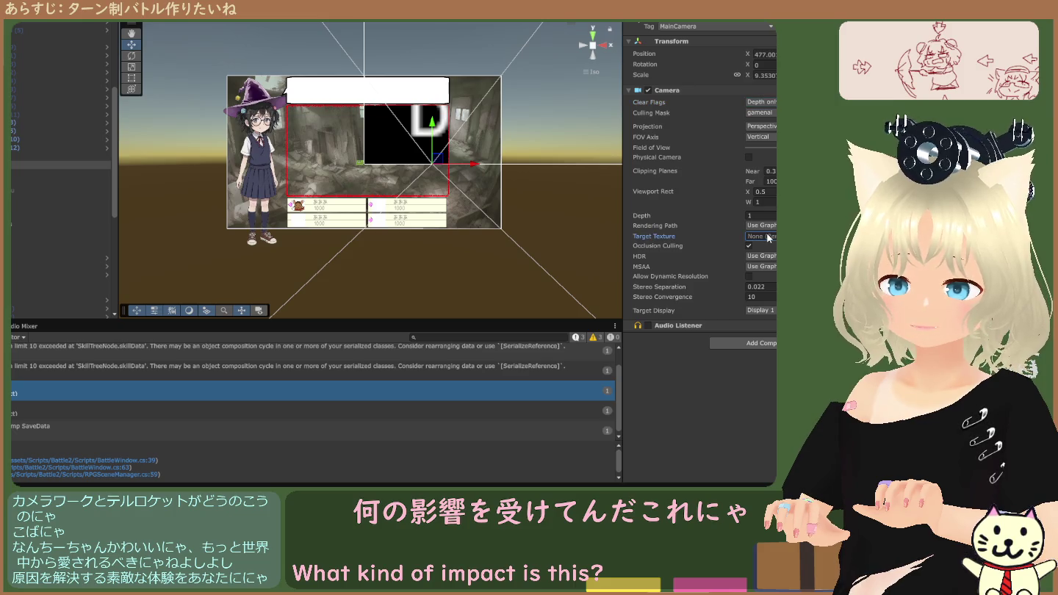
pyautogui.click(62, 165)
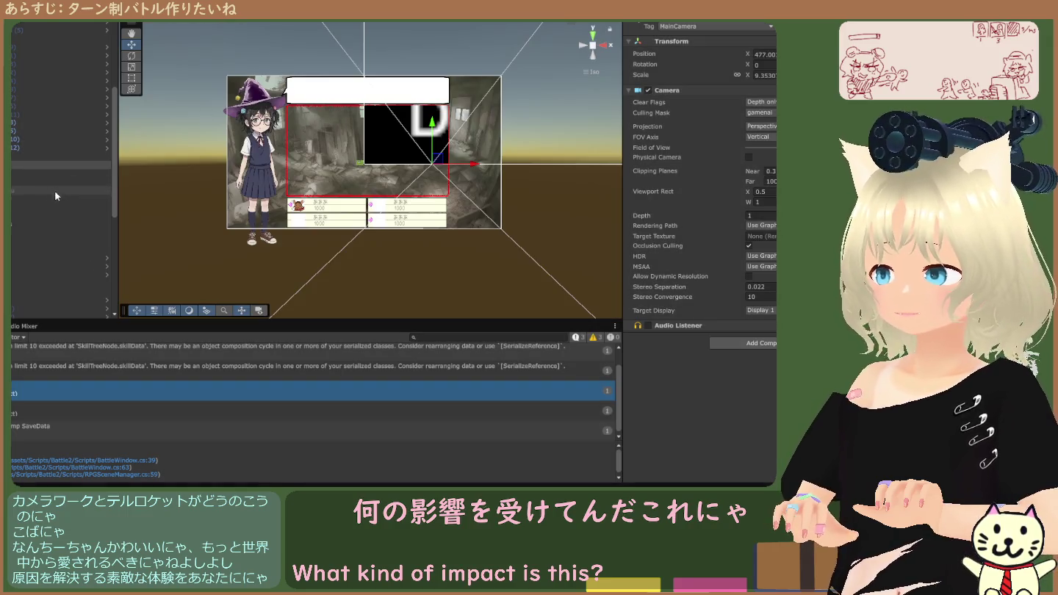
pyautogui.scroll(-5, 53, 185)
pyautogui.scroll(5, 47, 187)
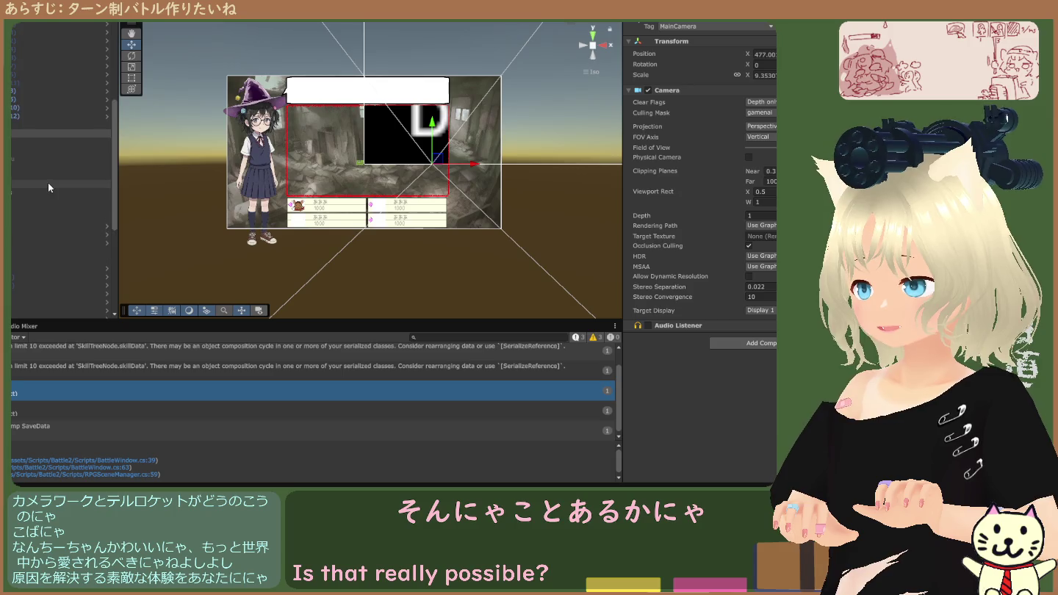
pyautogui.scroll(-3, 53, 169)
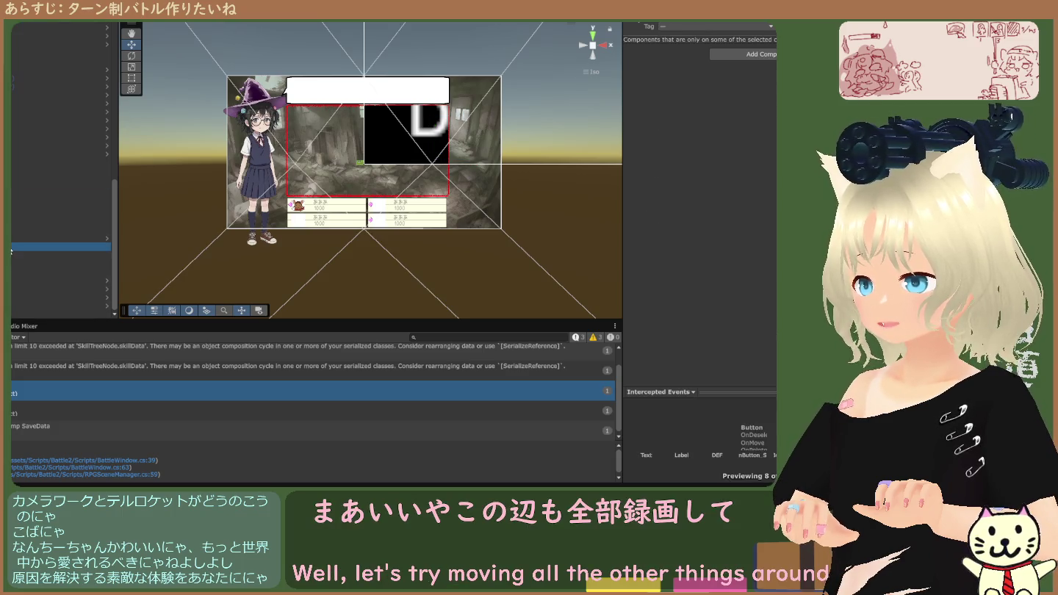
# Select the range from Item Shop Menu downward, play-test the battle screen, then stop.
pyautogui.click(59, 179)
pyautogui.keyDown('ctrl'); pyautogui.click(30, 313); pyautogui.keyUp('ctrl')
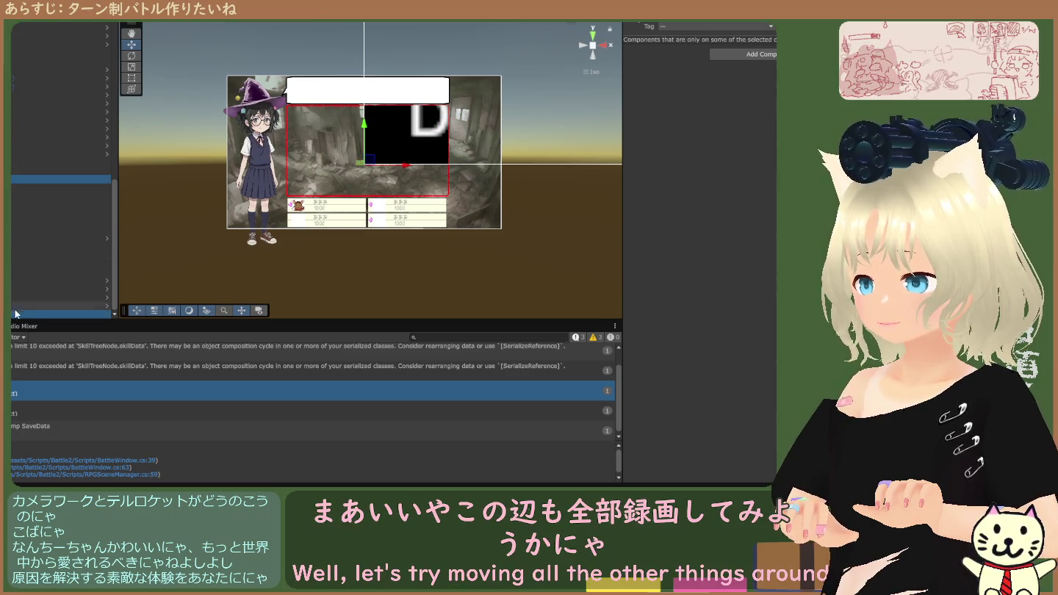
pyautogui.click(43, 179)
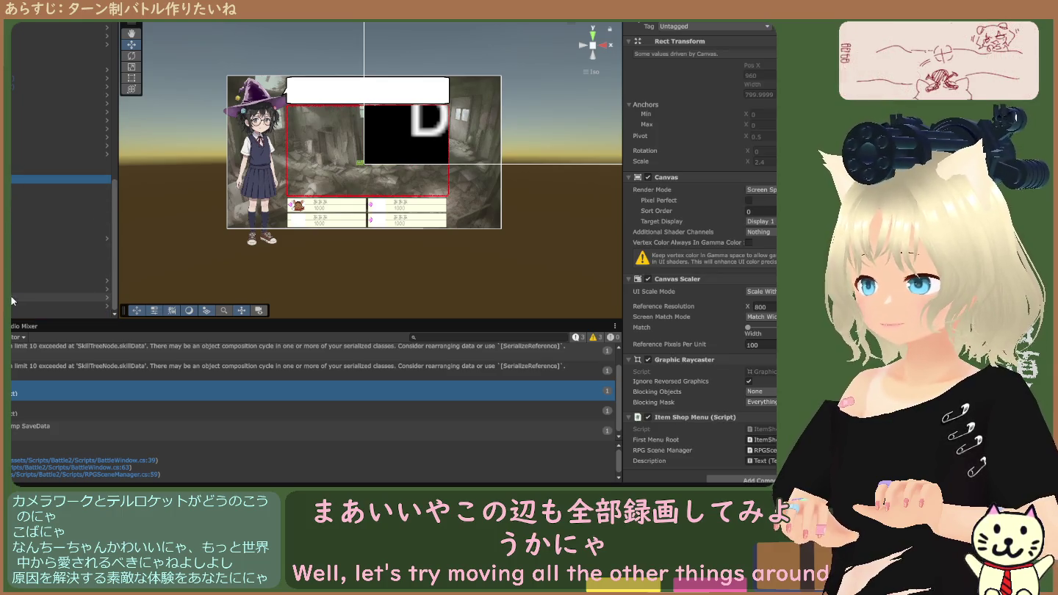
pyautogui.keyDown('shift'); pyautogui.click(44, 315); pyautogui.keyUp('shift')
pyautogui.click(652, 27)
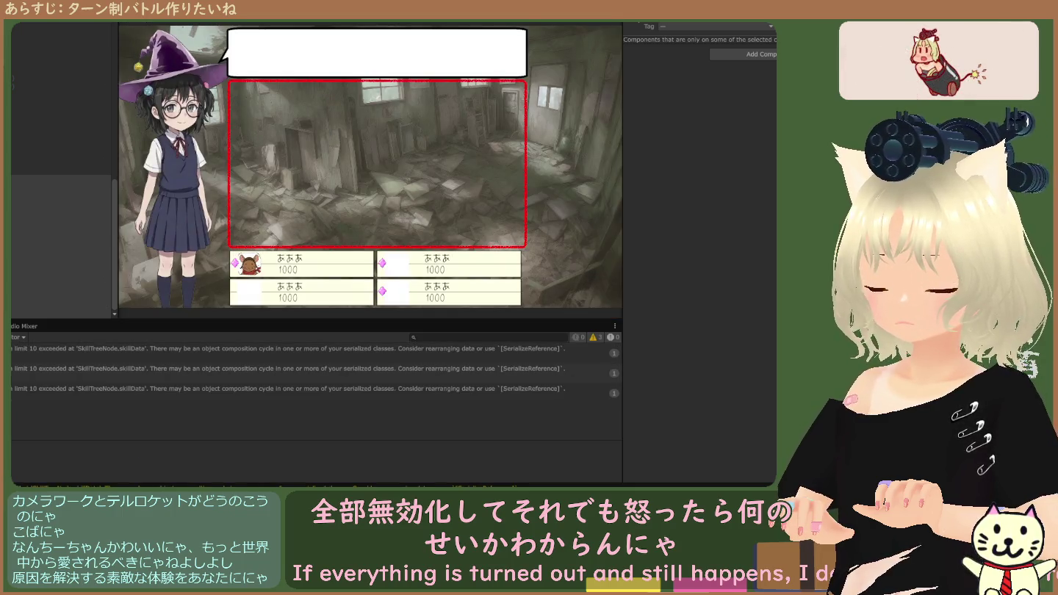
pyautogui.hotkey('ctrl', 'p')
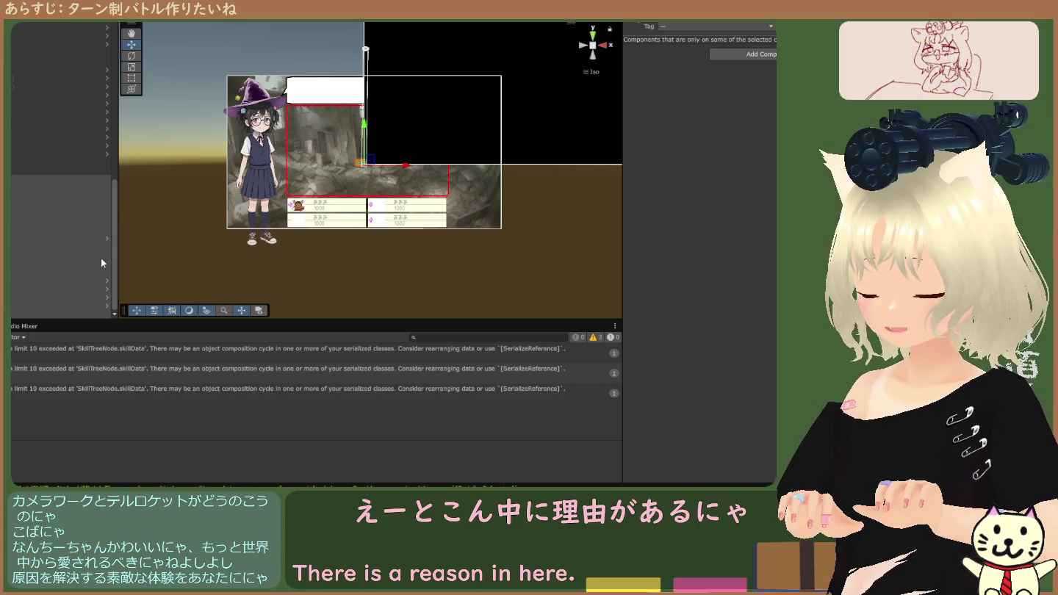
# Check the RPG Scene Manager's Game Over and Game Clear messages, then select the five window canvases.
pyautogui.click(16, 221)
pyautogui.click(11, 239)
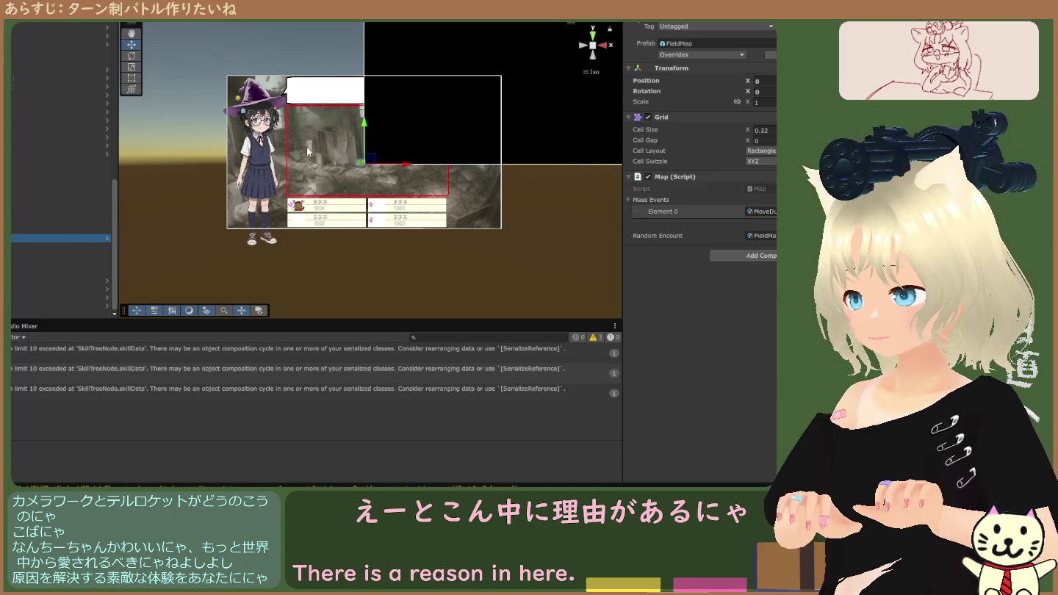
pyautogui.click(50, 221)
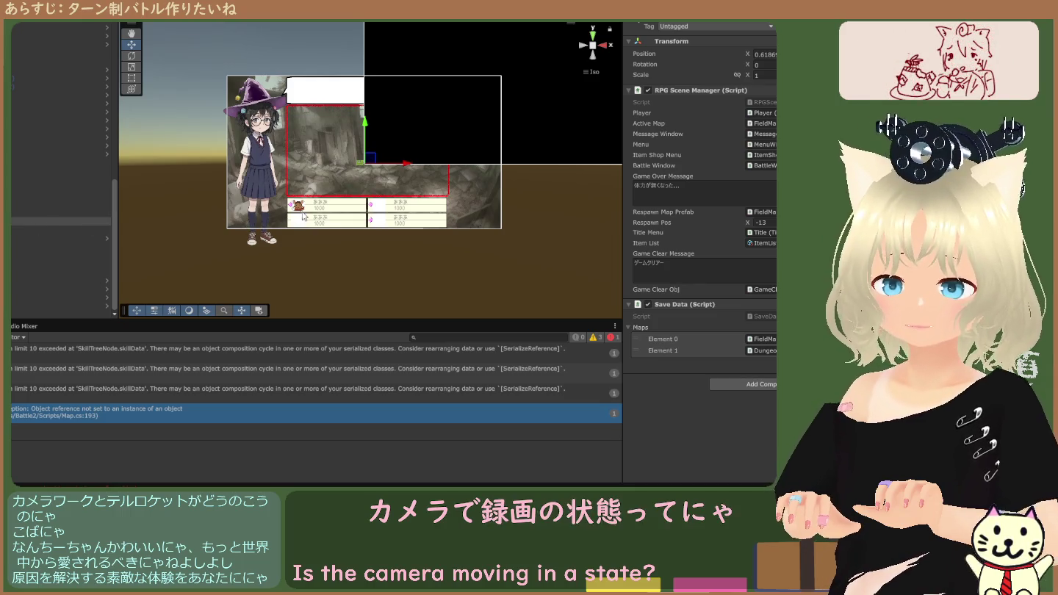
pyautogui.click(702, 196)
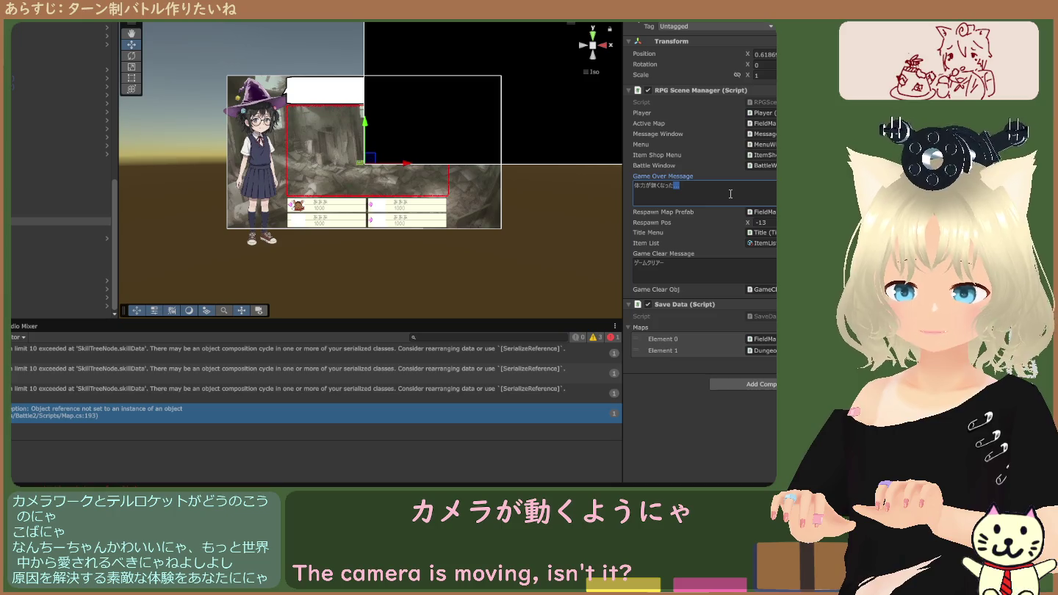
pyautogui.click(719, 262)
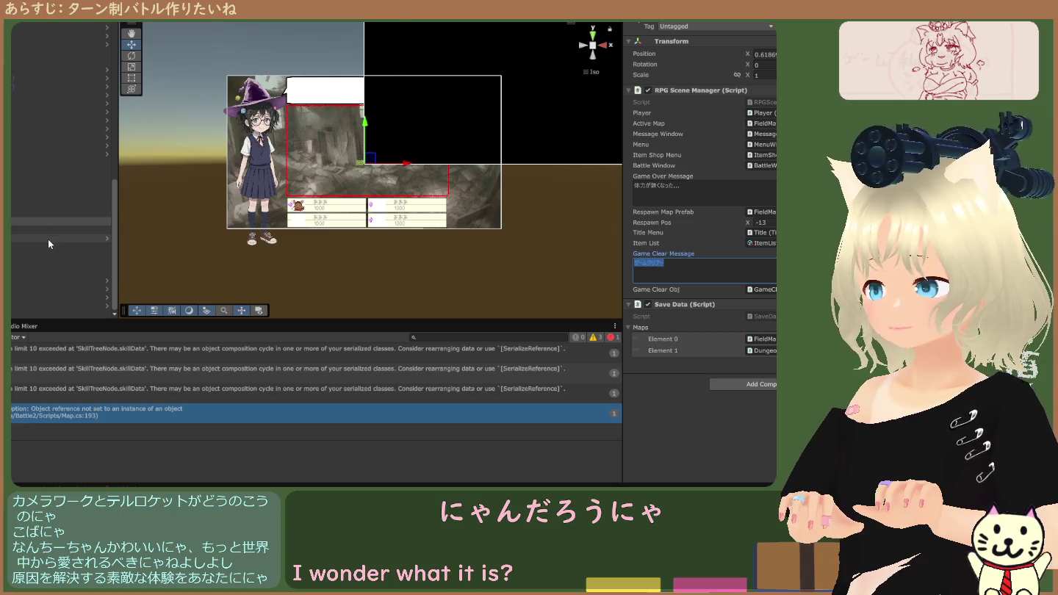
pyautogui.click(33, 185)
pyautogui.keyDown('shift'); pyautogui.click(30, 213); pyautogui.keyUp('shift')
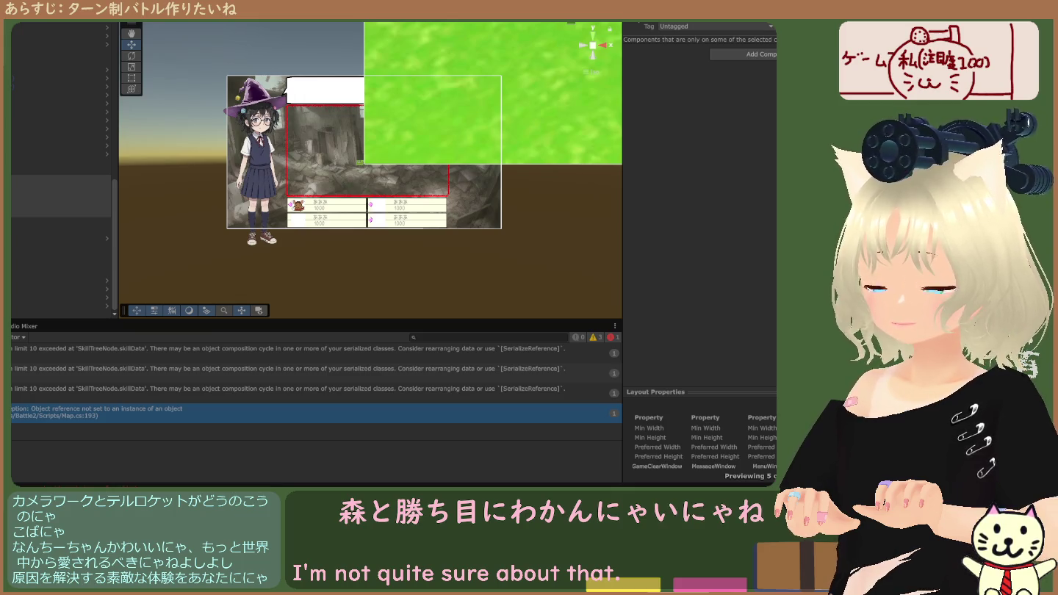
pyautogui.click(586, 37)
pyautogui.press('f')
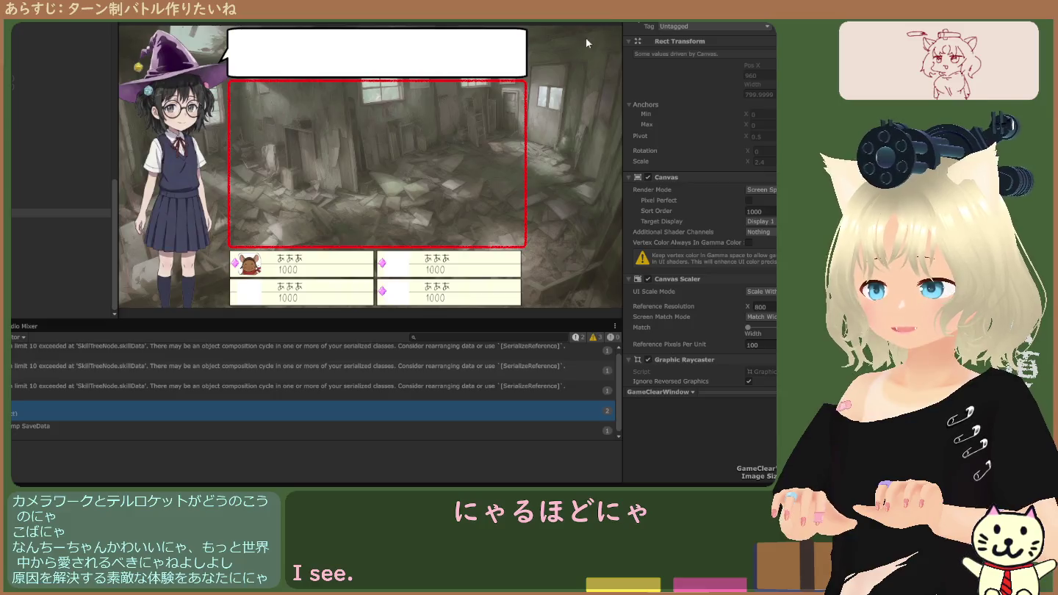
pyautogui.click(34, 197)
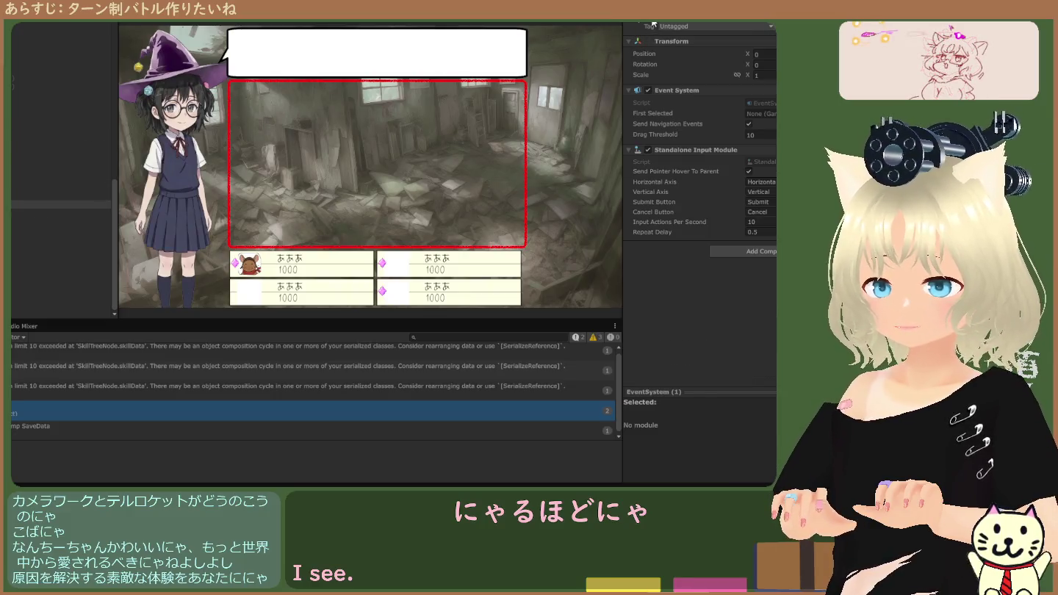
pyautogui.click(56, 194)
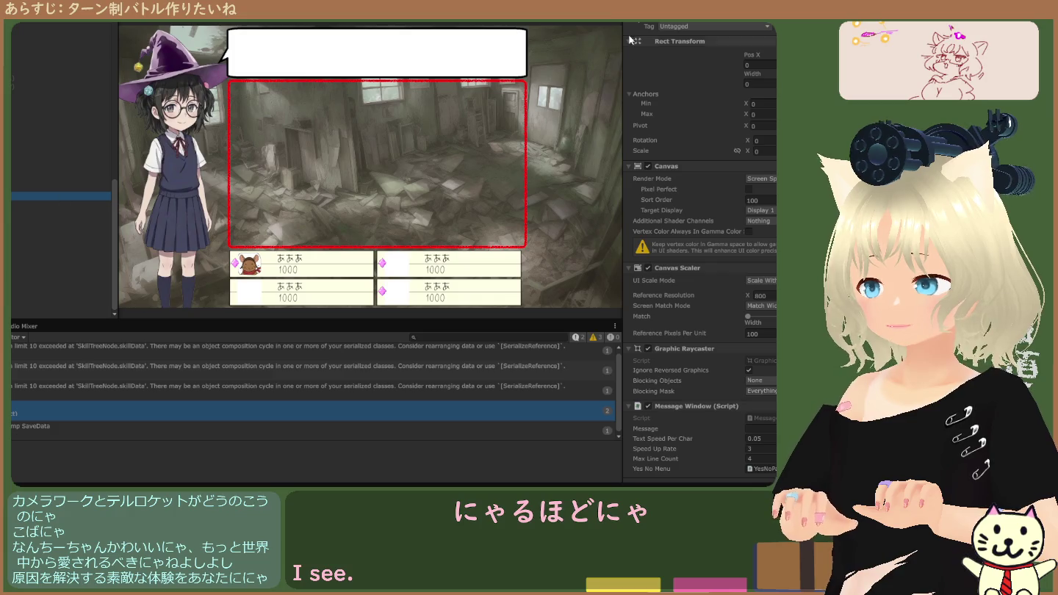
pyautogui.click(31, 191)
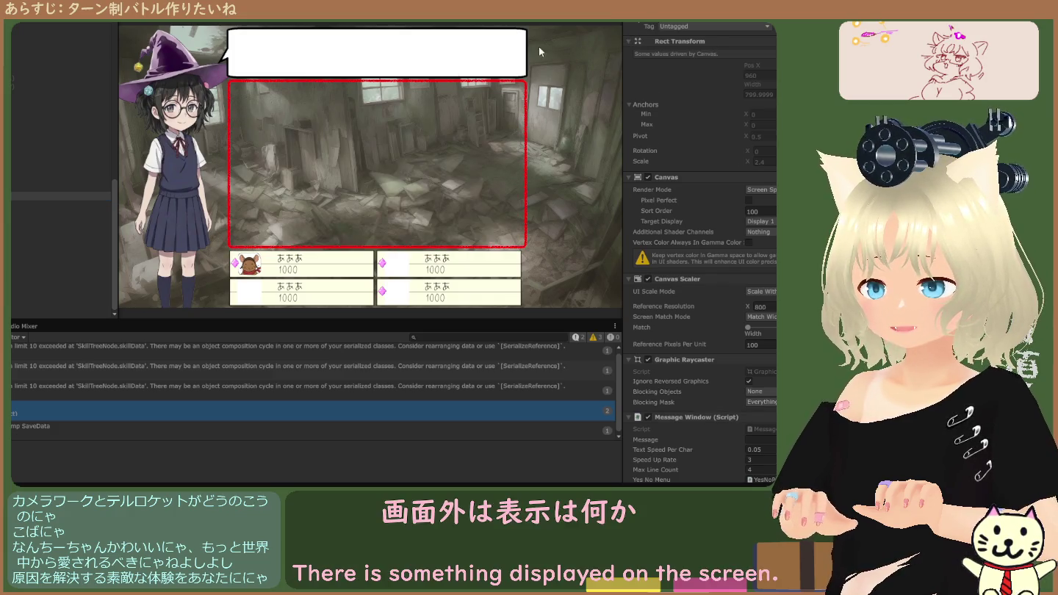
pyautogui.click(31, 188)
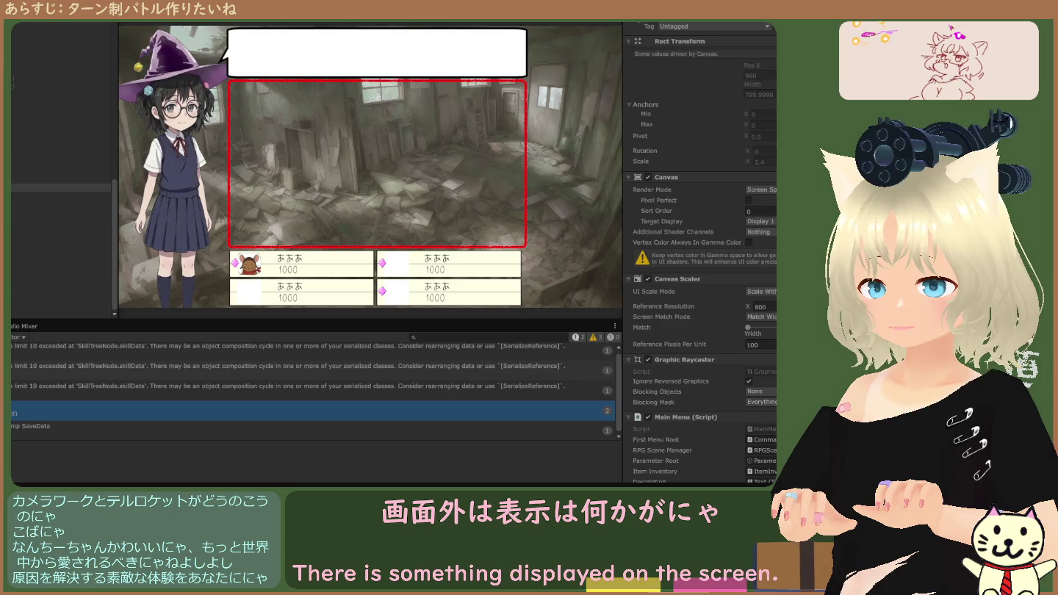
pyautogui.click(48, 180)
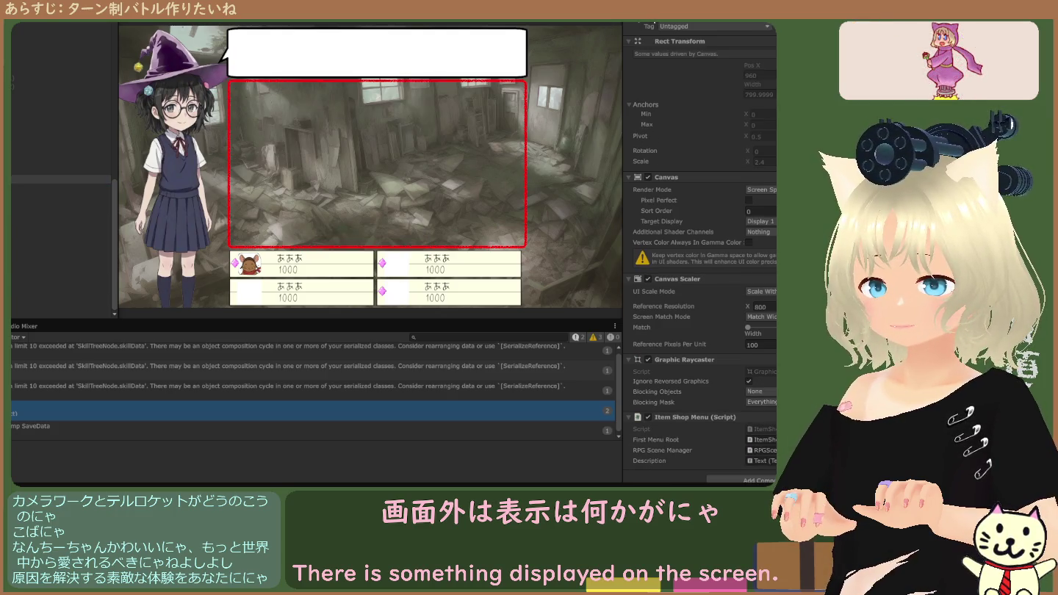
pyautogui.click(61, 176)
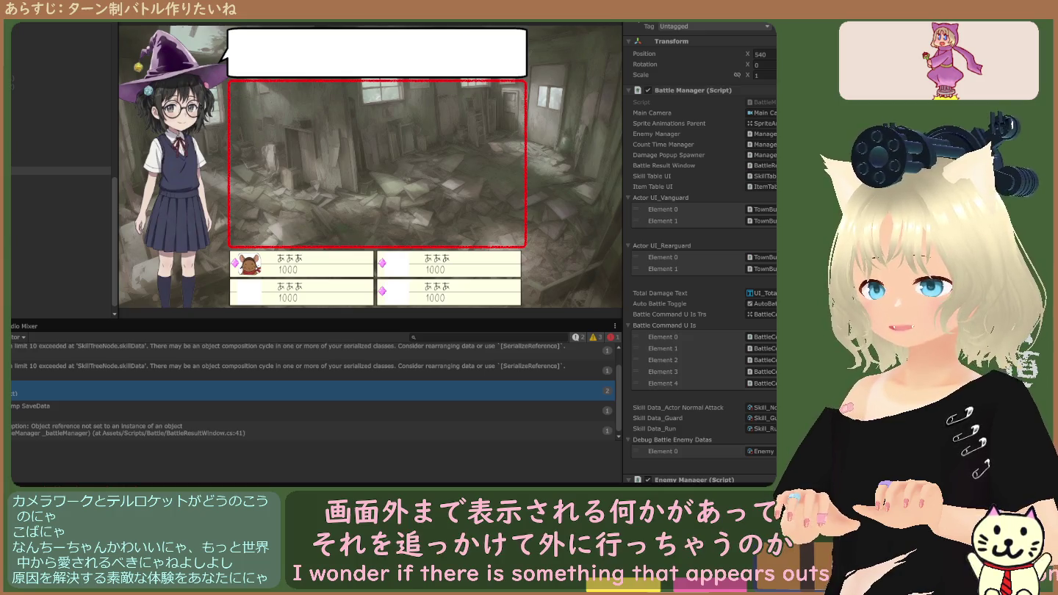
pyautogui.hotkey('ctrl', 'p')
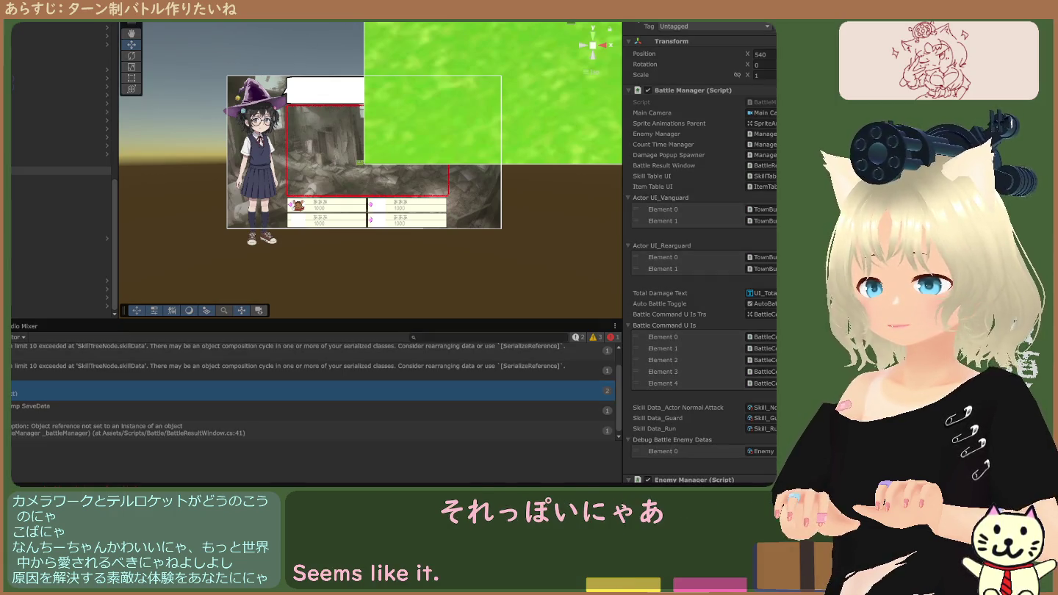
# Run the game, then compare an image canvas, Event System and the Message Window canvas settings.
pyautogui.hotkey('ctrl', 'p')
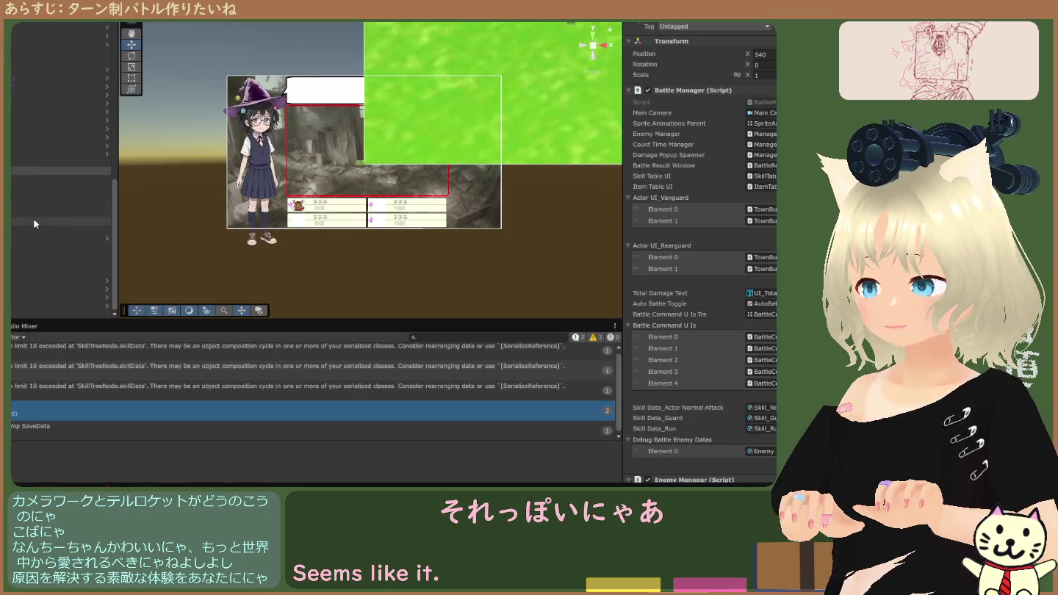
pyautogui.click(34, 214)
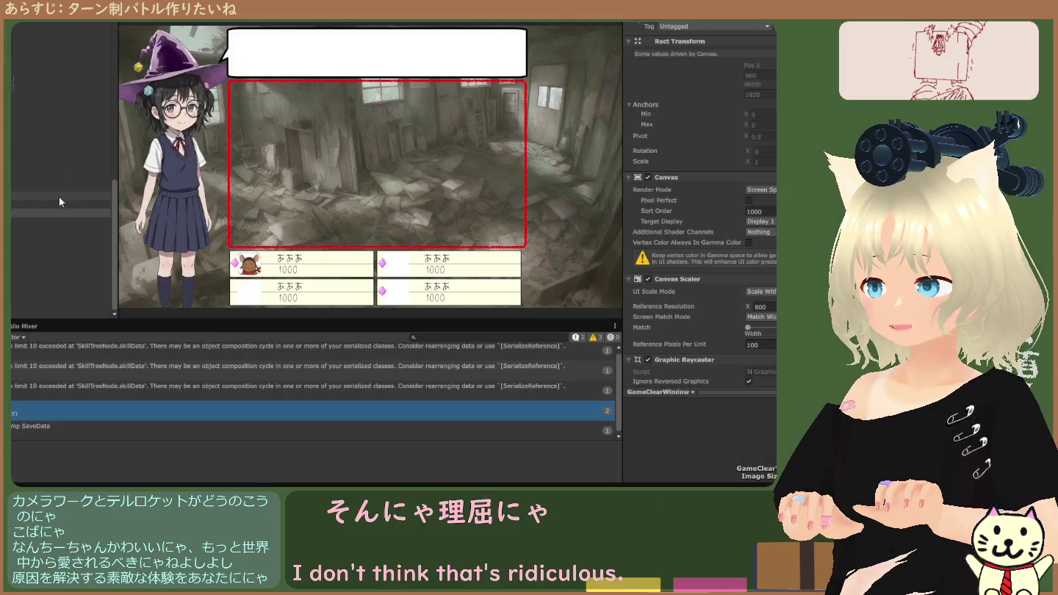
pyautogui.click(49, 206)
pyautogui.click(647, 24)
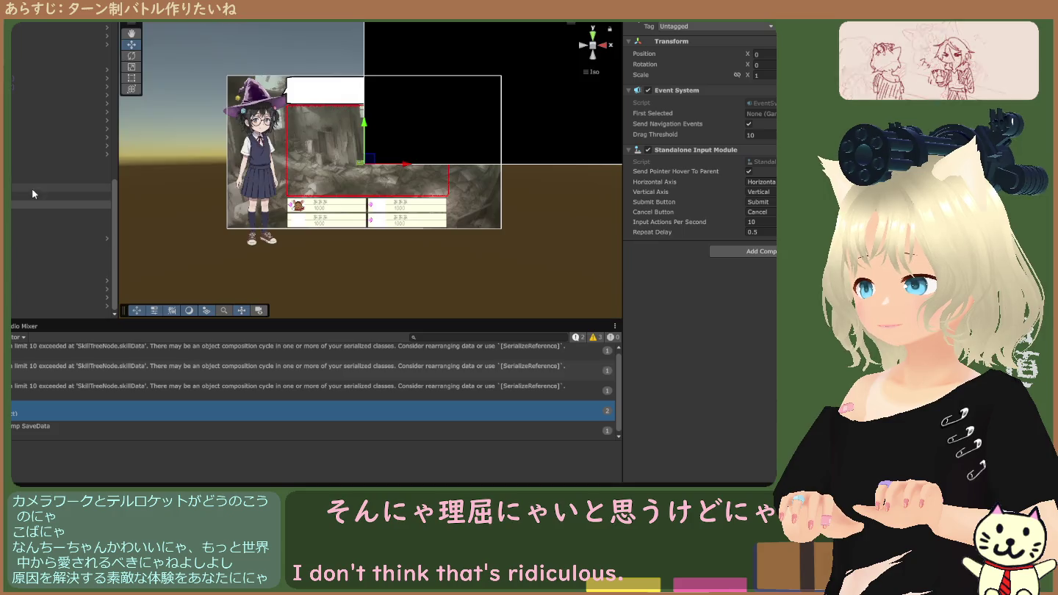
pyautogui.click(34, 194)
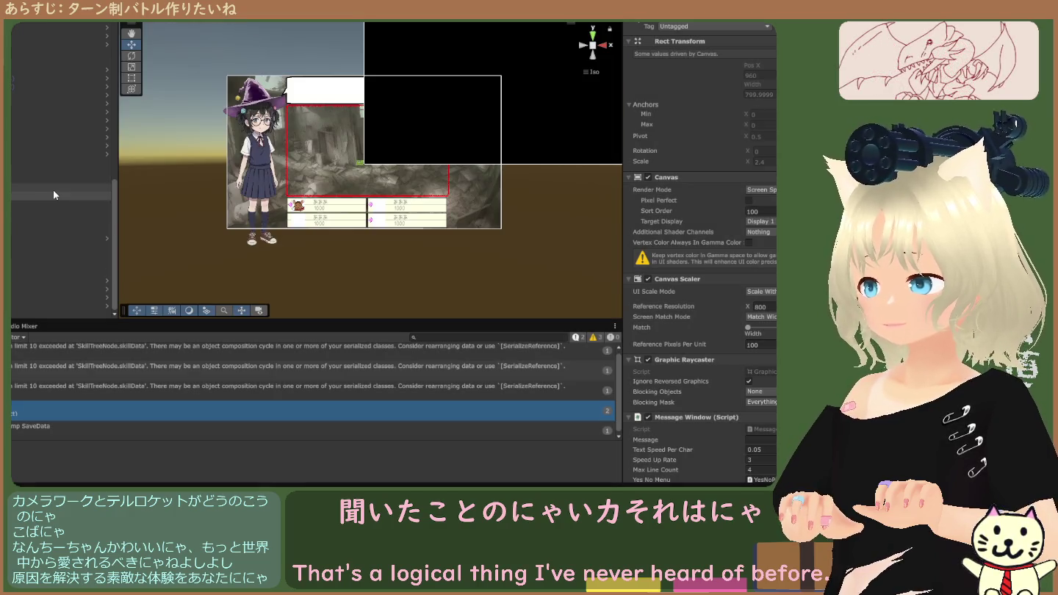
# Compare the Main Menu canvas settings with the Item Shop Menu canvas framed in view.
pyautogui.click(53, 188)
pyautogui.click(632, 24)
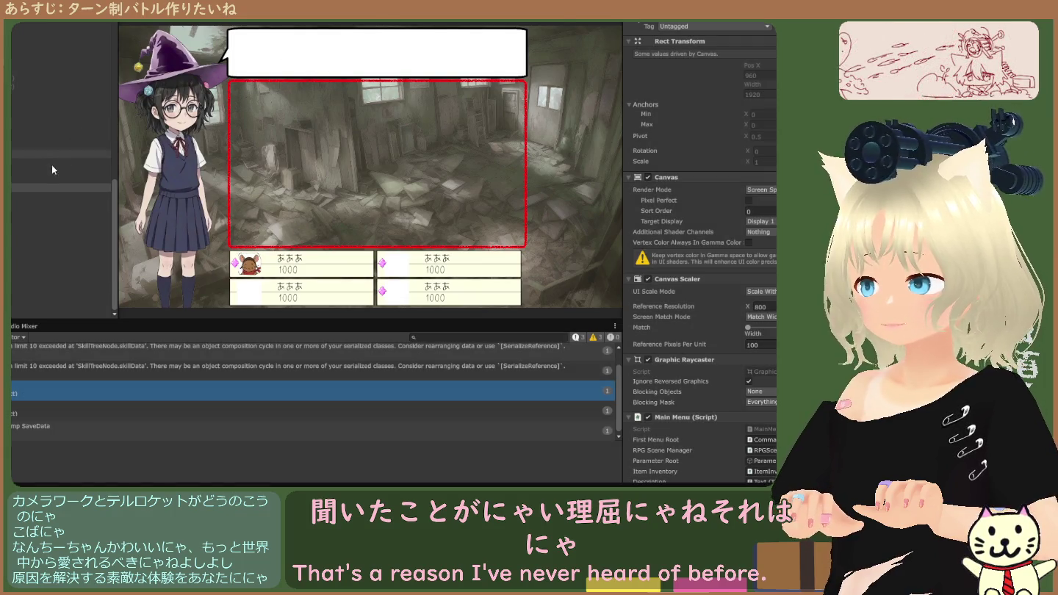
pyautogui.doubleClick(51, 180)
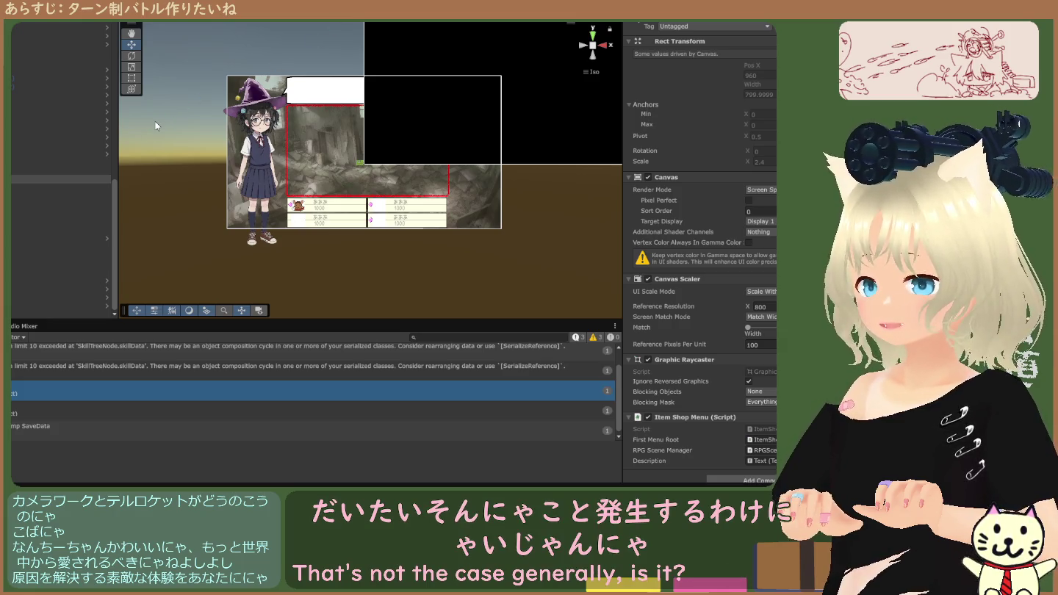
# Toggle Play mode on and off to preview the battle screen.
pyautogui.hotkey('ctrl', 'p')
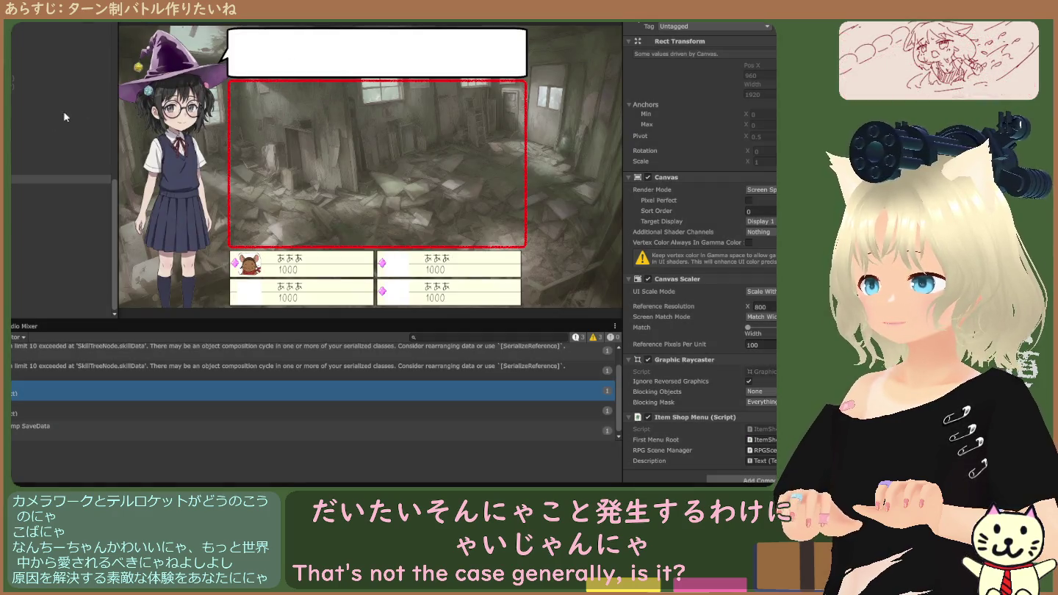
pyautogui.hotkey('ctrl', 'p')
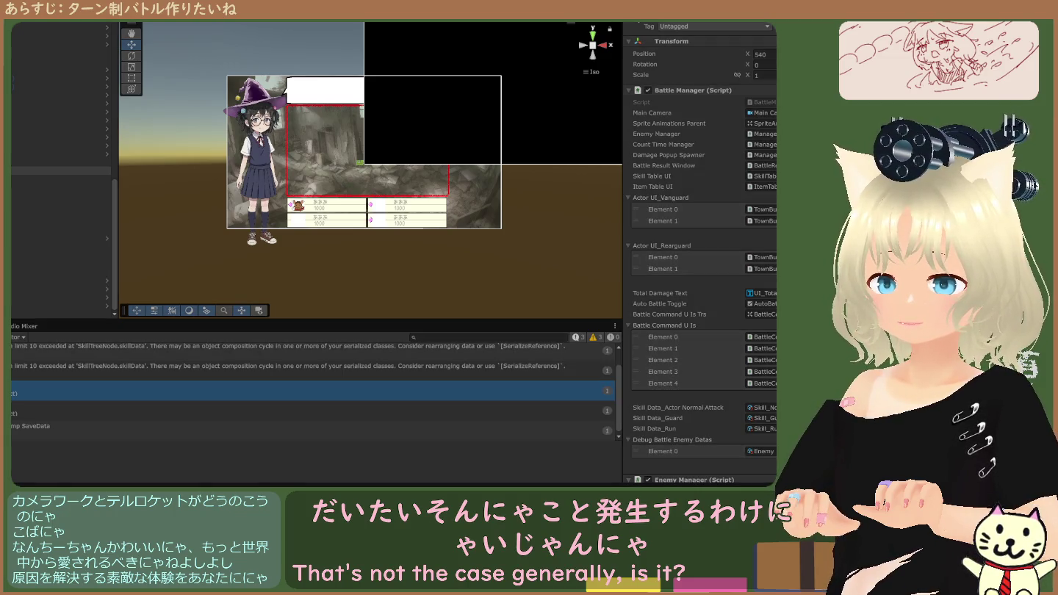
pyautogui.hotkey('ctrl', 'p')
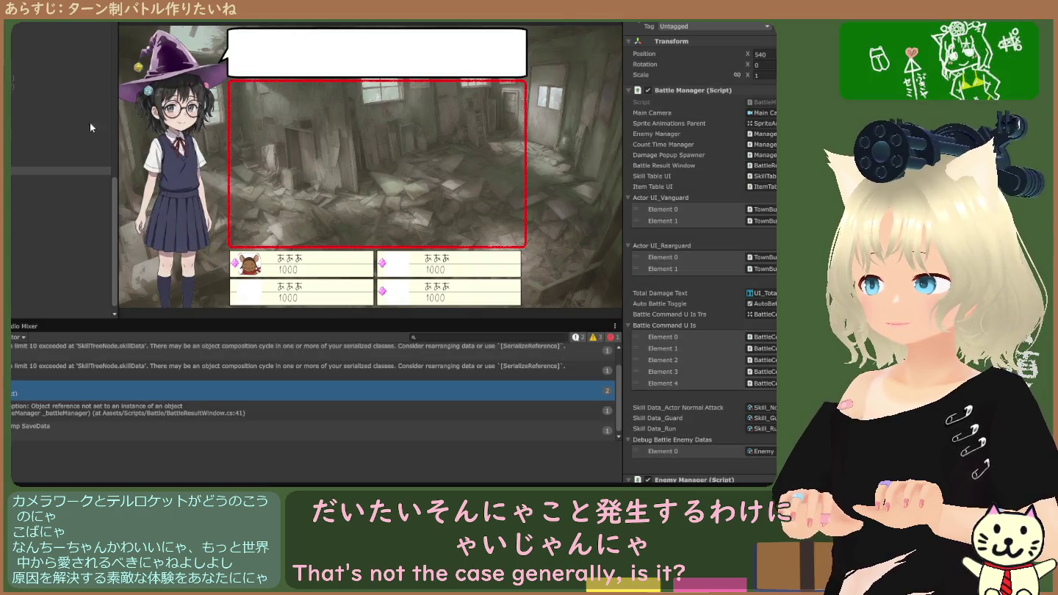
pyautogui.hotkey('ctrl', 'p')
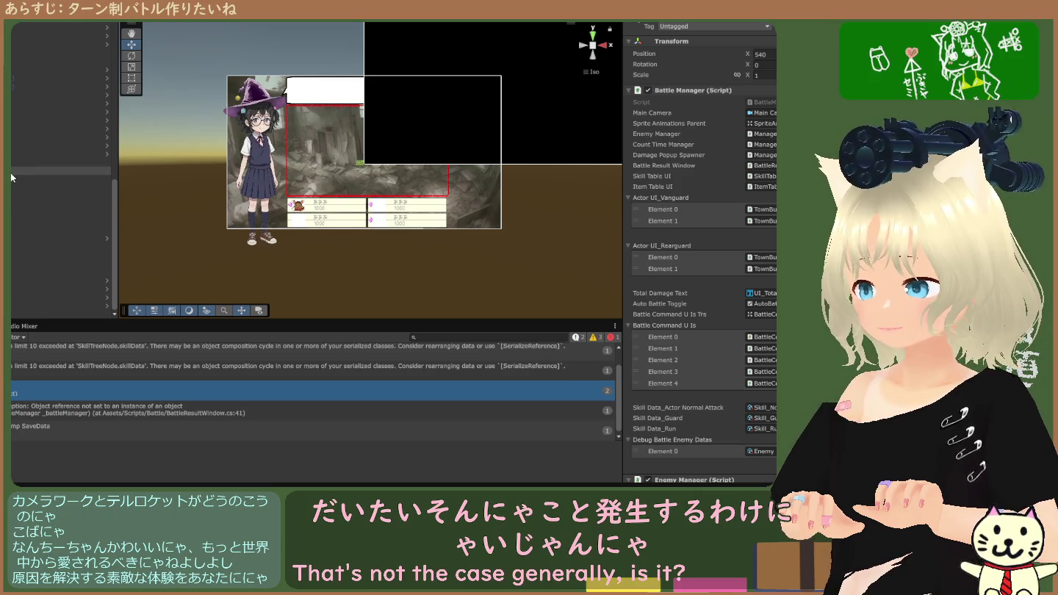
# Reselect Battle Manager, then inspect the BackGroundkuusou castle Image in the Scene view.
pyautogui.click(30, 180)
pyautogui.click(49, 172)
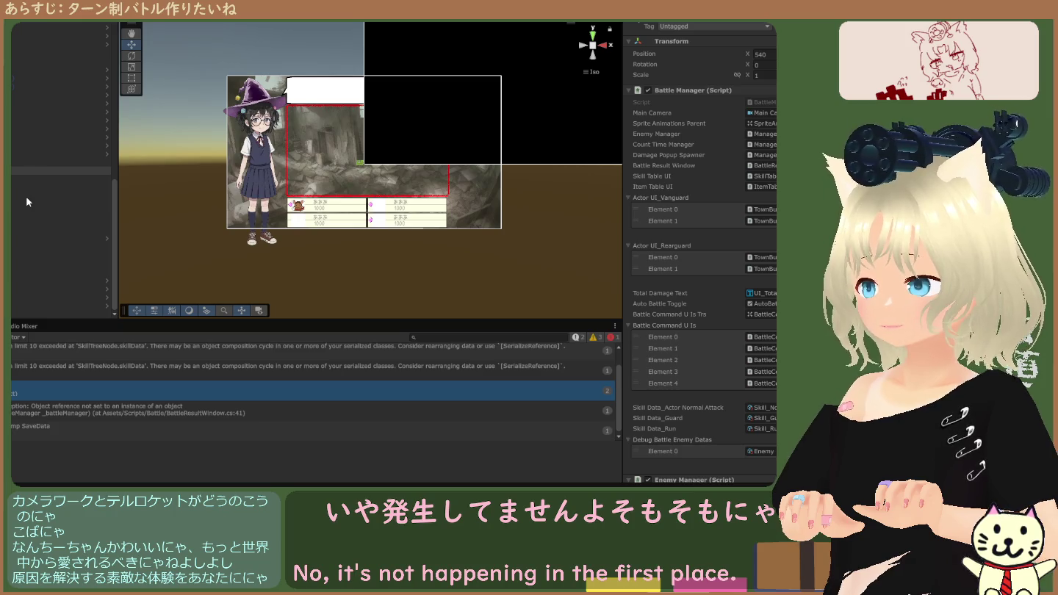
pyautogui.scroll(5, 20, 202)
pyautogui.scroll(5, 18, 208)
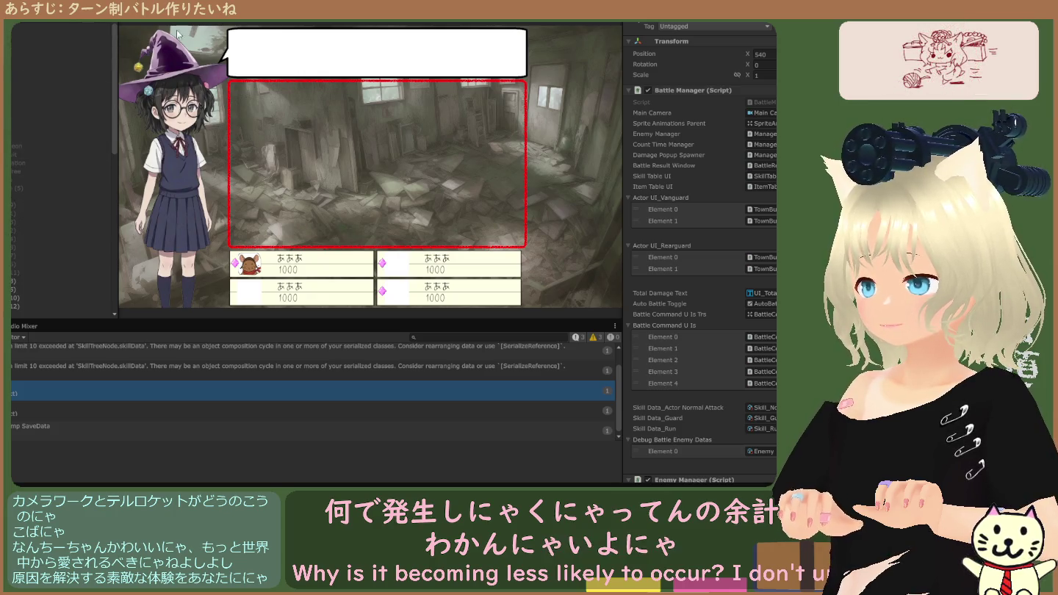
pyautogui.hotkey('ctrl', '1')
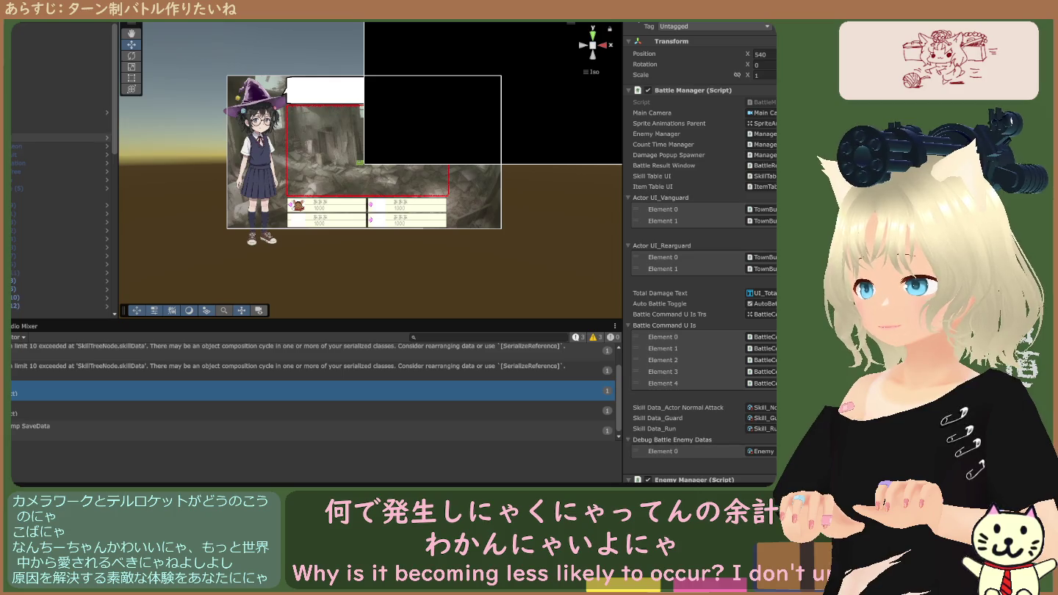
pyautogui.scroll(-5, 58, 169)
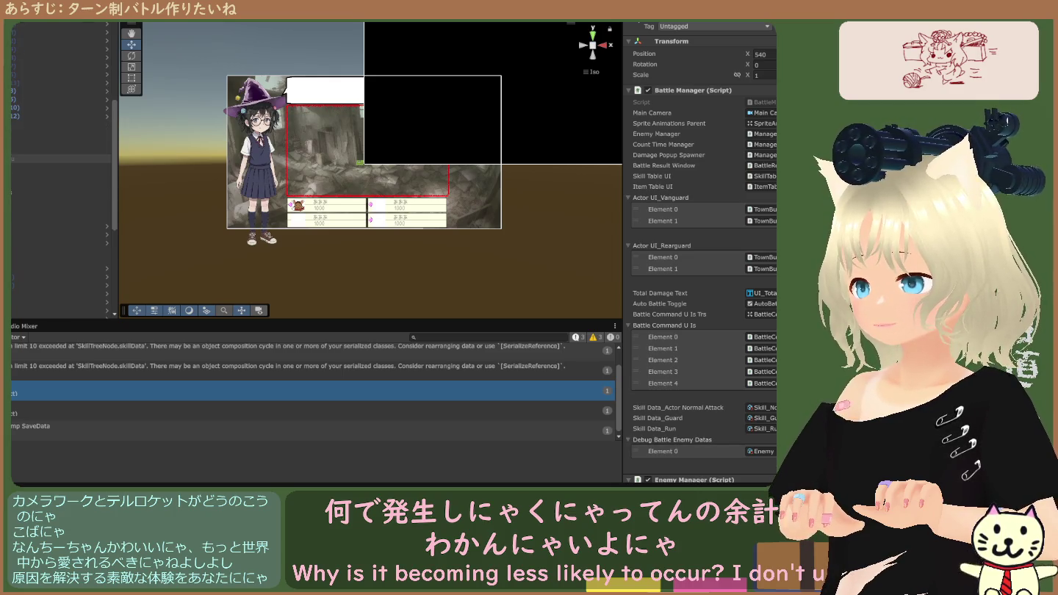
pyautogui.click(13, 161)
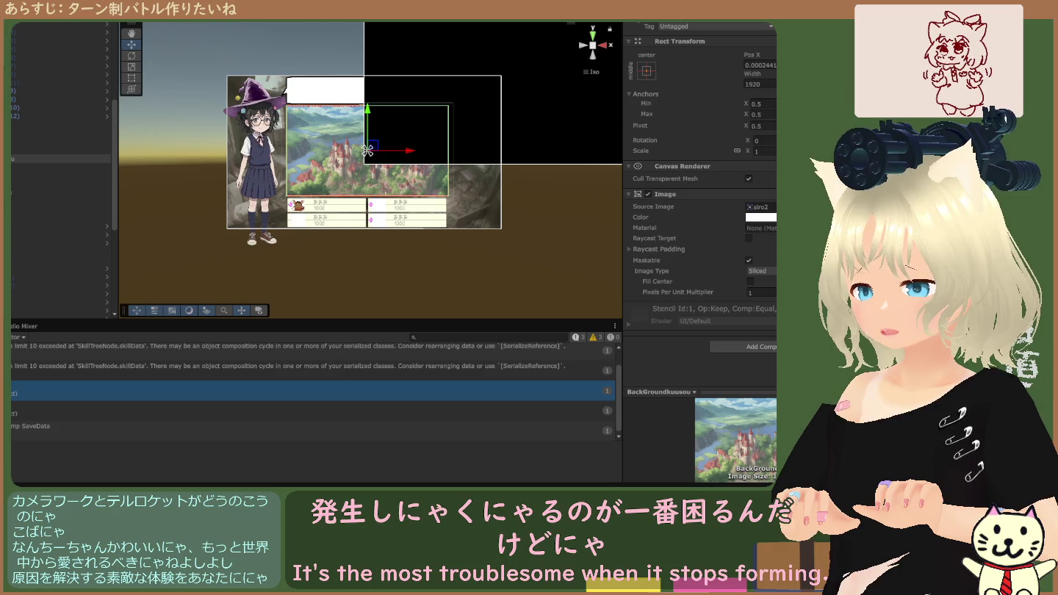
# Run the game and inspect the BattleWindow canvas (width 799.9999, scale 38.046).
pyautogui.hotkey('ctrl', 'p')
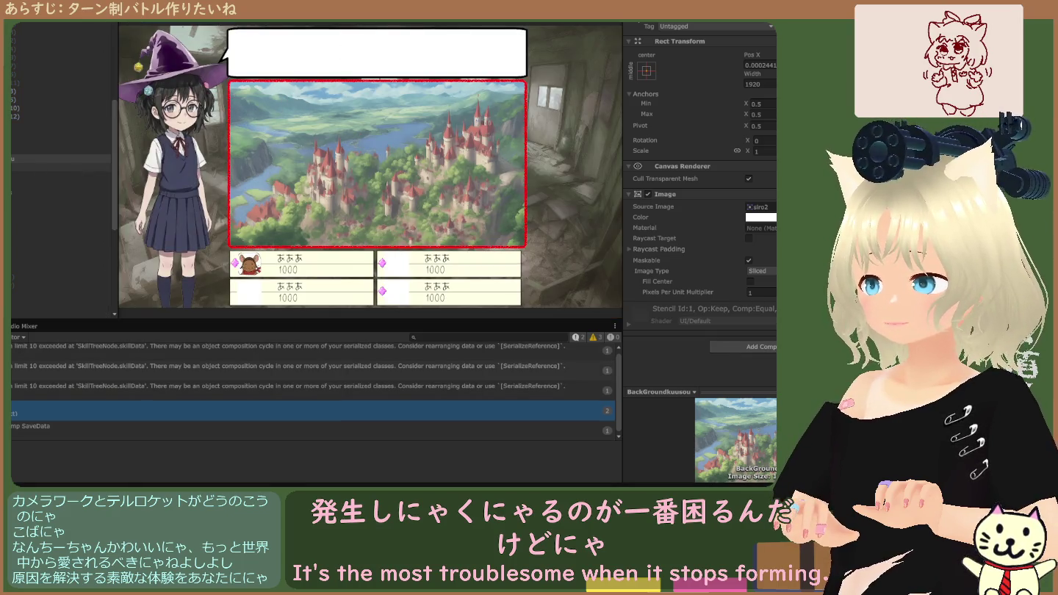
pyautogui.click(59, 167)
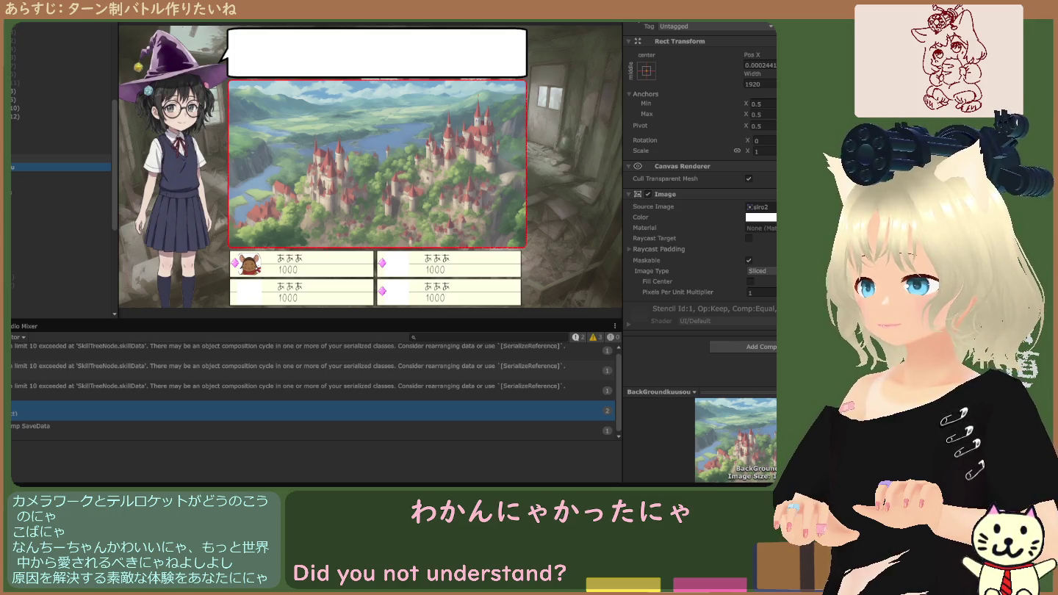
pyautogui.click(599, 229)
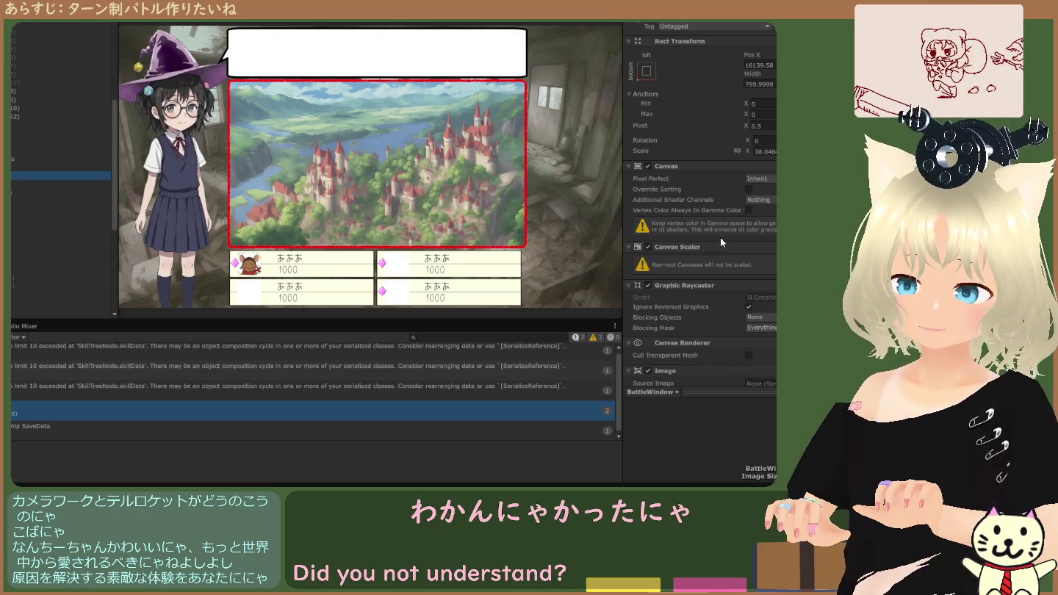
# Set the raycaster's Blocking Mask to Nothing, restore it to Everything, and turn off Cull Transparent Mesh.
pyautogui.click(759, 327)
pyautogui.click(763, 339)
pyautogui.click(771, 348)
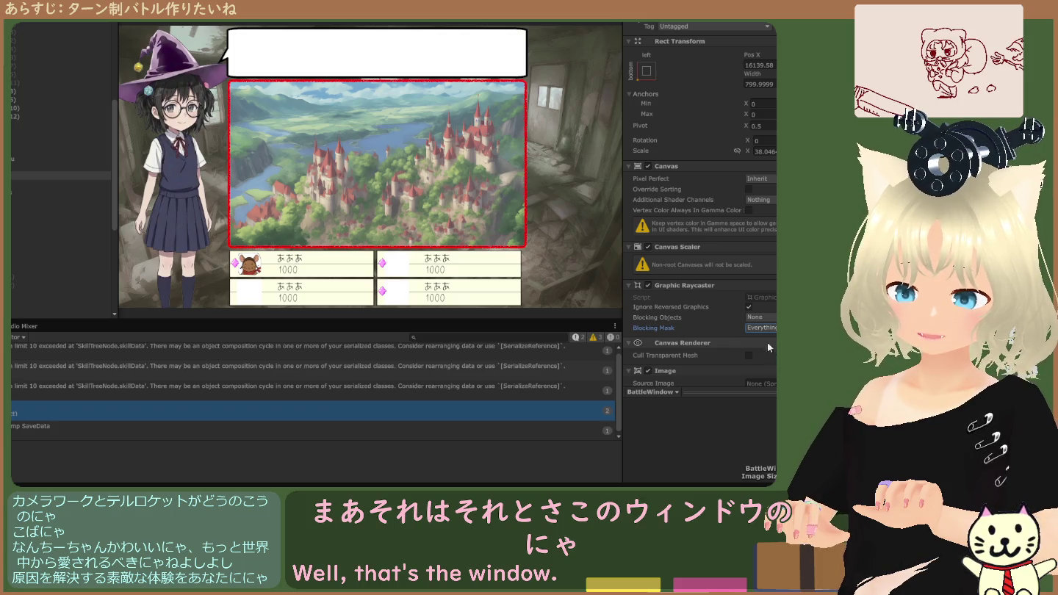
pyautogui.scroll(-3, 707, 306)
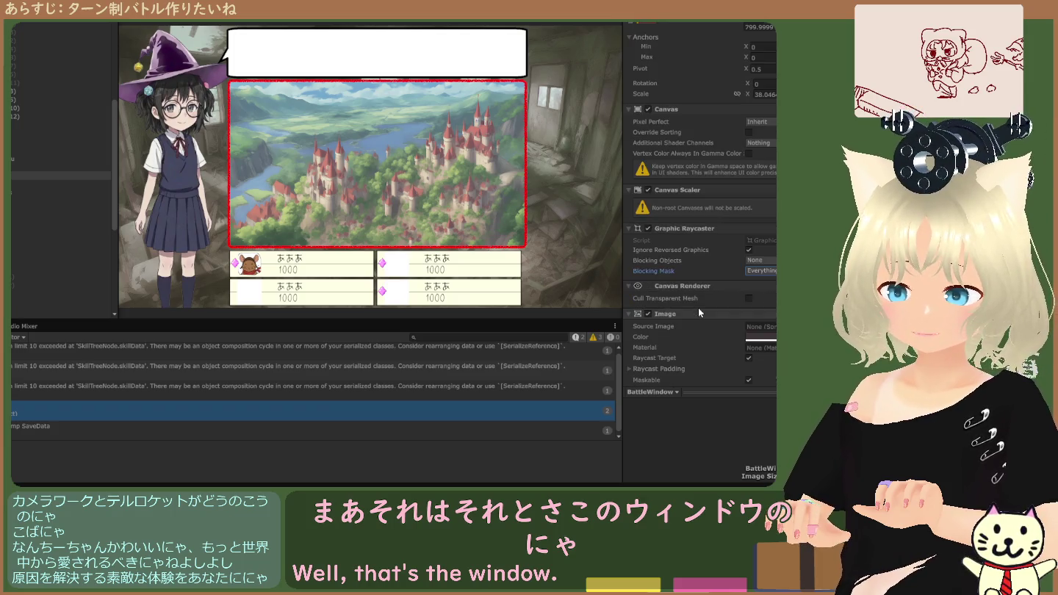
pyautogui.click(749, 298)
pyautogui.click(749, 299)
# Expand the BattleWindow Raycast Padding values.
pyautogui.scroll(-2, 706, 289)
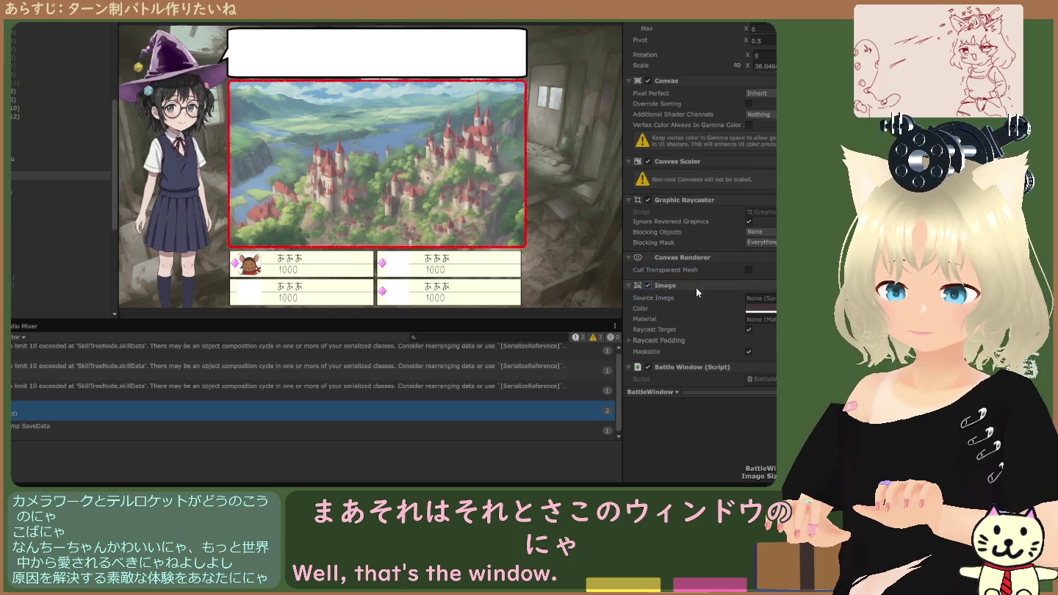
pyautogui.scroll(-3, 697, 288)
pyautogui.click(633, 283)
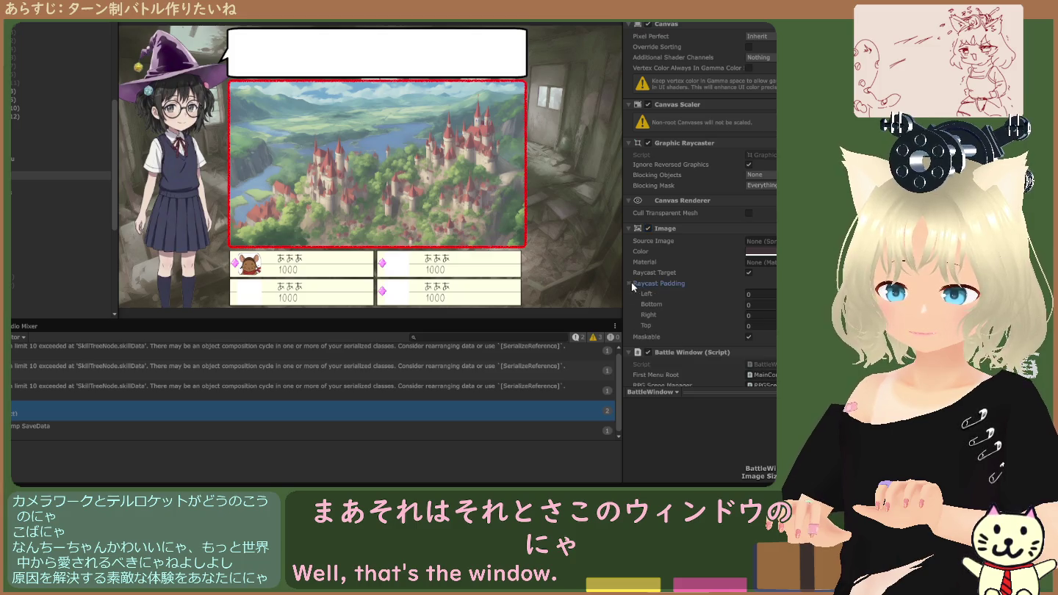
# Expand the material's shader properties, then hide the BackGroundkuusou castle background.
pyautogui.scroll(-2, 678, 286)
pyautogui.scroll(-3, 679, 290)
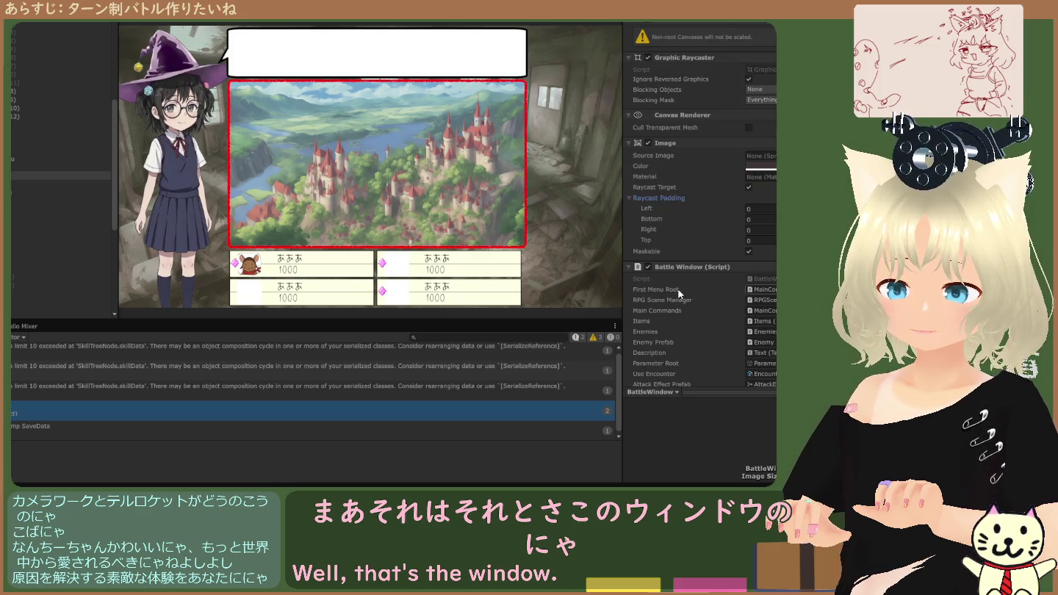
pyautogui.scroll(-2, 678, 291)
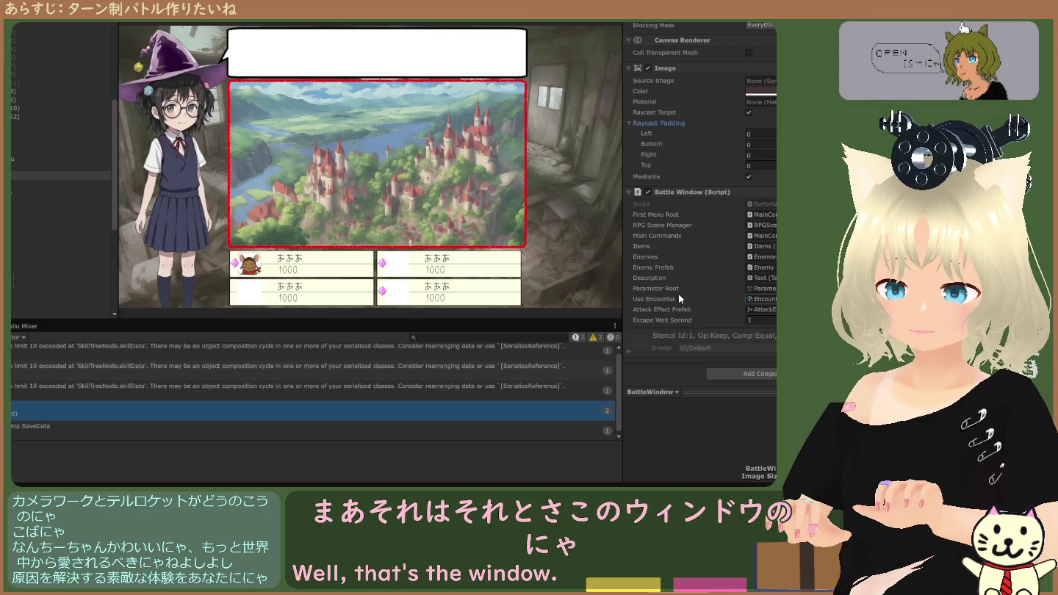
pyautogui.click(629, 350)
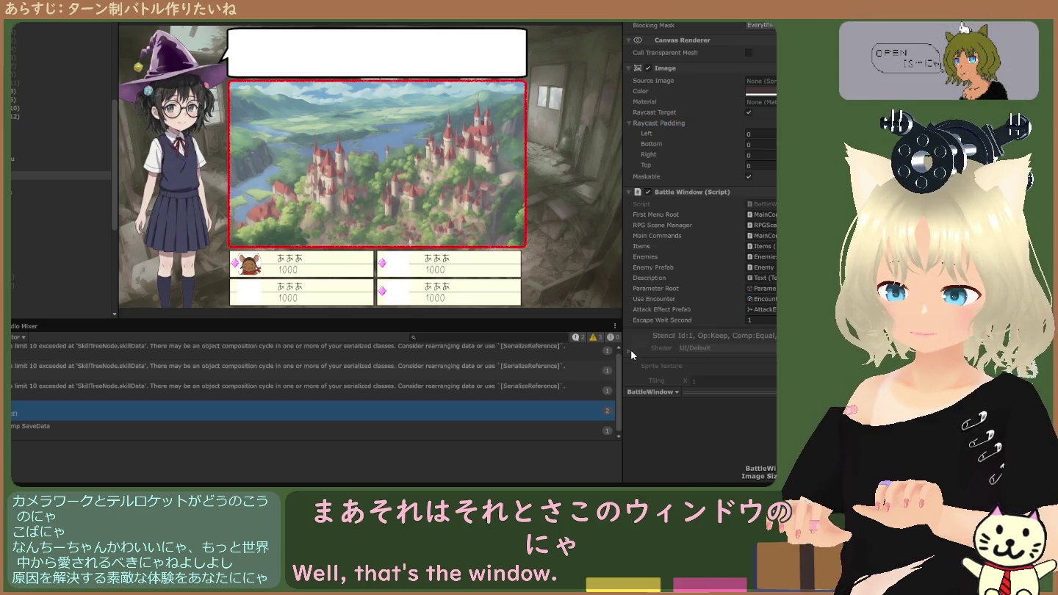
pyautogui.click(16, 159)
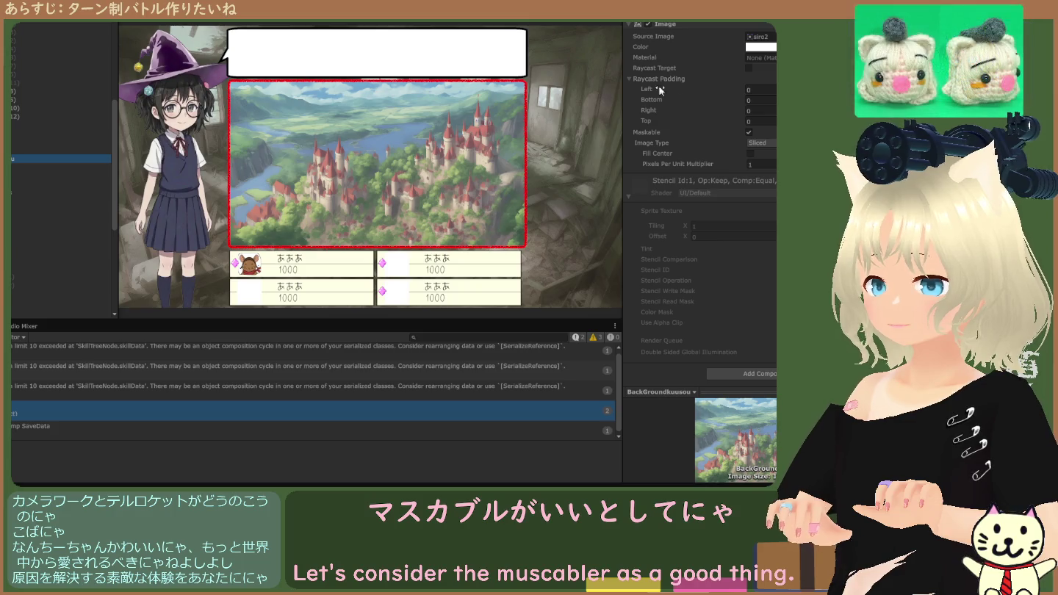
pyautogui.click(647, 25)
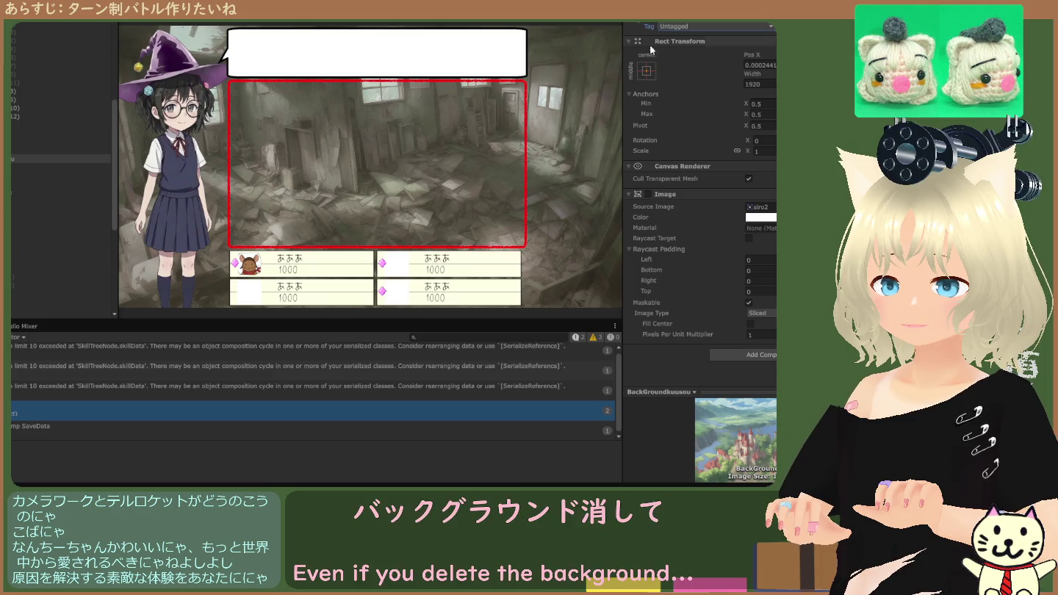
# Re-enable the castle background Image and view BattleWindow in the Scene view.
pyautogui.click(646, 194)
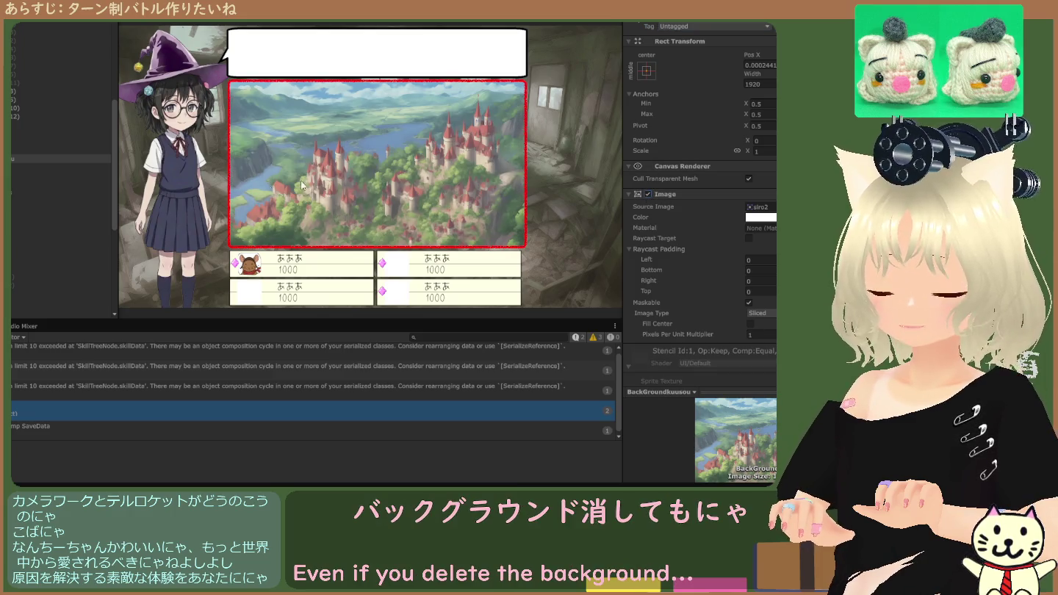
pyautogui.click(10, 175)
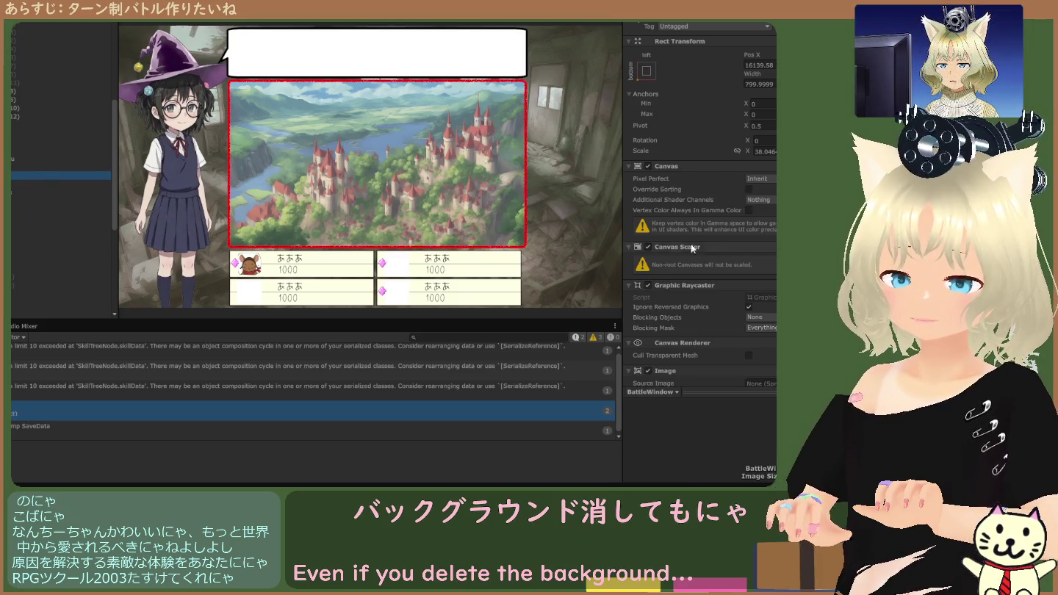
pyautogui.scroll(-3, 691, 249)
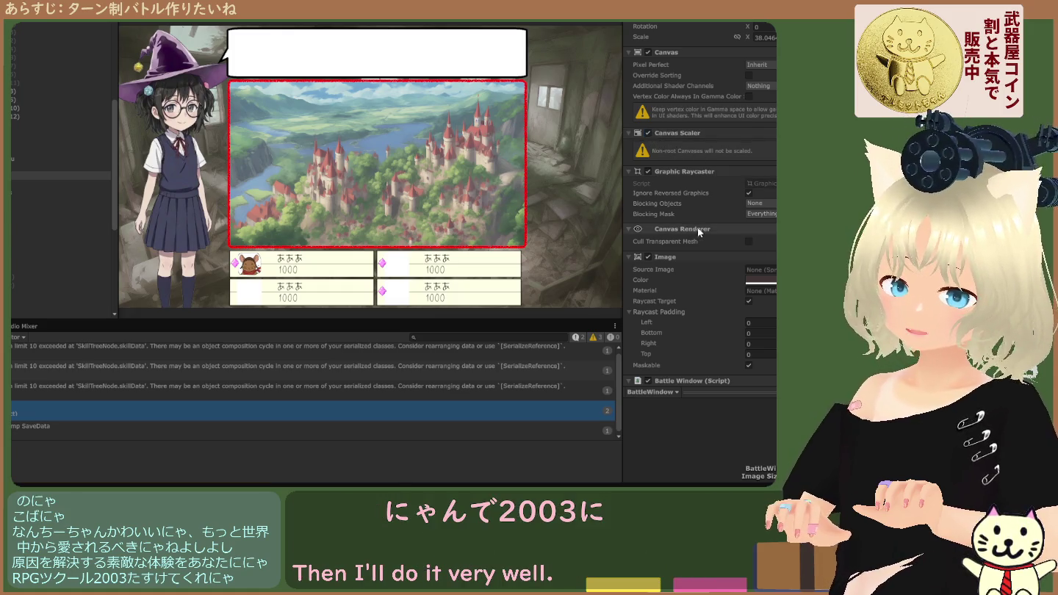
pyautogui.scroll(3, 741, 216)
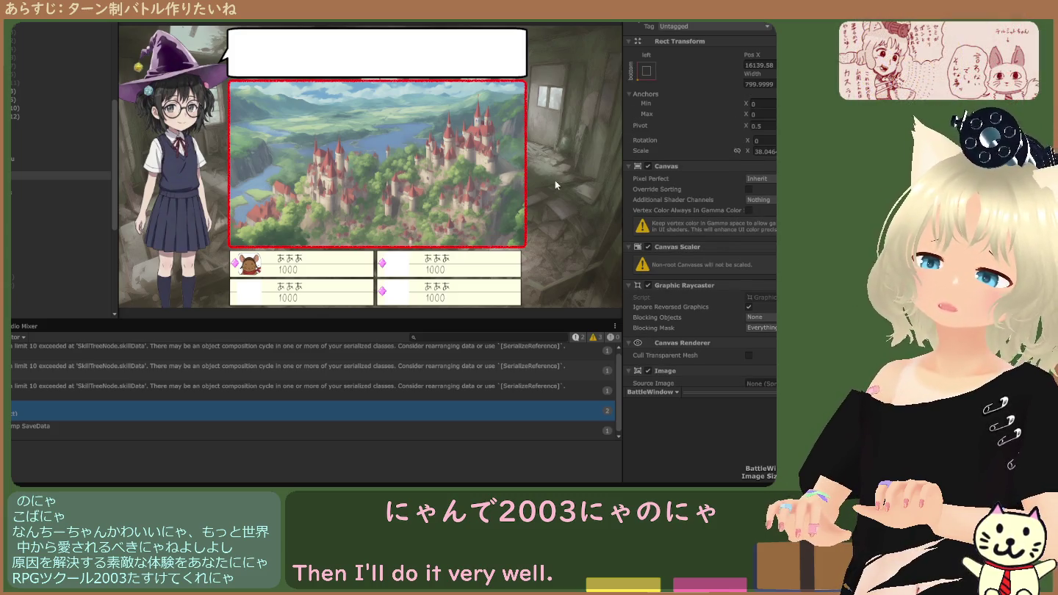
pyautogui.hotkey('ctrl', '1')
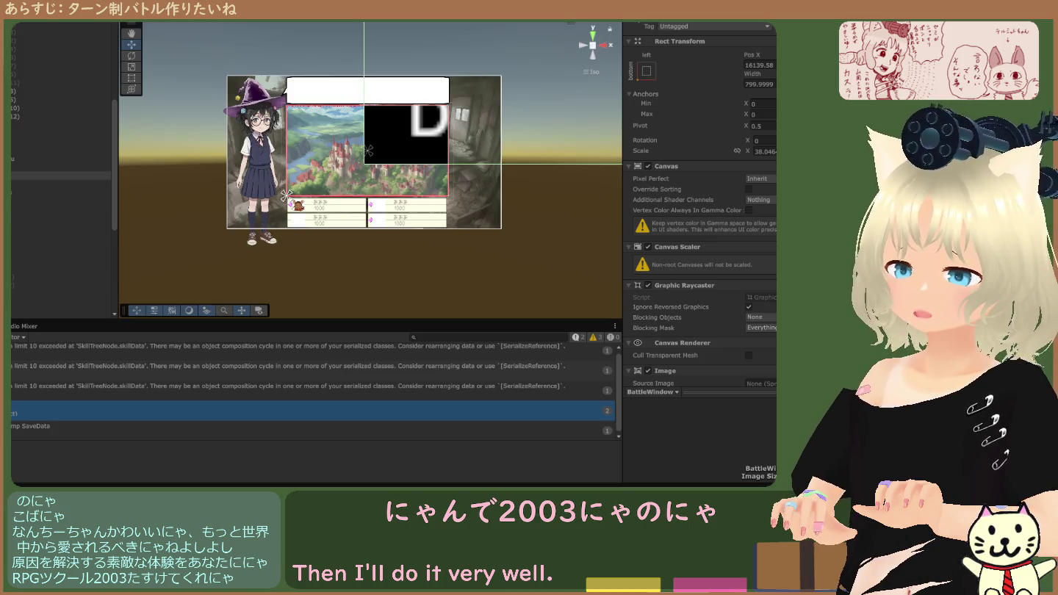
# Compare Game and Scene views with the castle background Image selected.
pyautogui.hotkey('ctrl', '2')
pyautogui.hotkey('ctrl', '1')
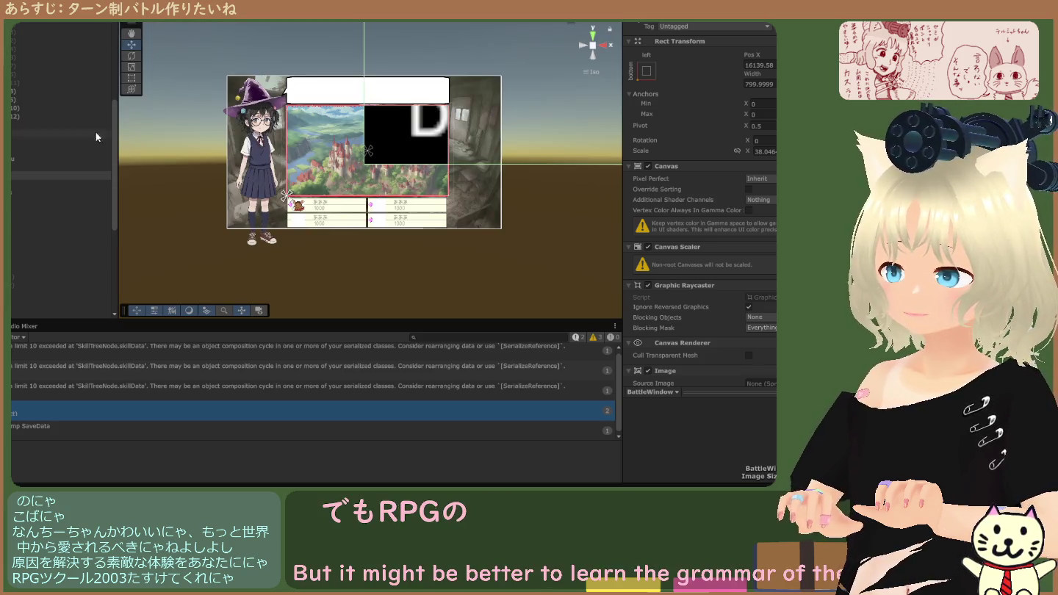
pyautogui.click(63, 160)
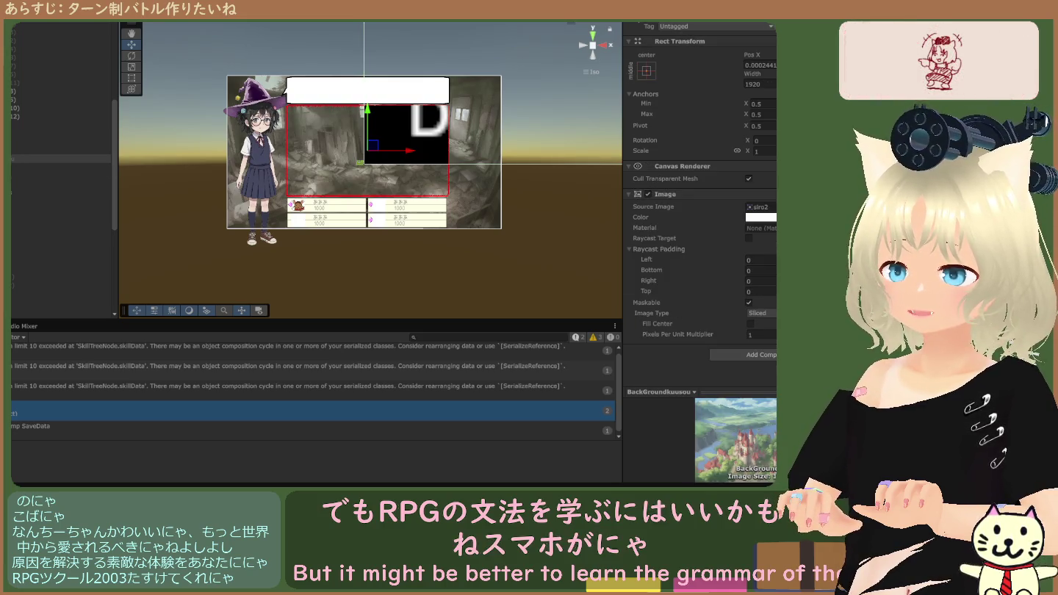
pyautogui.hotkey('ctrl', '2')
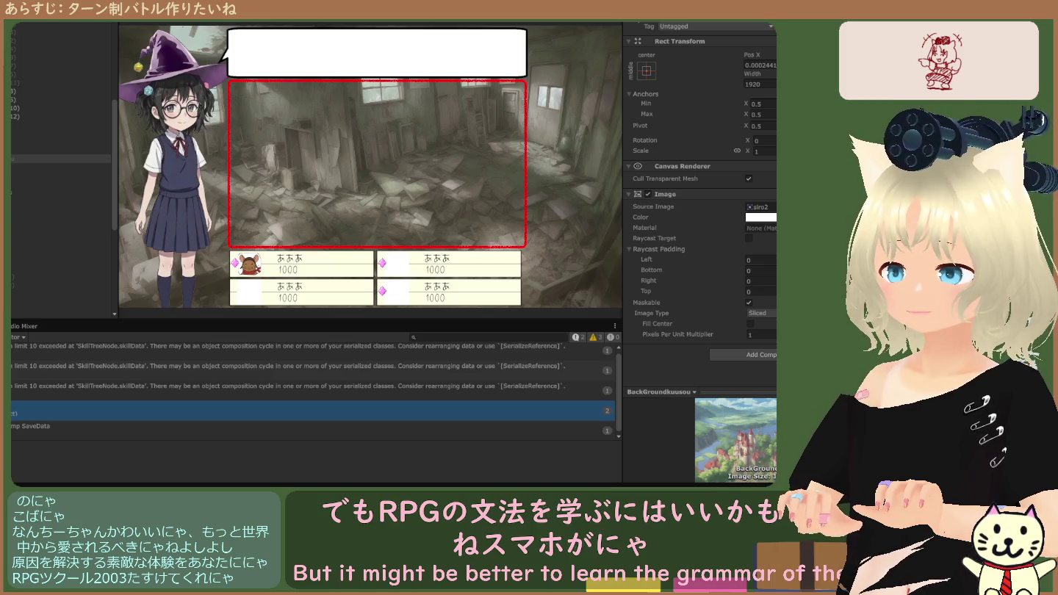
pyautogui.hotkey('ctrl', '1')
pyautogui.scroll(-5, 367, 116)
pyautogui.scroll(-4, 367, 115)
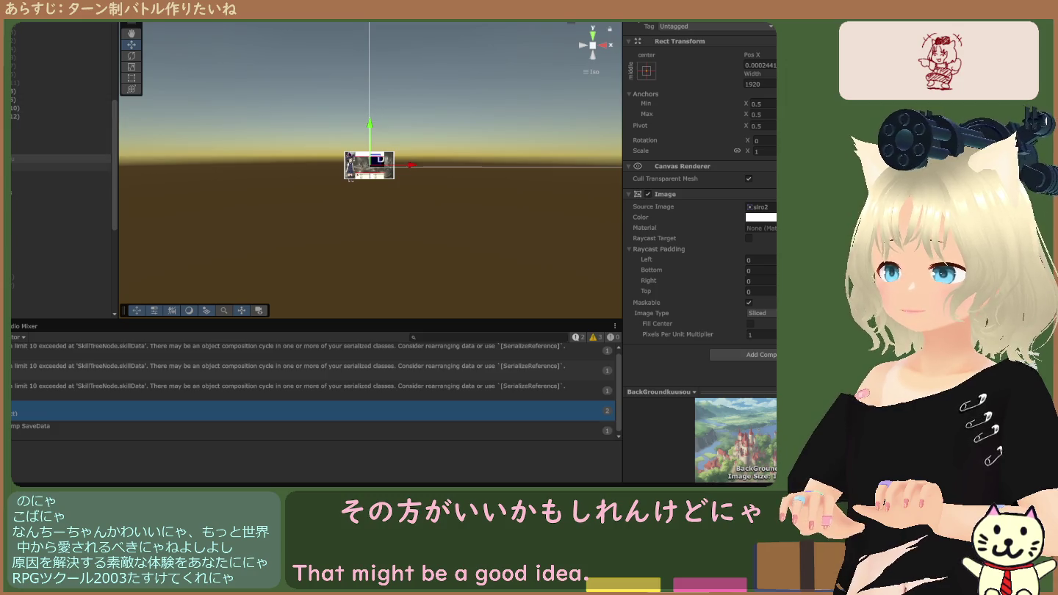
# Frame the BattleWindow canvas, sitting at Pos X 16139.58, in the Scene view.
pyautogui.doubleClick(52, 176)
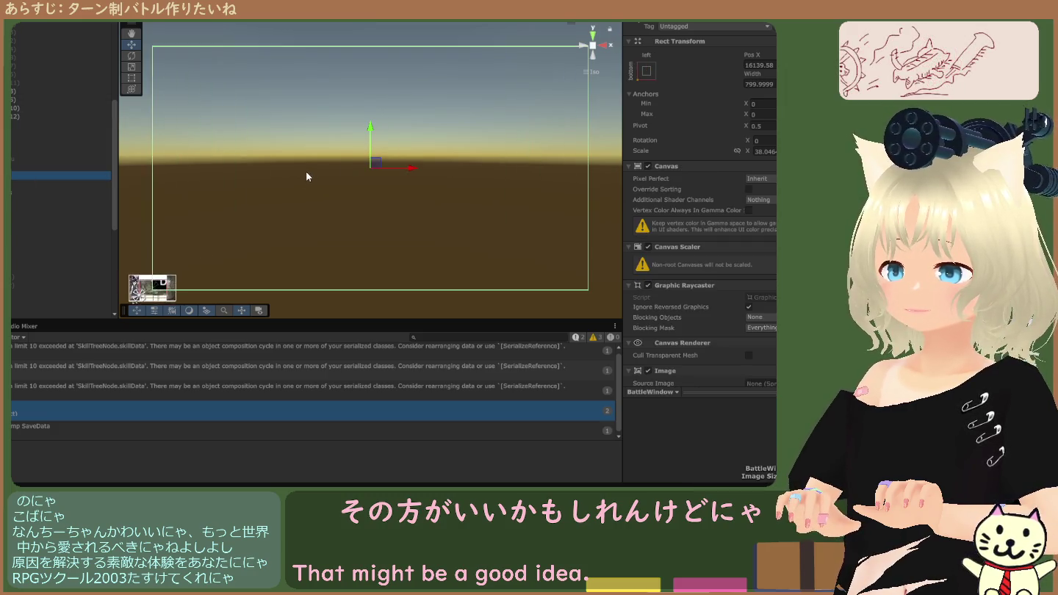
pyautogui.scroll(-3, 674, 176)
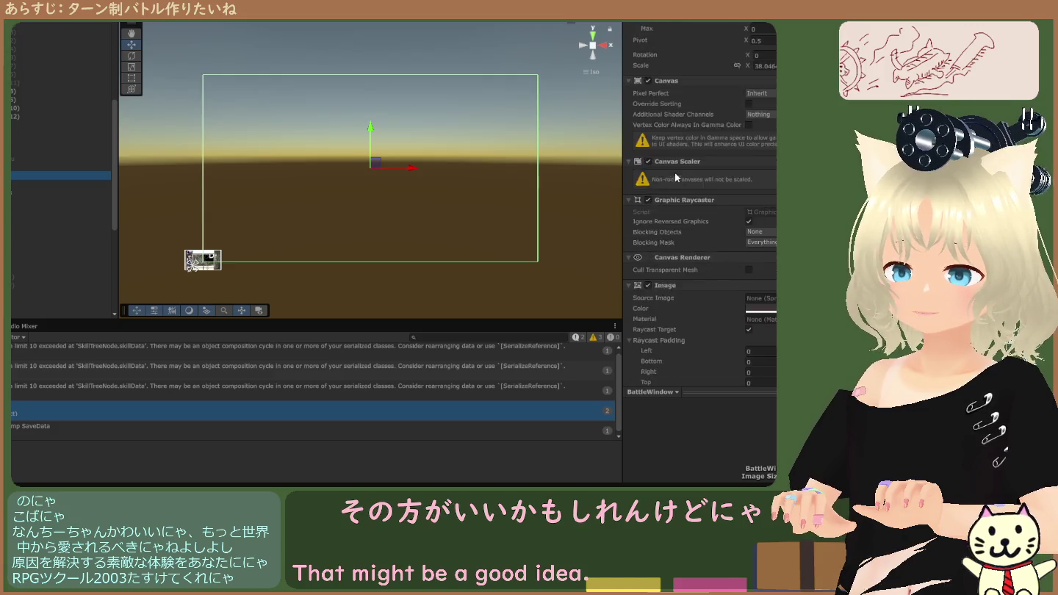
pyautogui.scroll(-10, 675, 177)
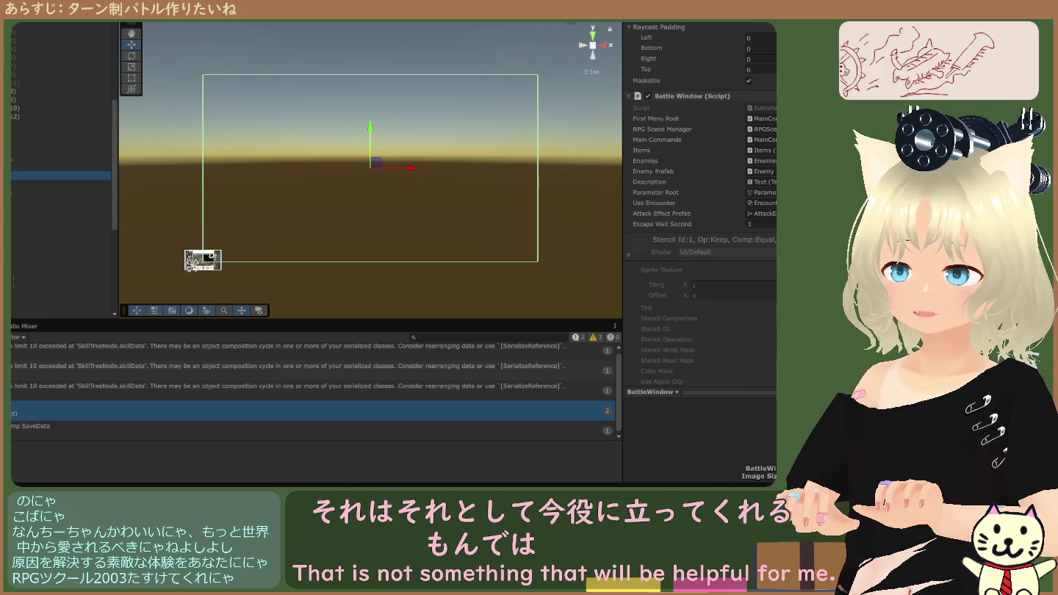
pyautogui.scroll(4, 675, 177)
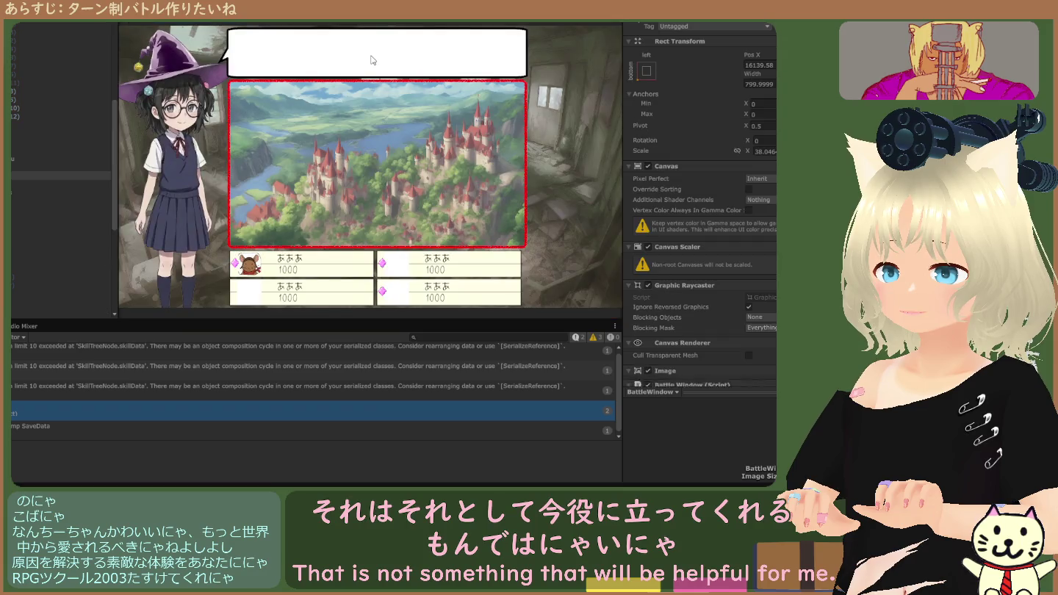
pyautogui.scroll(-5, 253, 105)
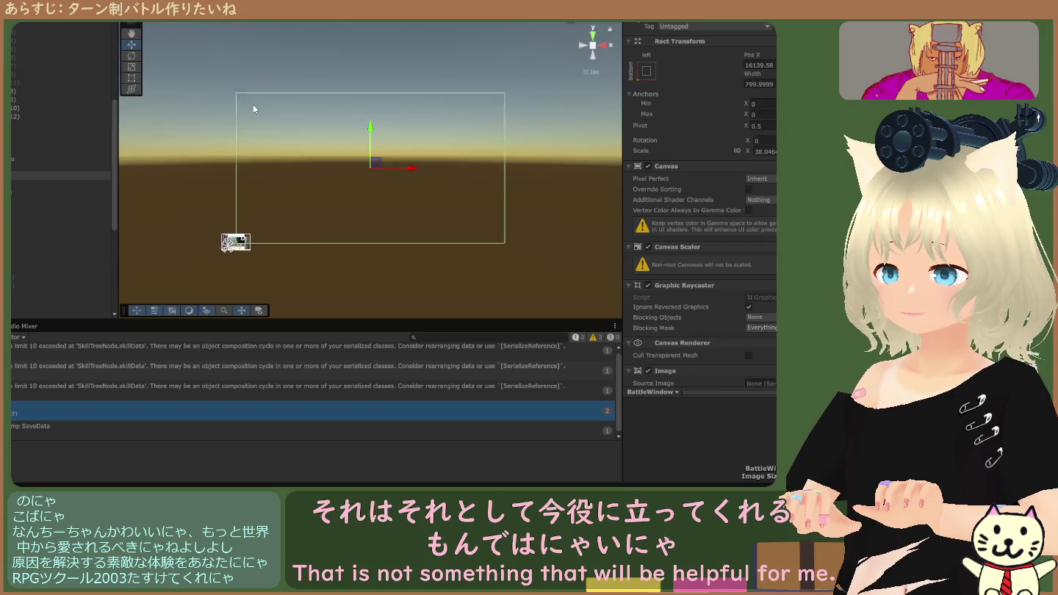
# Drag the castle background image to the right to test its position.
pyautogui.click(14, 161)
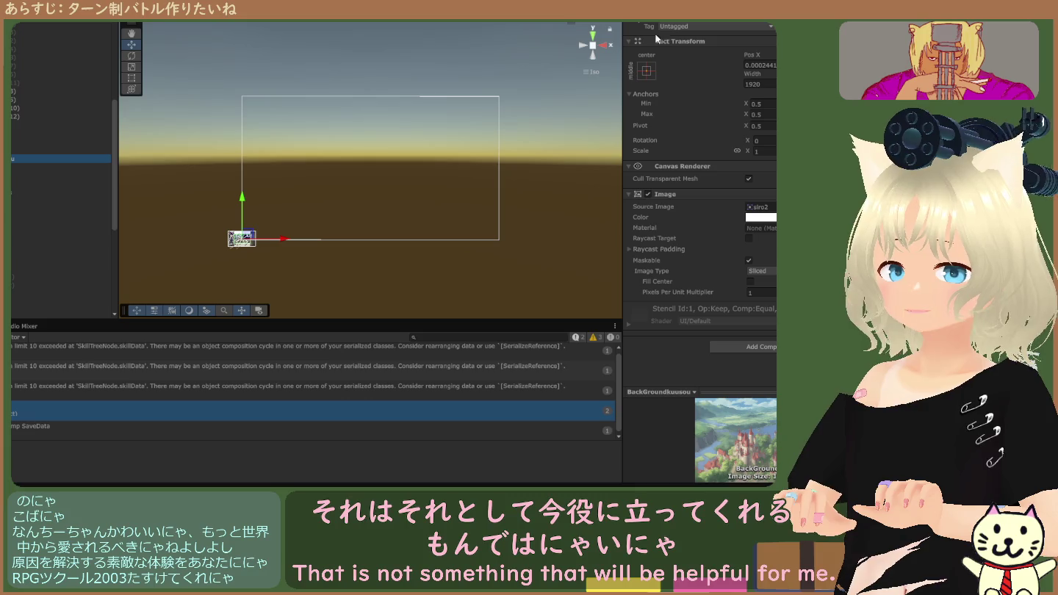
pyautogui.scroll(2, 221, 187)
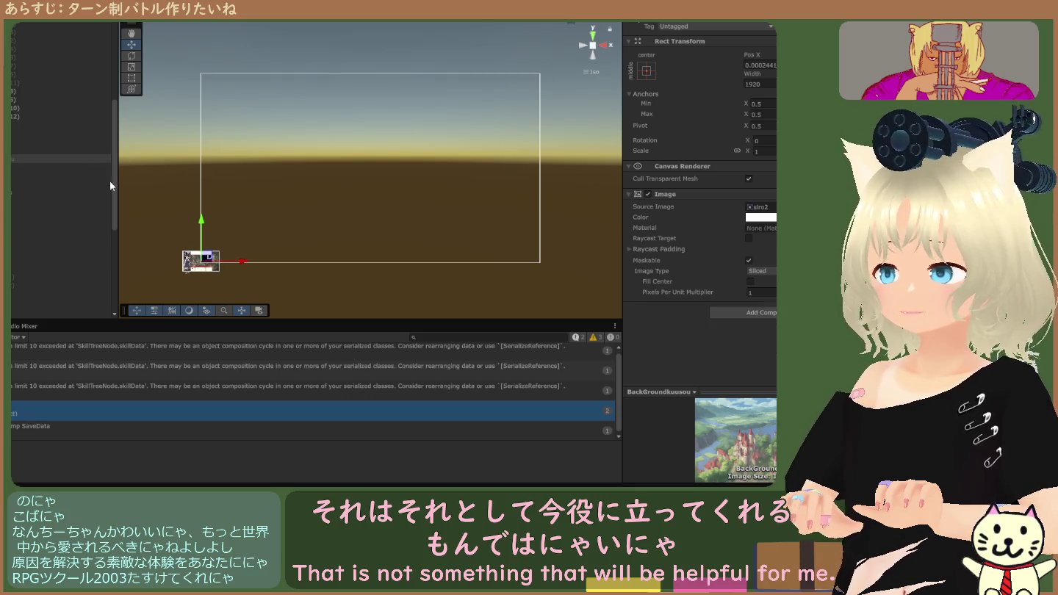
pyautogui.moveTo(242, 262); pyautogui.dragTo(303, 266)
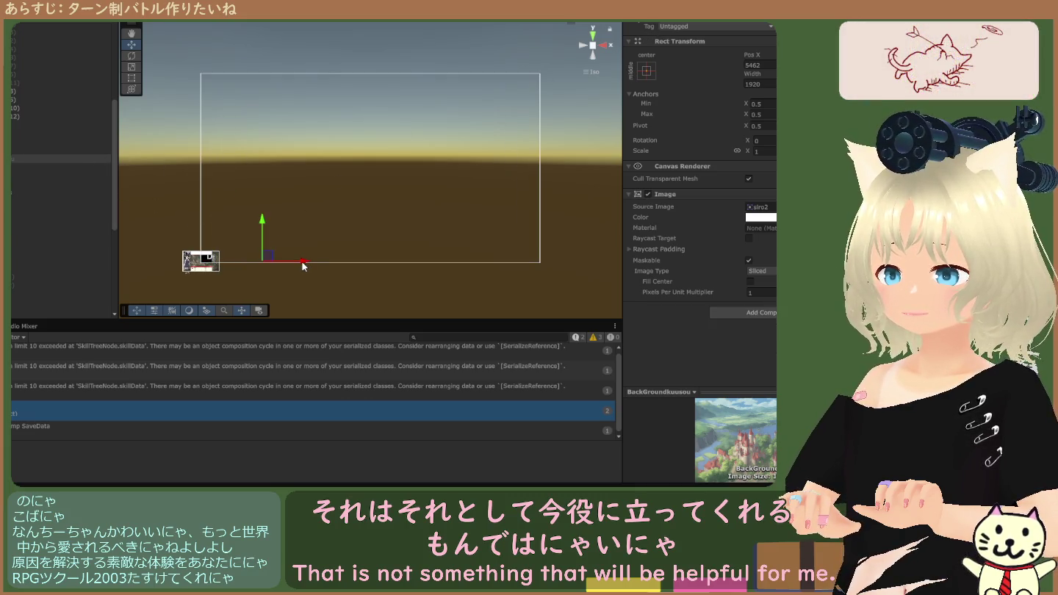
# Test-move the BattleWindow canvas along X, then undo the move.
pyautogui.click(17, 177)
pyautogui.moveTo(409, 170)
pyautogui.mouseDown()
pyautogui.moveTo(301, 172)
pyautogui.moveTo(432, 179)
pyautogui.mouseUp()
pyautogui.hotkey('ctrl', 'z')
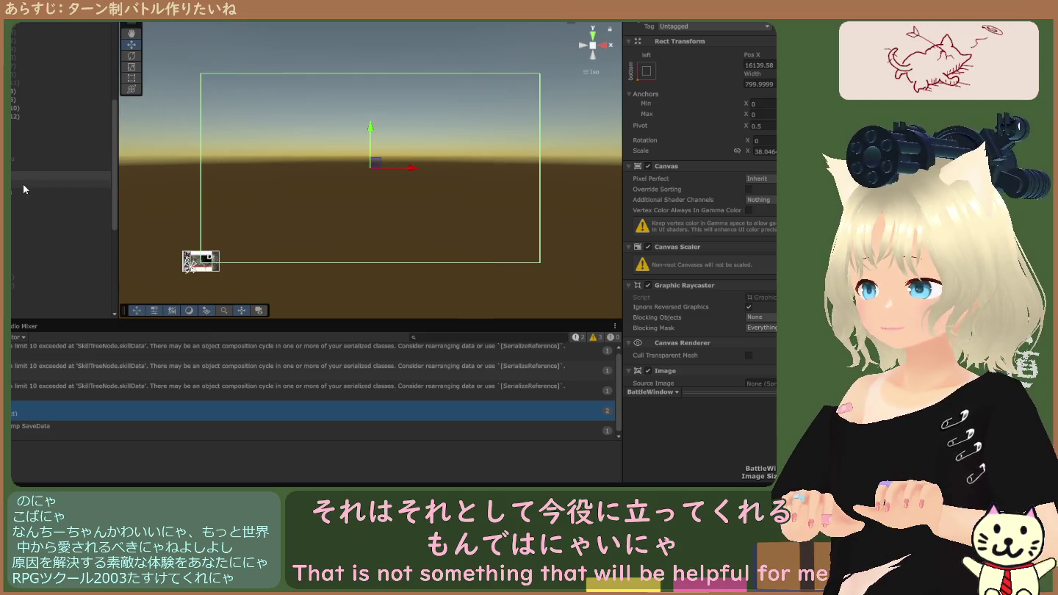
pyautogui.click(17, 178)
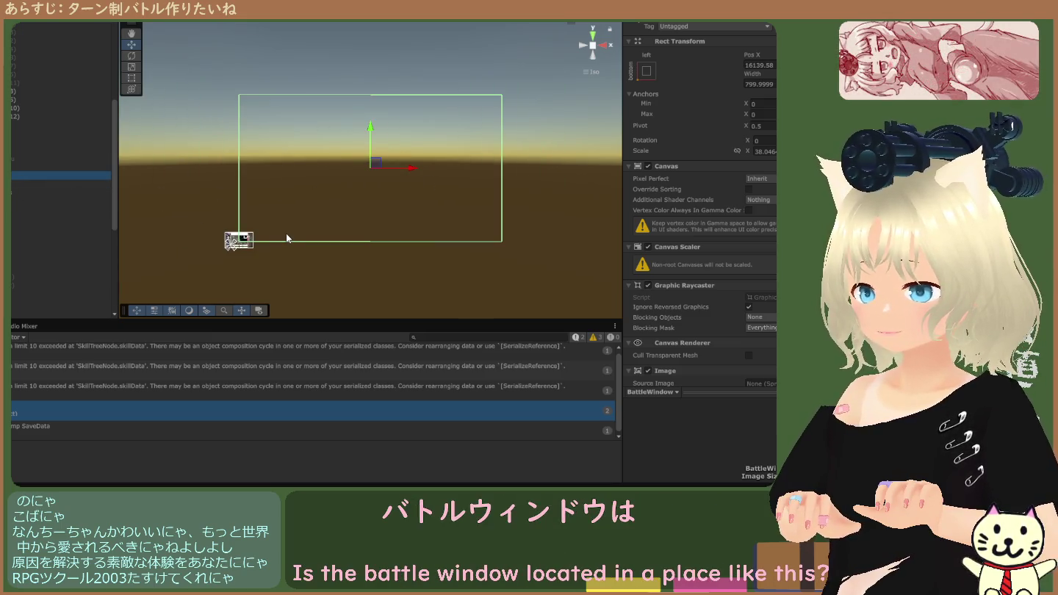
pyautogui.scroll(2, 286, 236)
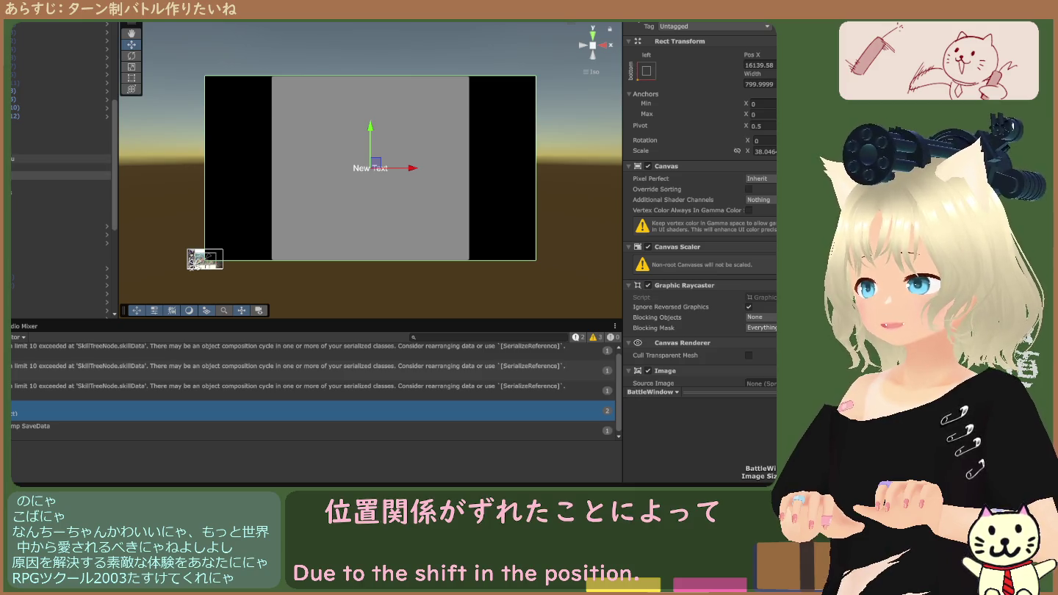
# Copy the background image's Rect Transform and paste its values onto BattleWindow.
pyautogui.click(52, 158)
pyautogui.click(751, 47)
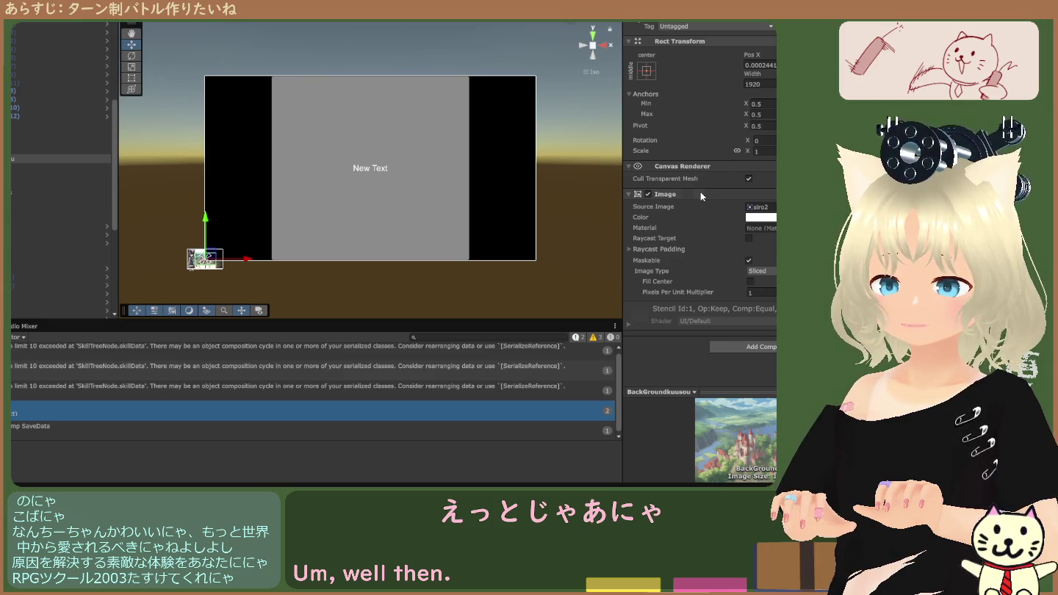
pyautogui.click(59, 175)
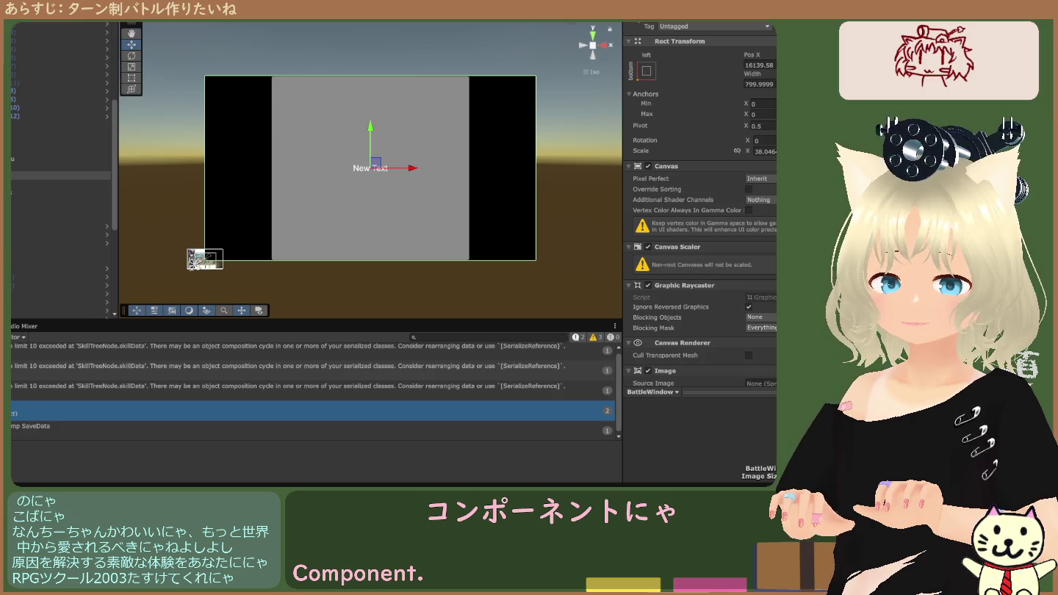
pyautogui.click(743, 164)
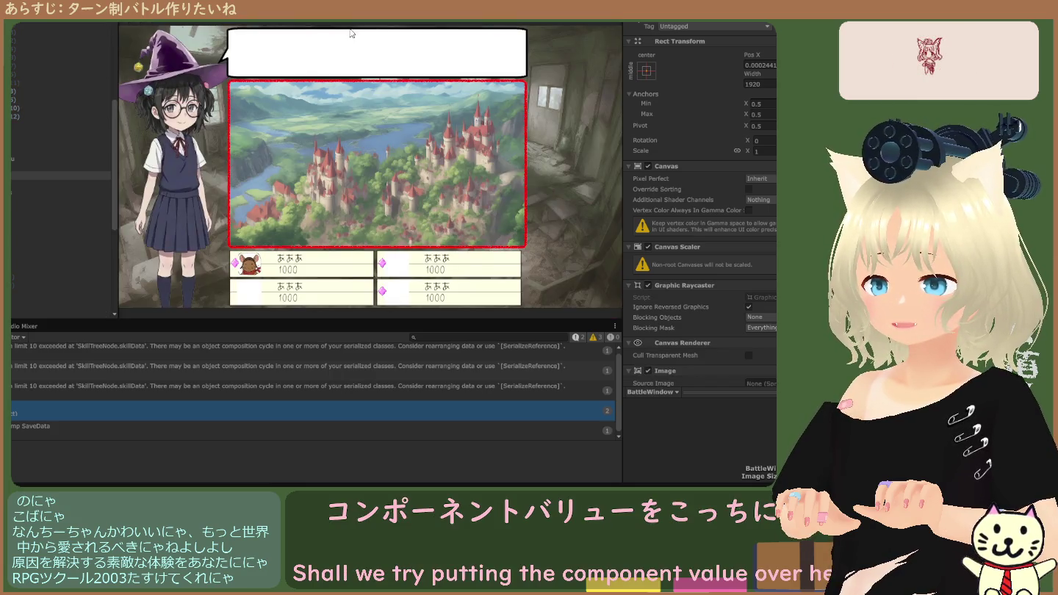
# Pan and zoom the Scene view to frame the battle canvas with two purple enemy sprites.
pyautogui.click(102, 158)
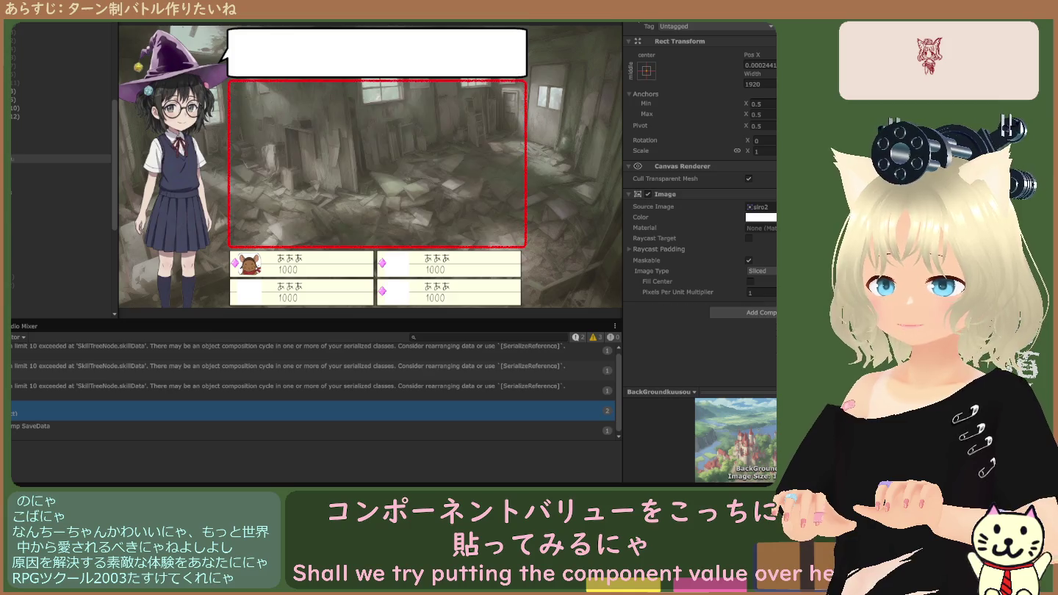
pyautogui.click(41, 174)
pyautogui.click(140, 13)
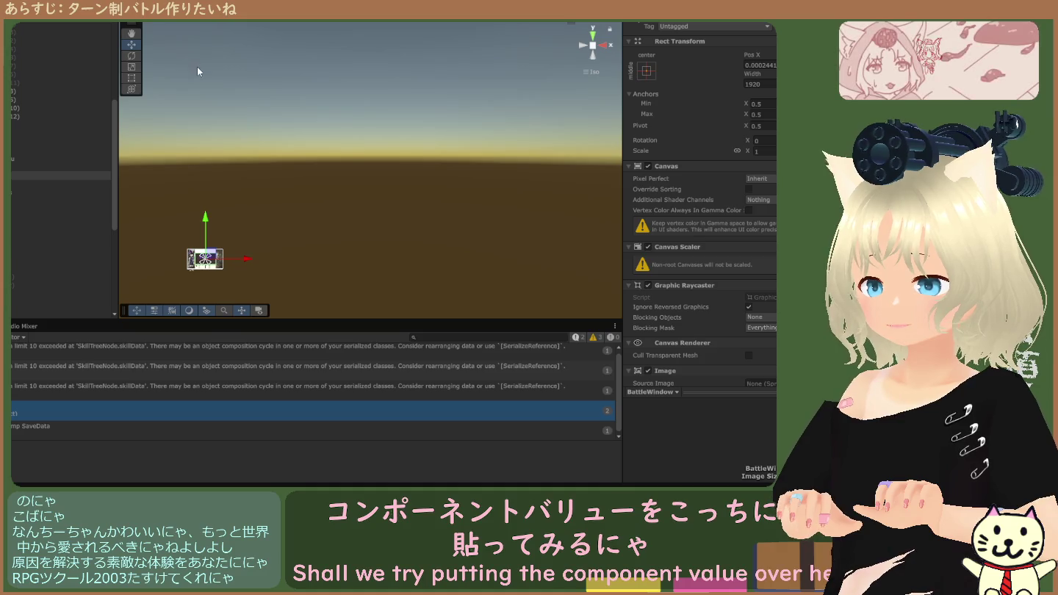
pyautogui.click(131, 34)
pyautogui.moveTo(212, 263); pyautogui.dragTo(261, 126)
pyautogui.scroll(6, 302, 155)
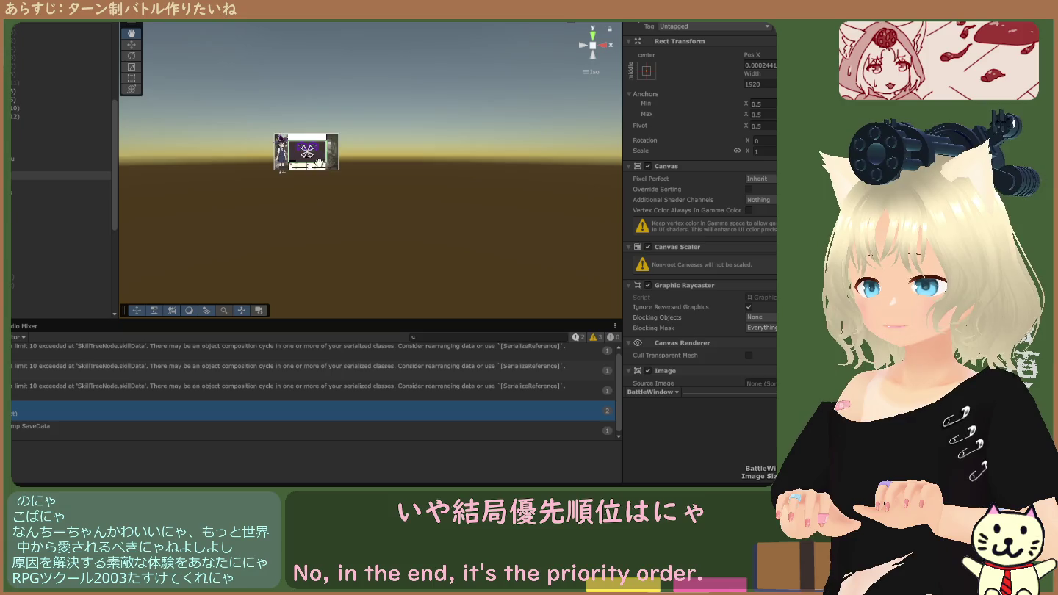
pyautogui.scroll(5, 329, 179)
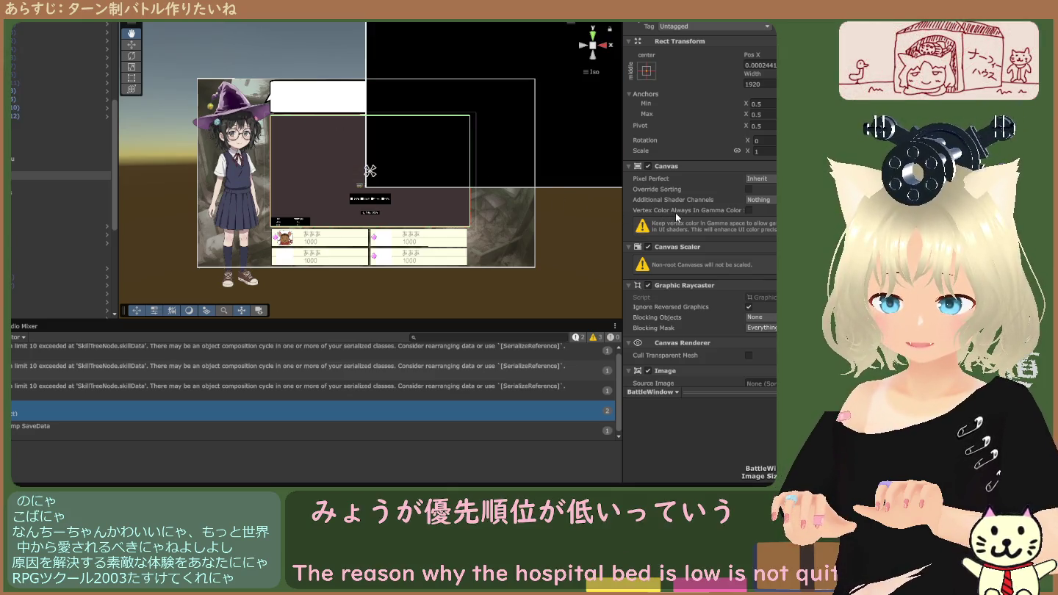
# Expand the Raycast Padding settings in the Inspector.
pyautogui.scroll(-5, 676, 212)
pyautogui.scroll(-2, 677, 230)
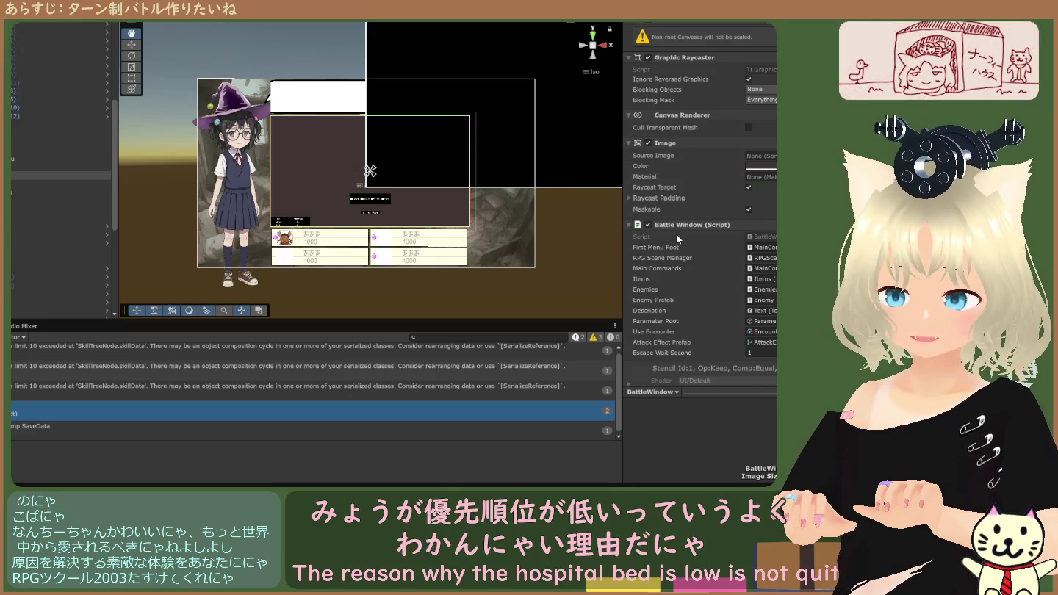
pyautogui.click(634, 200)
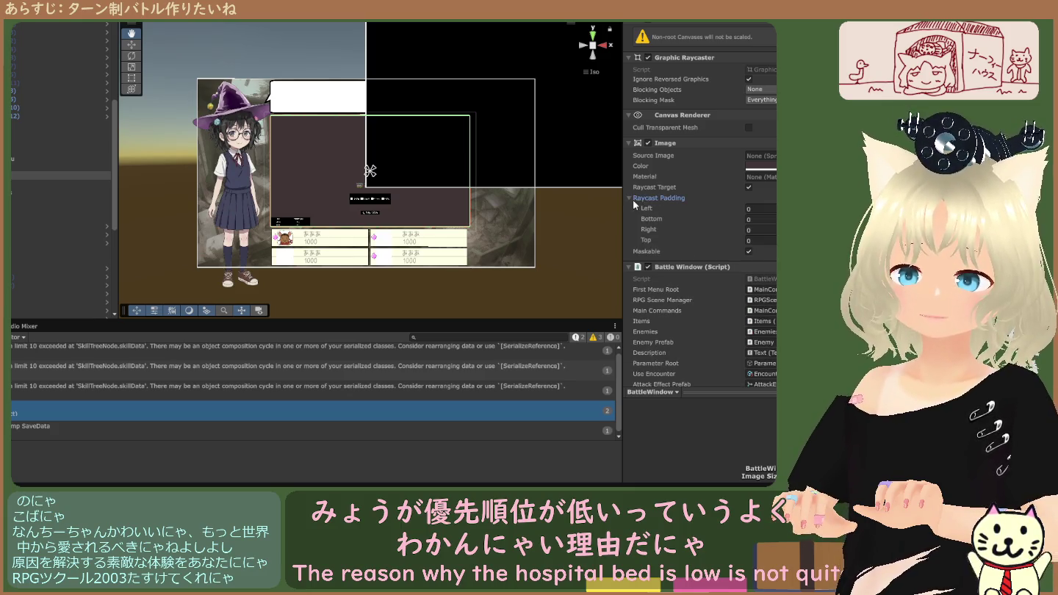
pyautogui.scroll(-3, 653, 221)
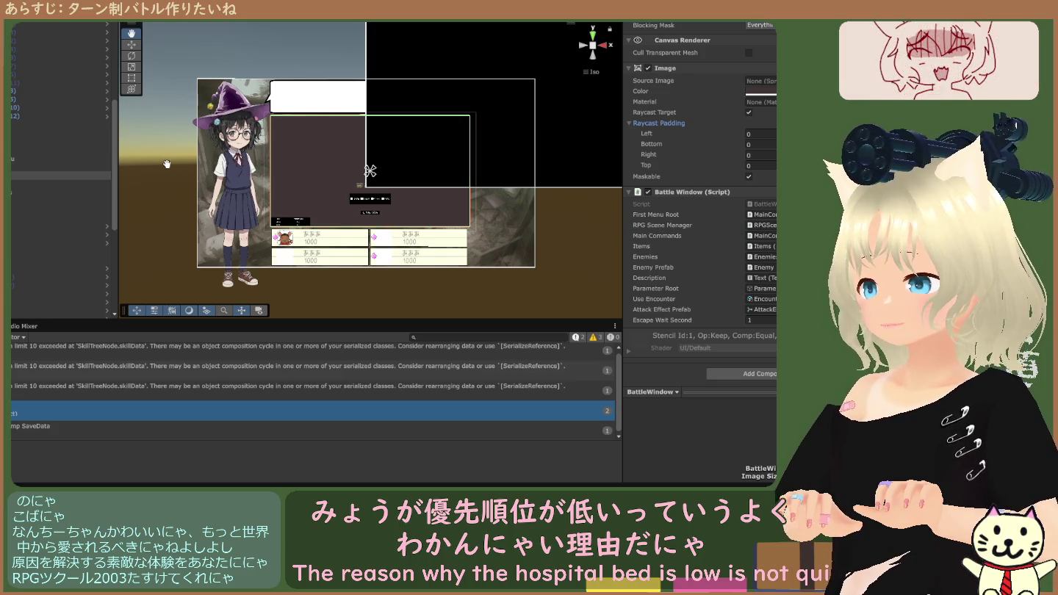
# Inspect BackGroundkuusou, BattleWindow, Menu Root, and the MenuItem prefab at width 100.
pyautogui.click(28, 158)
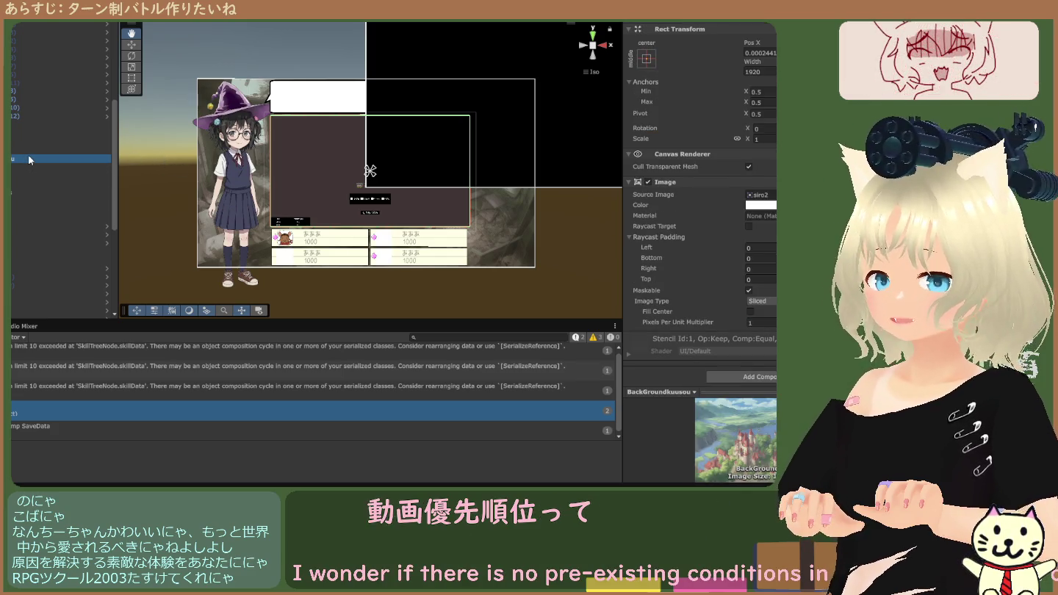
pyautogui.click(11, 175)
pyautogui.click(10, 184)
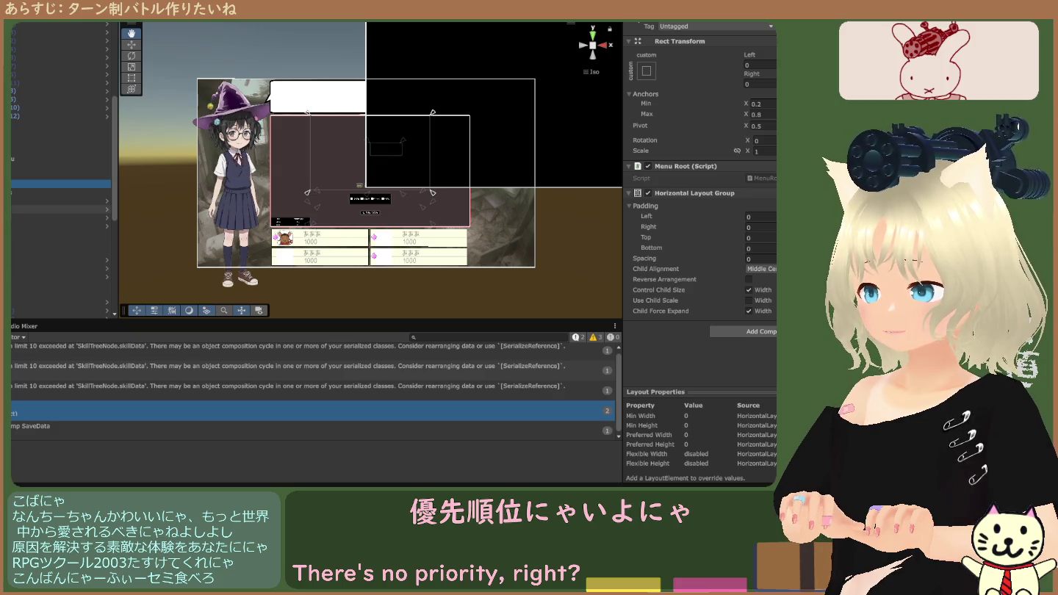
pyautogui.click(59, 200)
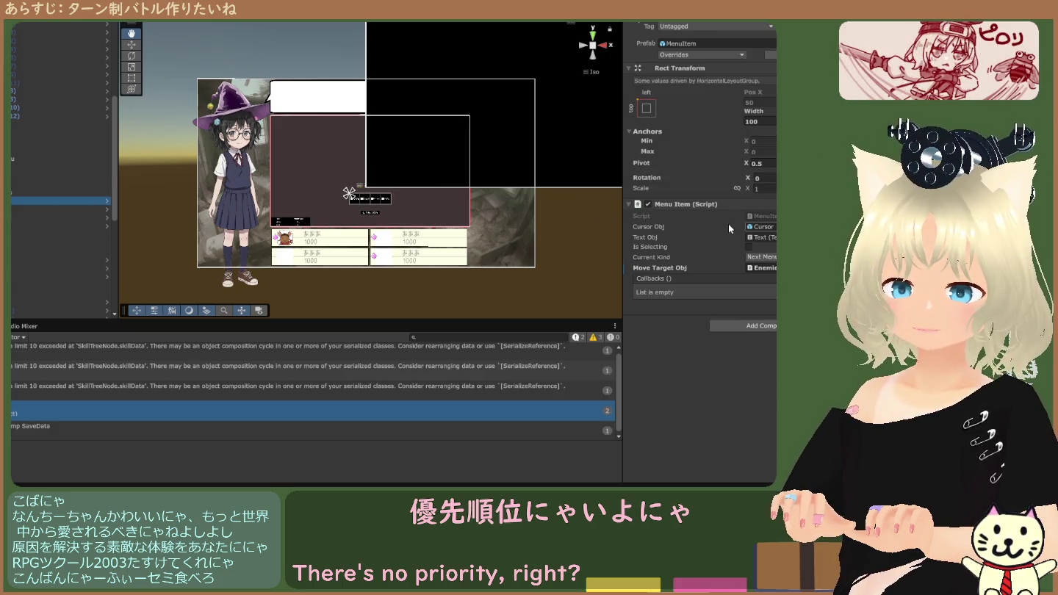
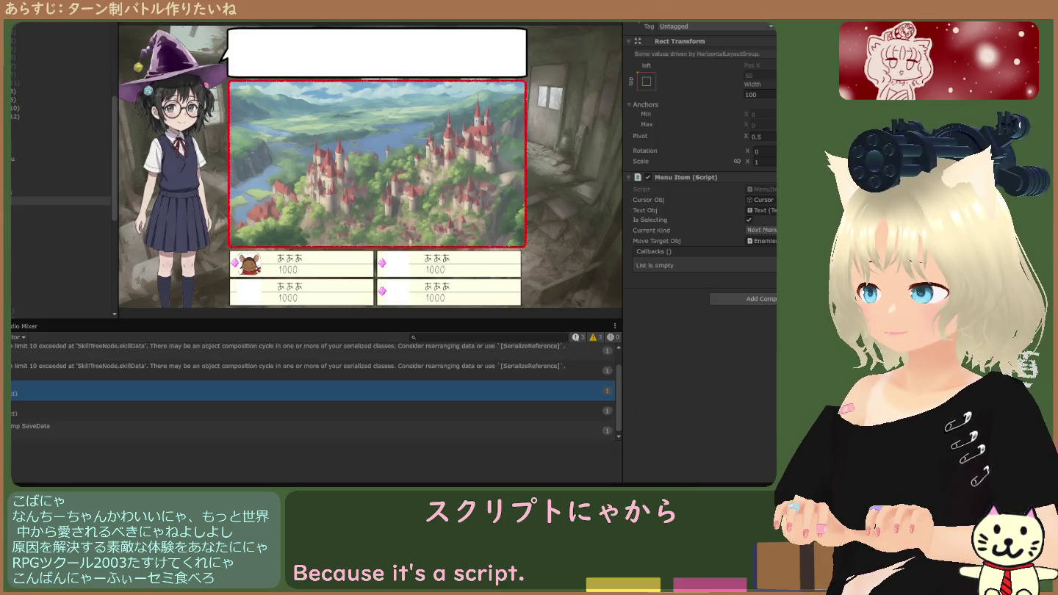
# Inspect the Cursor and command text objects, then view the battle UI in the Scene view.
pyautogui.click(58, 208)
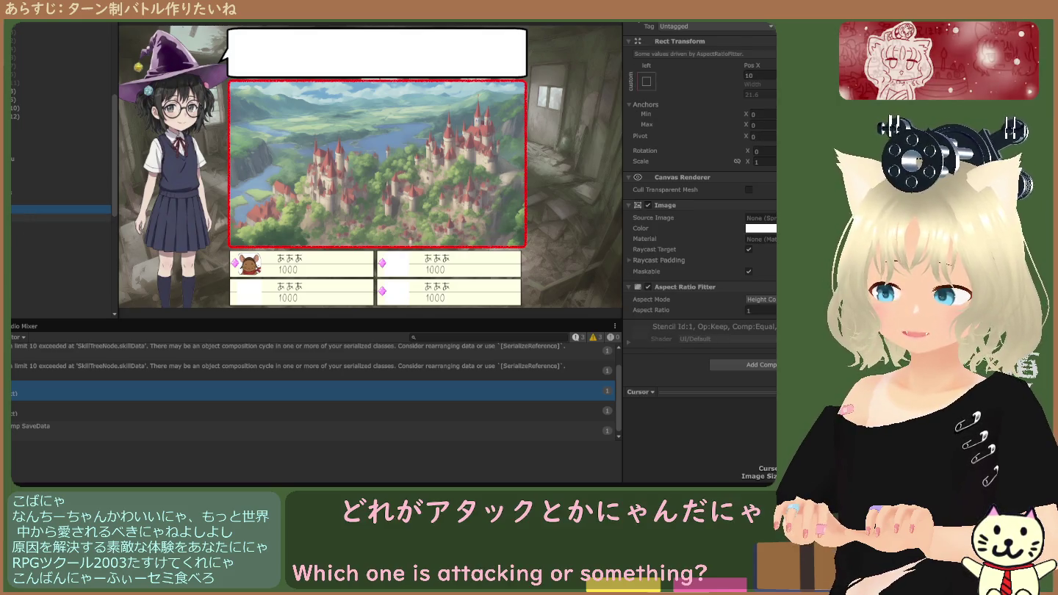
pyautogui.click(59, 217)
pyautogui.hotkey('ctrl', '1')
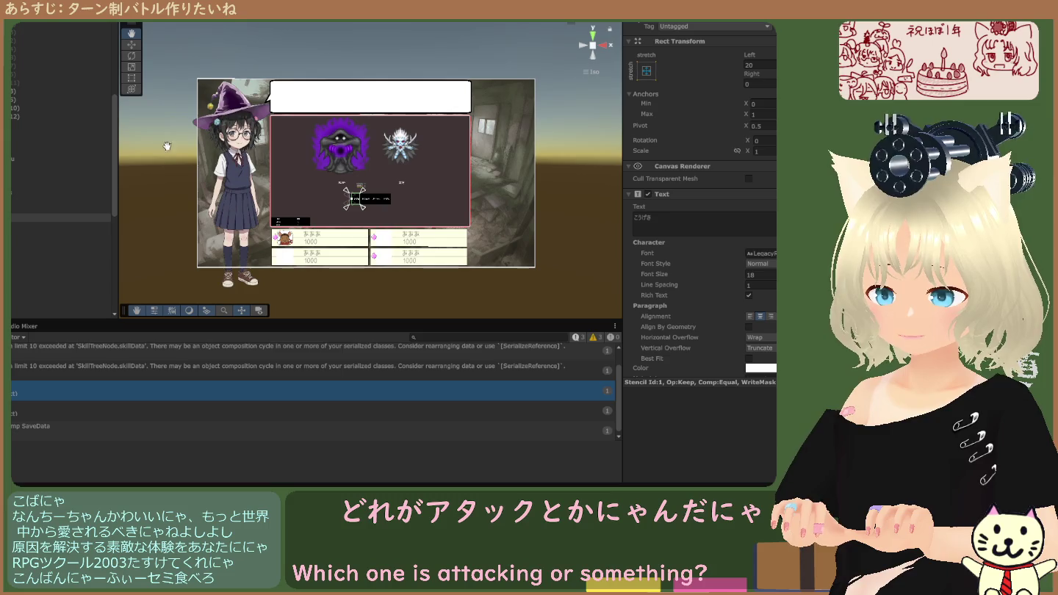
pyautogui.scroll(2, 229, 214)
pyautogui.scroll(3, 264, 194)
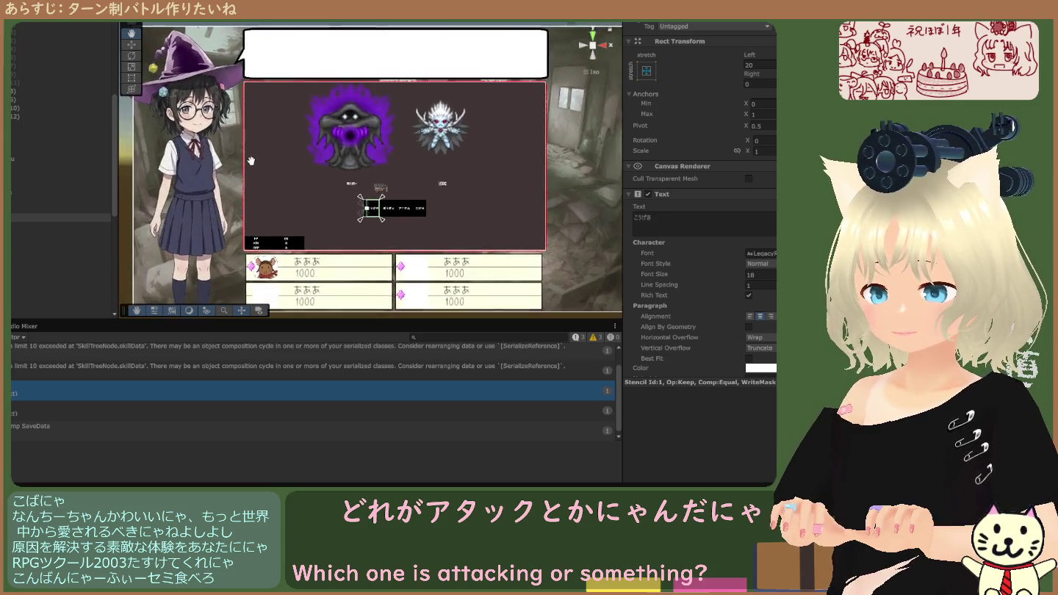
pyautogui.scroll(4, 264, 195)
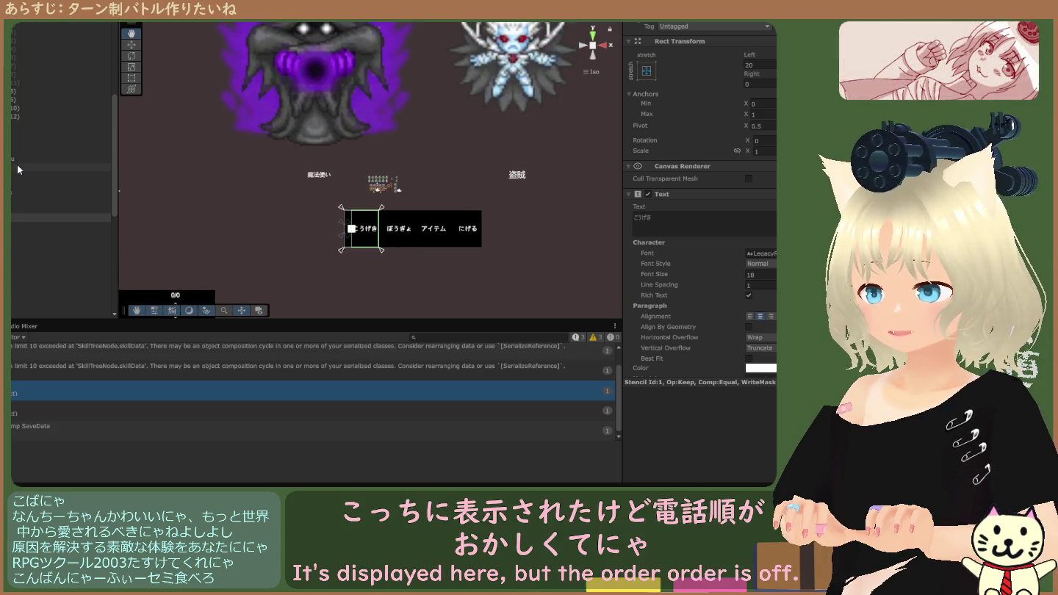
# Hide the BackGroundkuusou castle image and uncheck BackGround's ruined-room Image component.
pyautogui.click(19, 161)
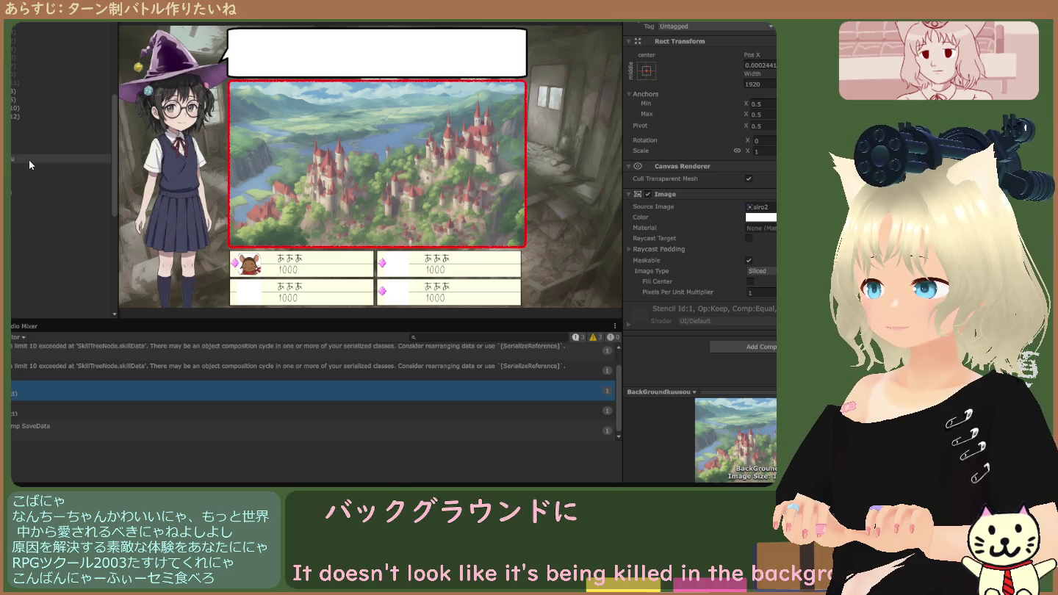
pyautogui.click(500, 66)
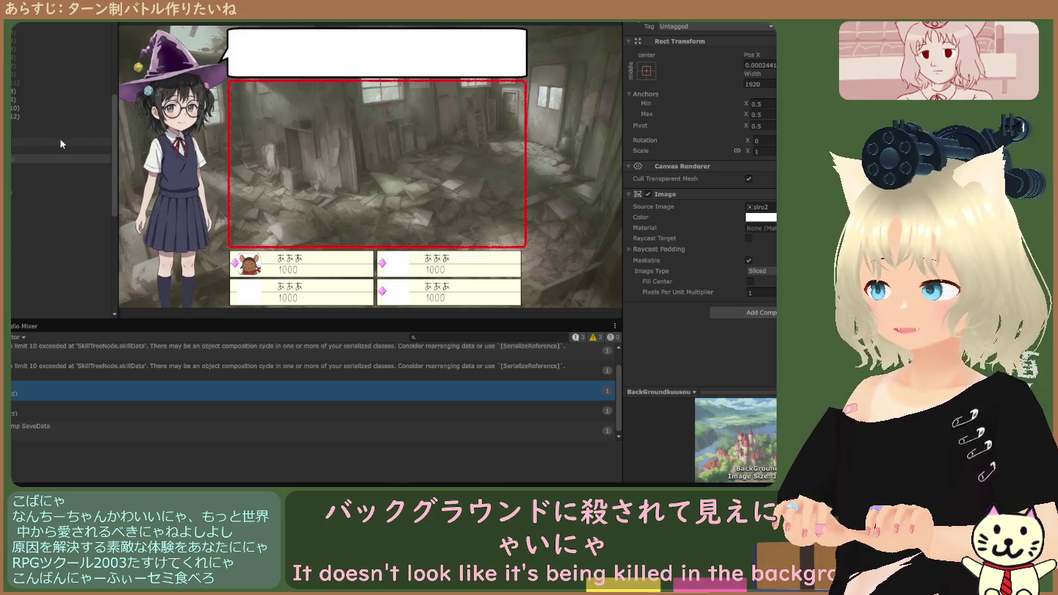
pyautogui.scroll(5, 41, 136)
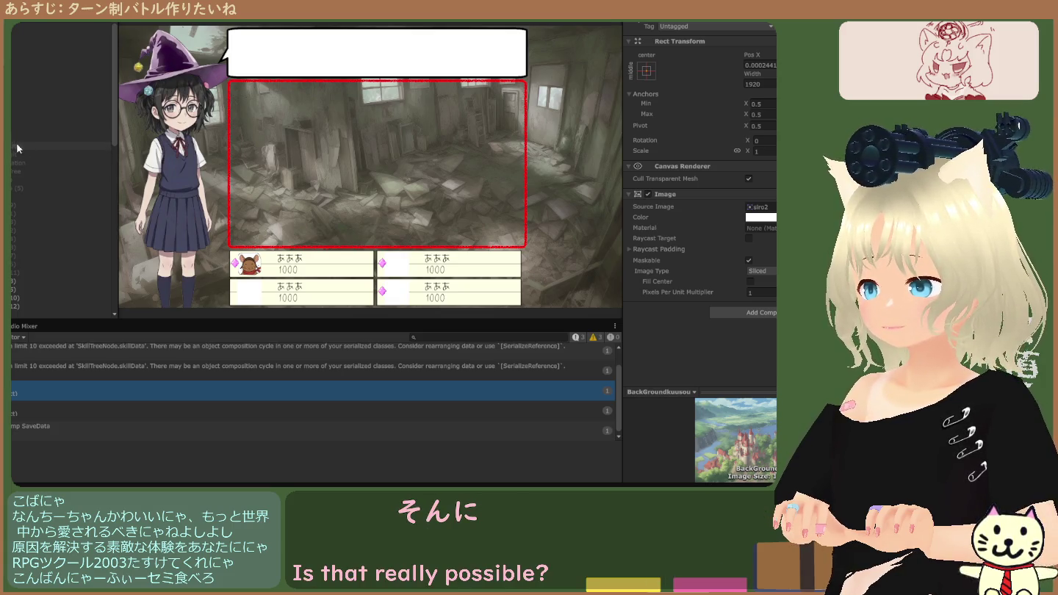
pyautogui.click(44, 129)
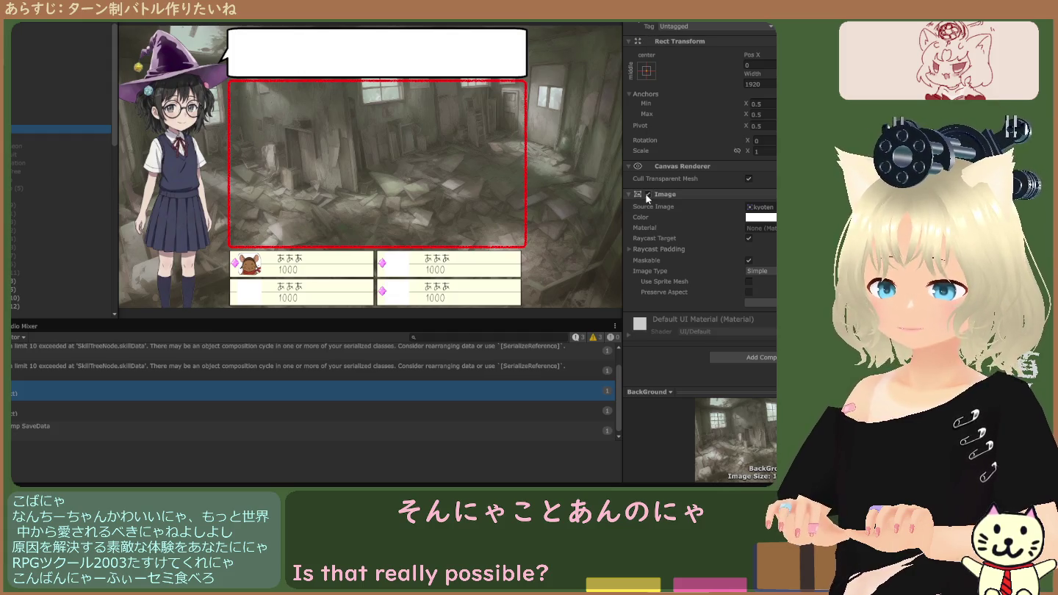
pyautogui.click(648, 195)
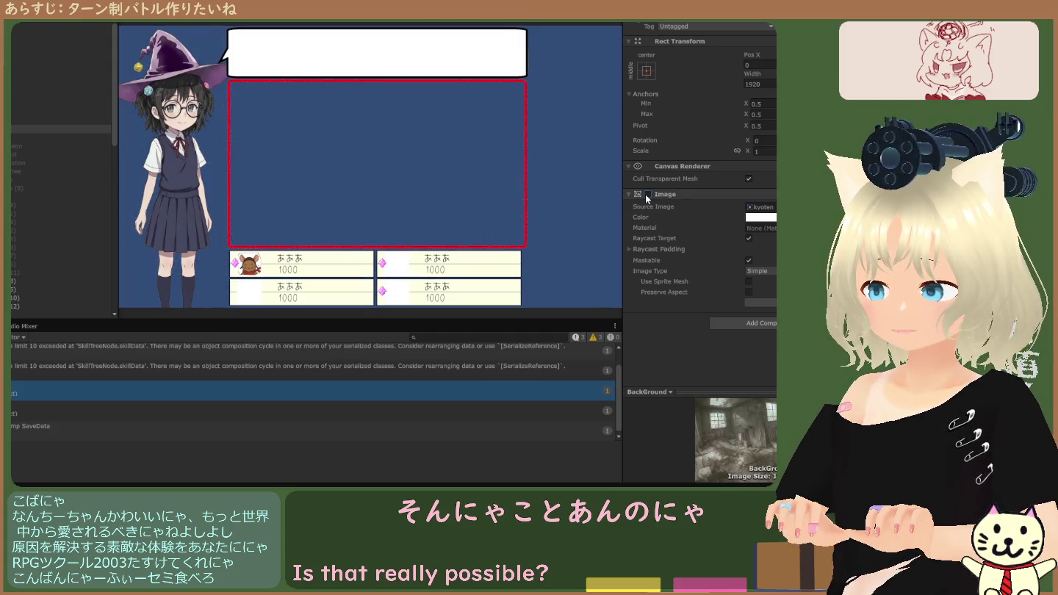
pyautogui.click(148, 15)
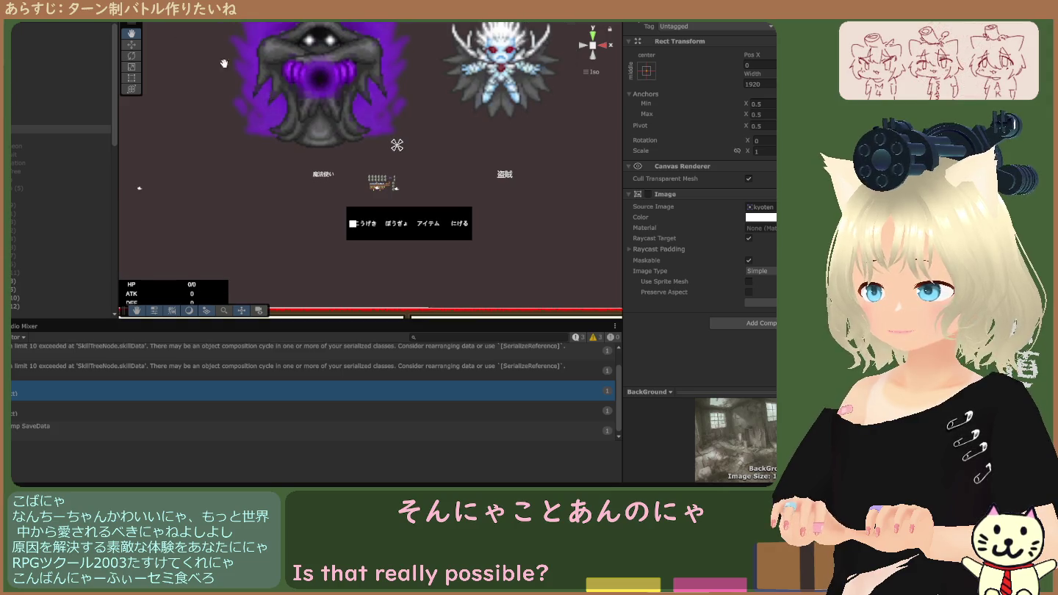
# Zoom out to show the whole battle canvas and select the BattleWindow canvas.
pyautogui.scroll(-5, 224, 63)
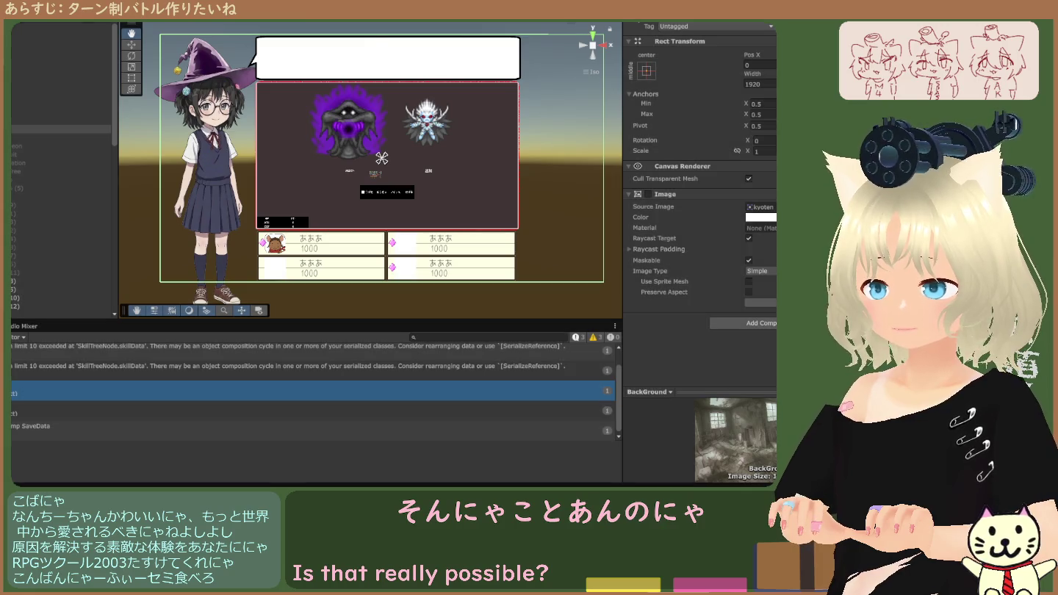
pyautogui.scroll(-3, 290, 67)
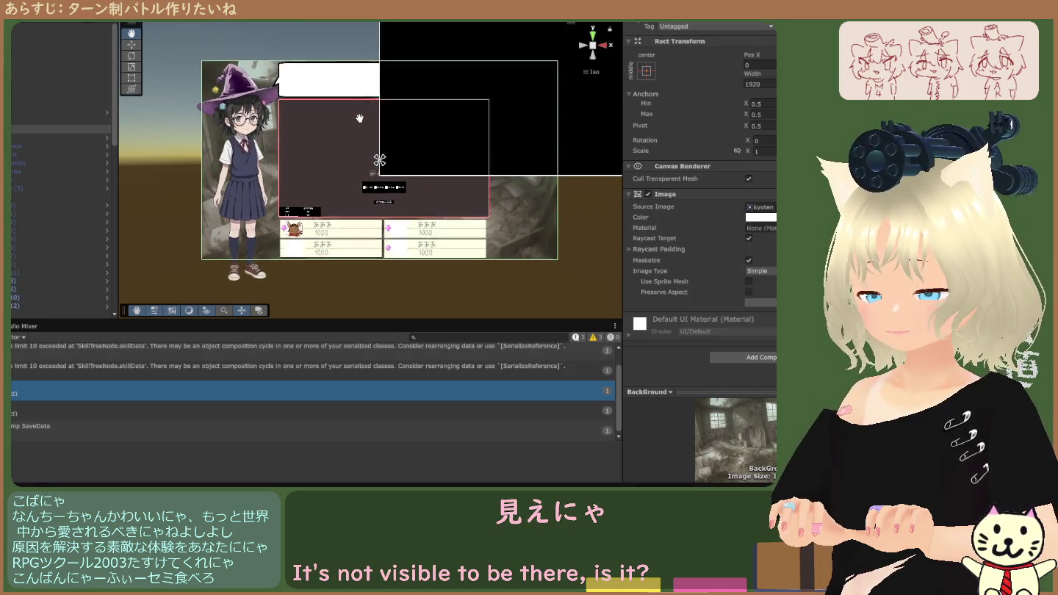
pyautogui.scroll(-1, 301, 110)
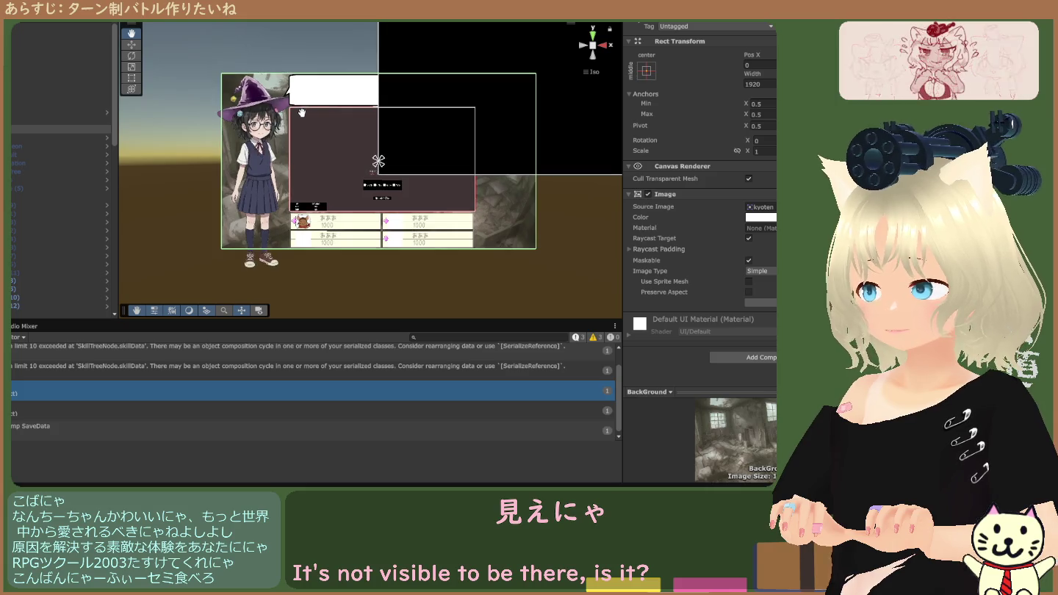
pyautogui.scroll(-5, 56, 159)
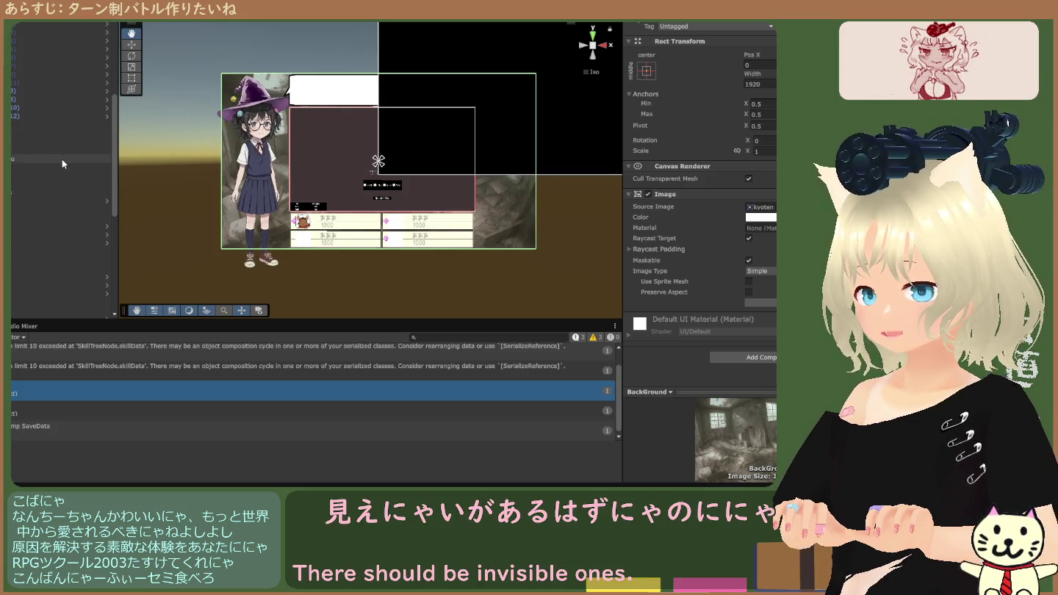
pyautogui.scroll(-3, 25, 145)
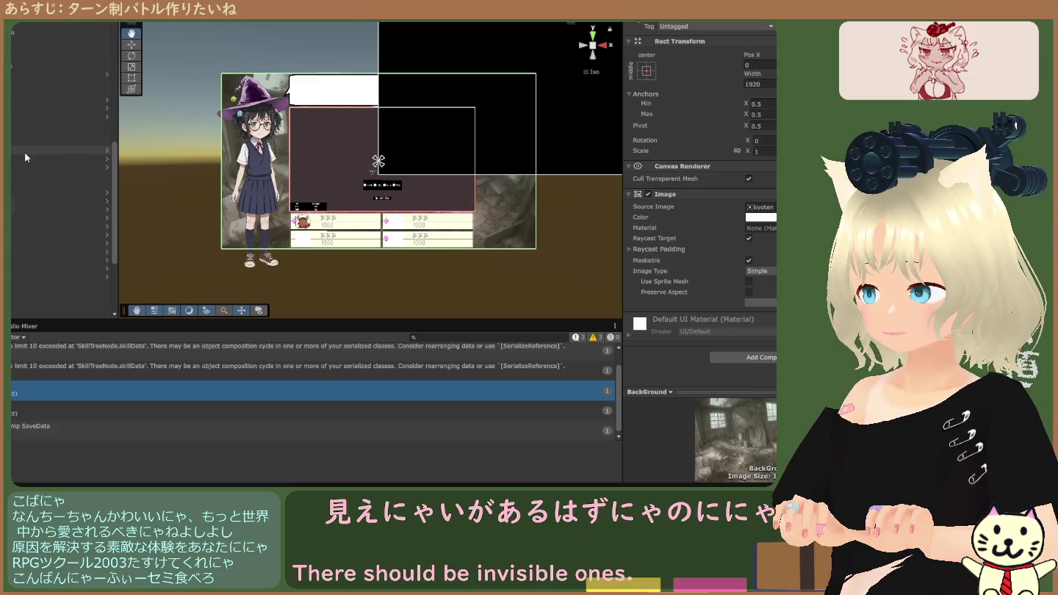
pyautogui.scroll(1, 26, 150)
pyautogui.click(11, 81)
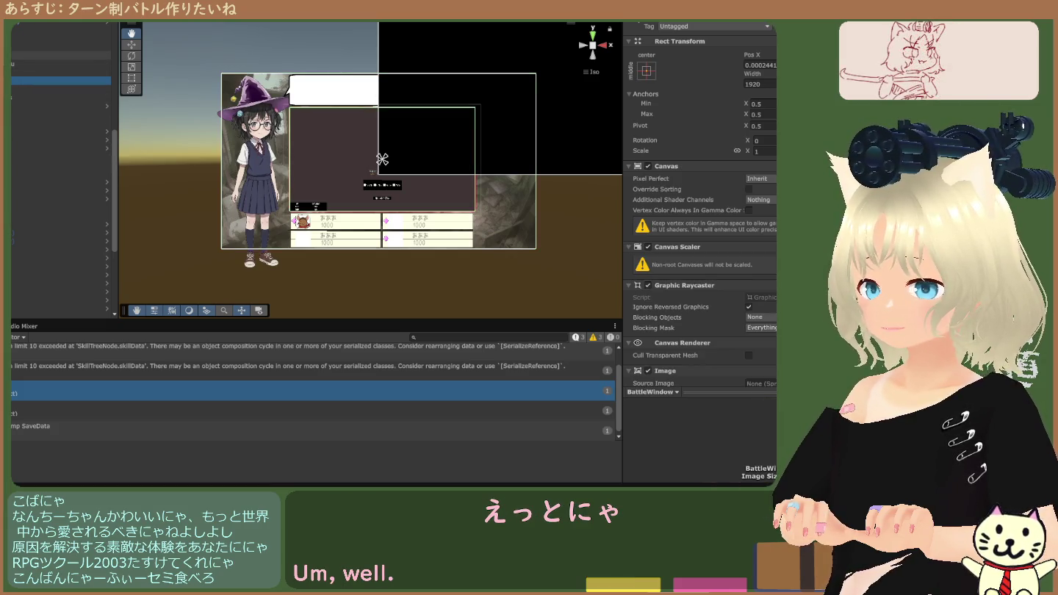
# Step from the world-space canvas and mask image to BattleWindow and frame it.
pyautogui.click(43, 29)
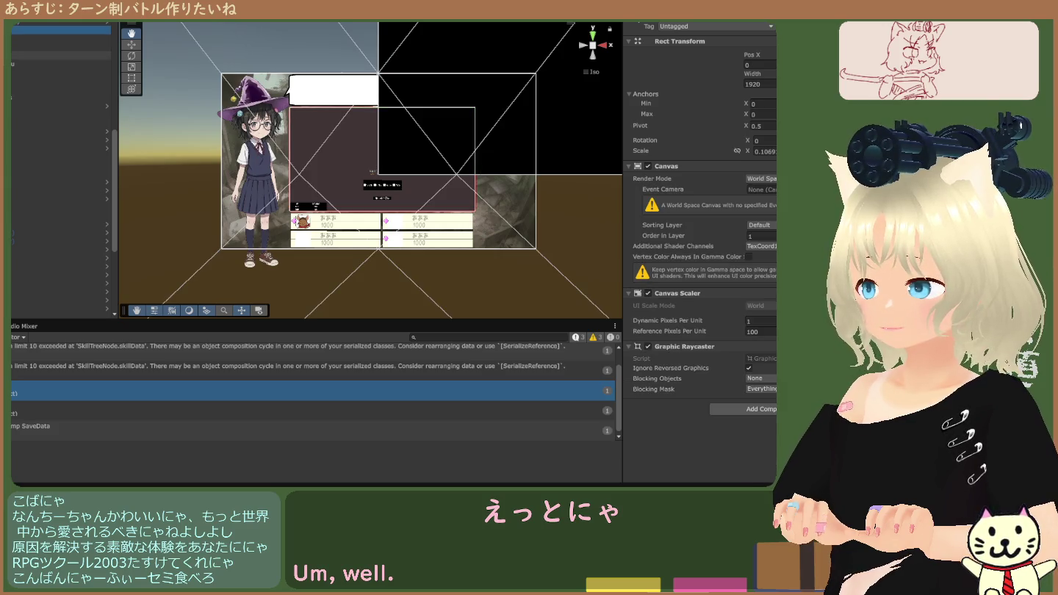
pyautogui.click(58, 55)
pyautogui.press('Down')
pyautogui.press('Down')
pyautogui.press('Down')
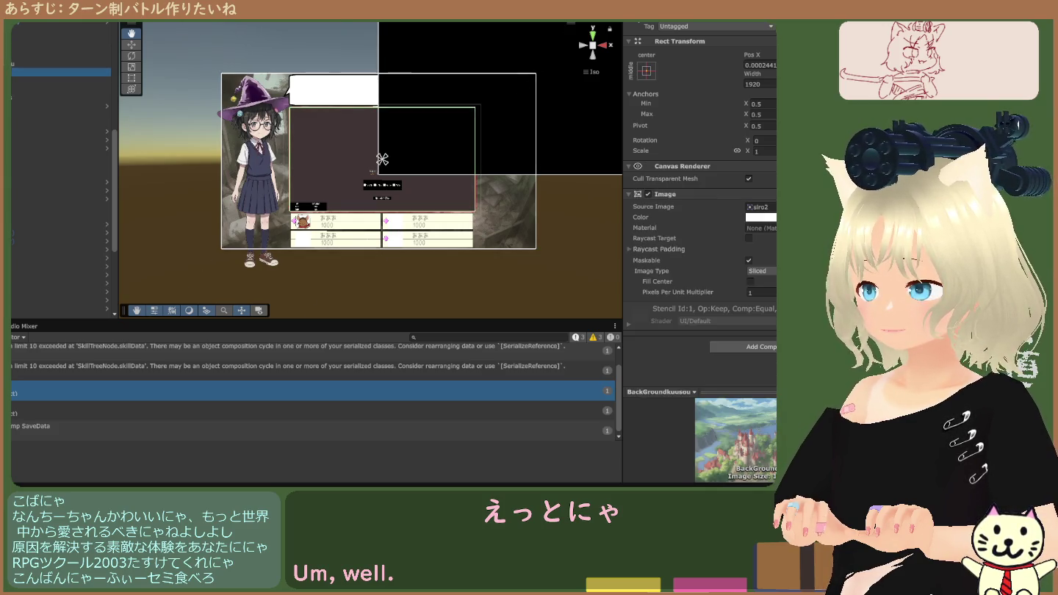
pyautogui.press('Up')
pyautogui.press('Down')
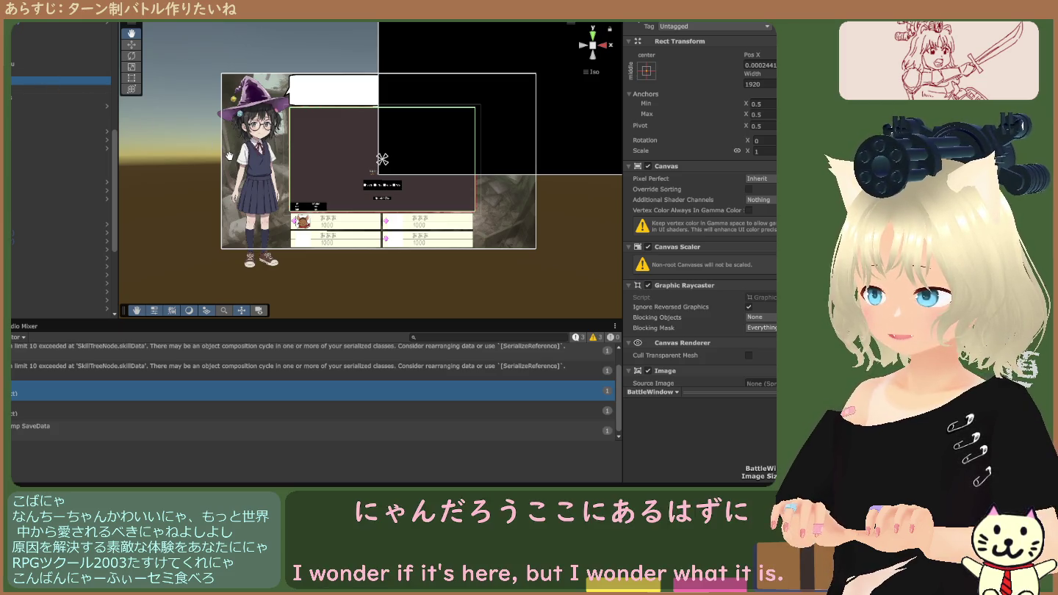
pyautogui.press('f')
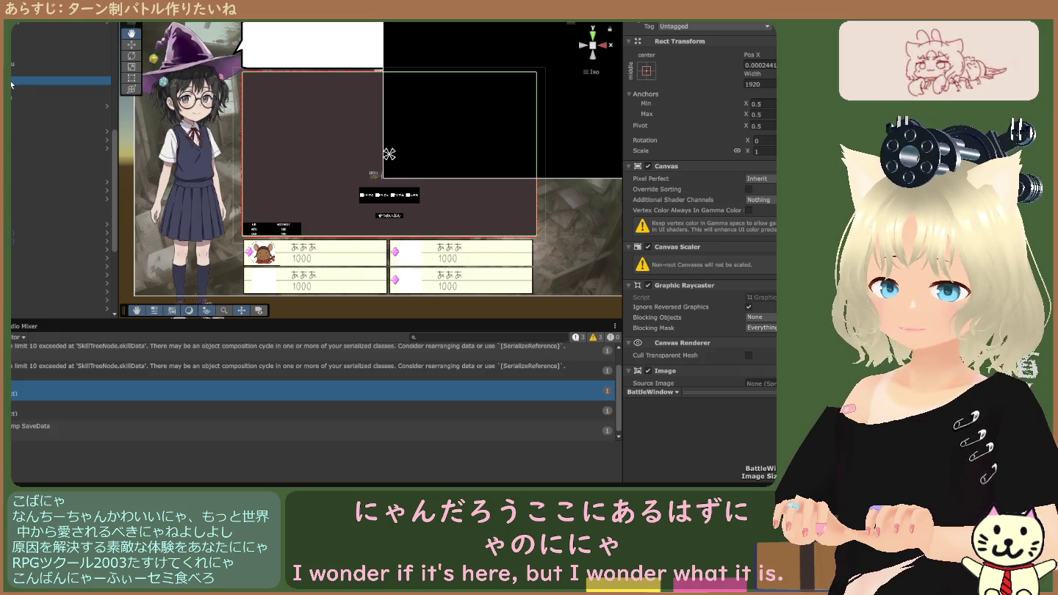
# Compare BackGroundkuusou with BattleWindow, then disable BattleWindow's Battle Window (Script) component.
pyautogui.click(11, 65)
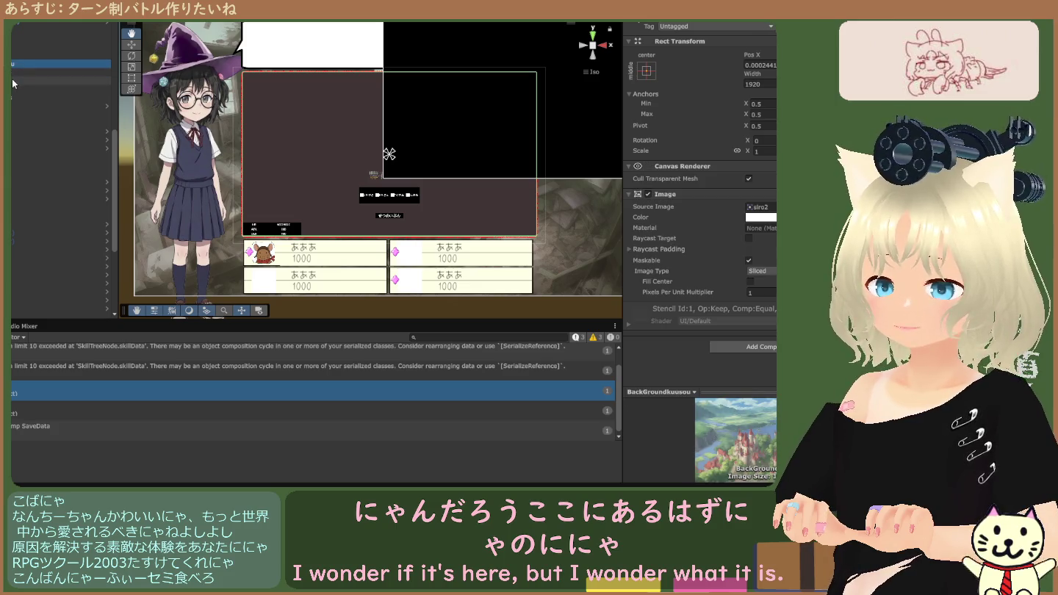
pyautogui.click(12, 82)
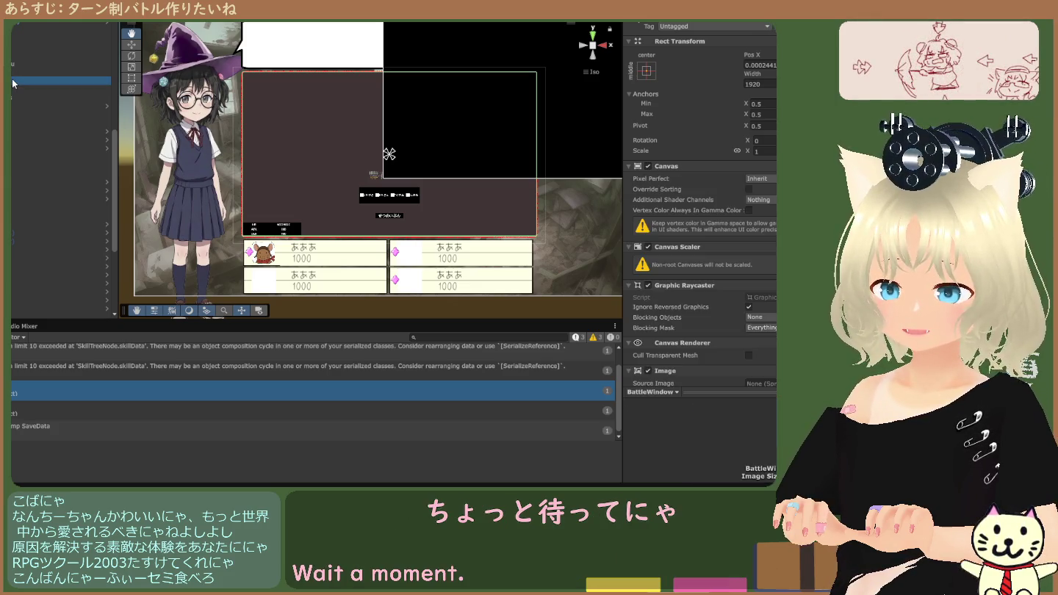
pyautogui.scroll(-2, 696, 228)
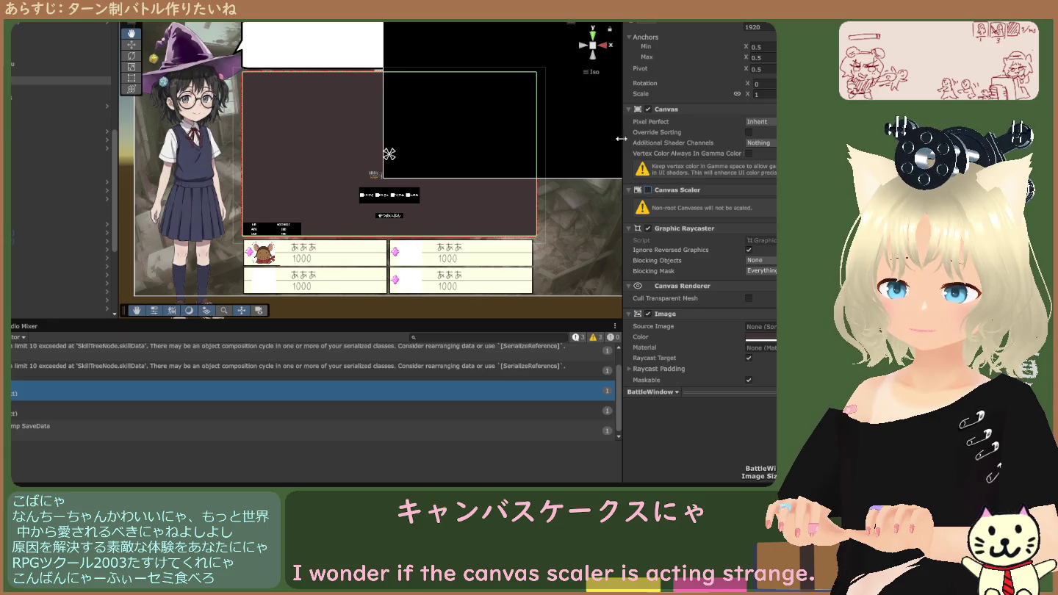
pyautogui.click(58, 64)
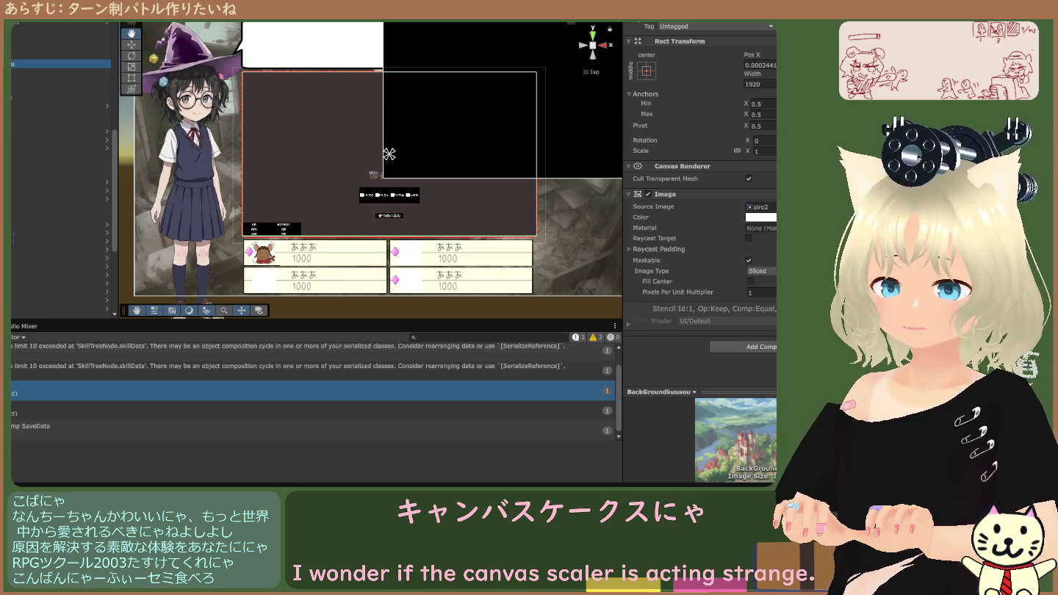
pyautogui.click(59, 81)
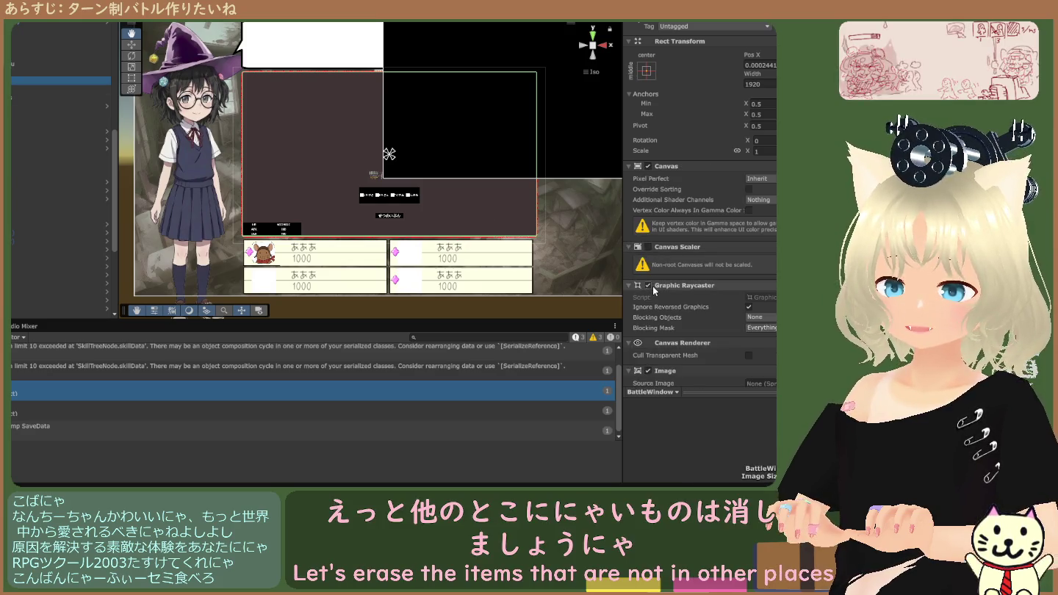
pyautogui.press('Up')
pyautogui.press('Up')
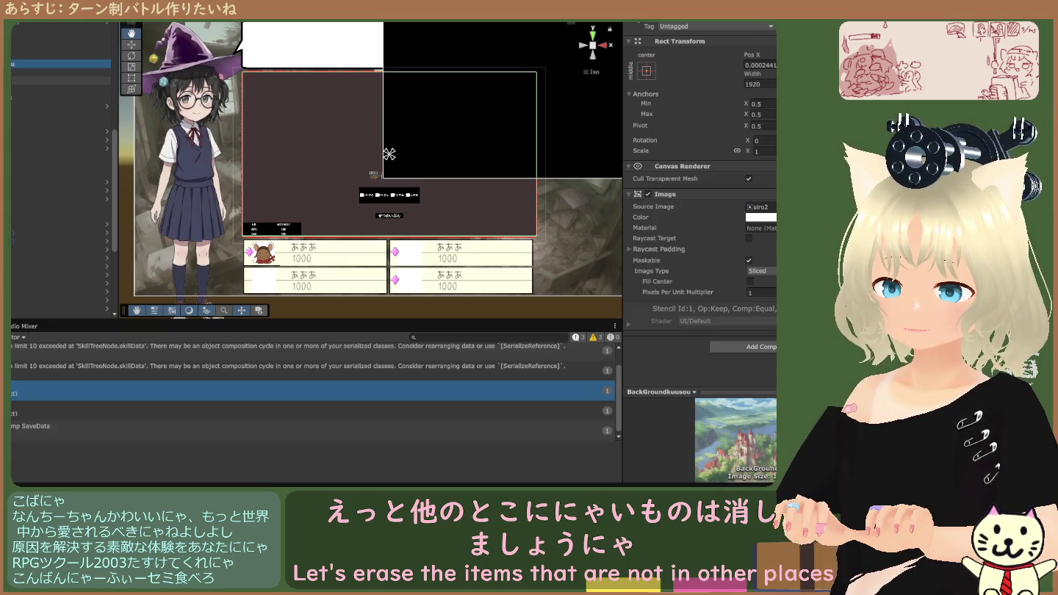
pyautogui.press('Down')
pyautogui.press('Down')
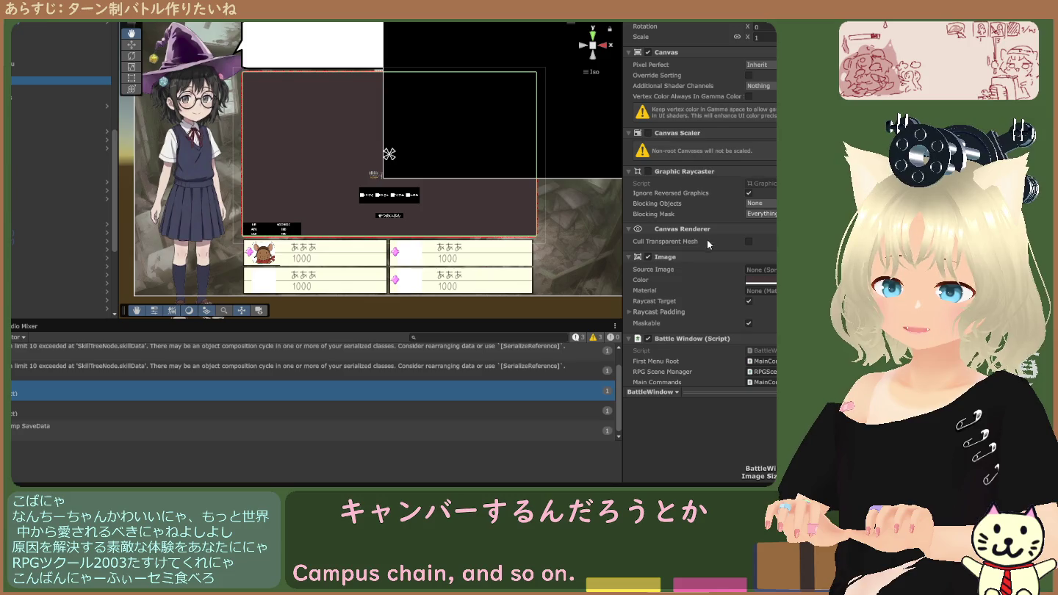
pyautogui.scroll(-3, 695, 294)
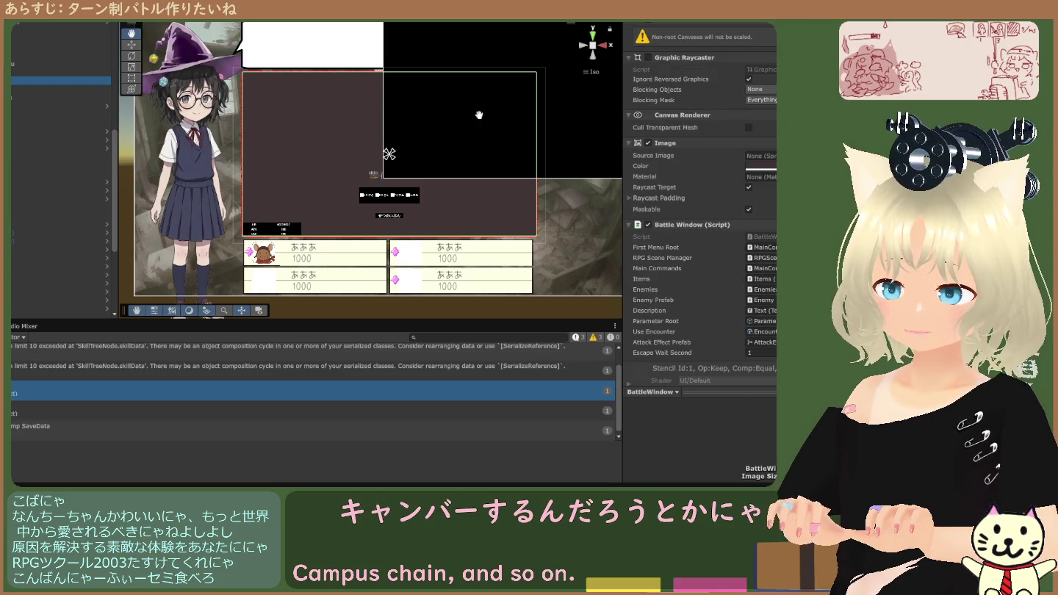
pyautogui.click(648, 224)
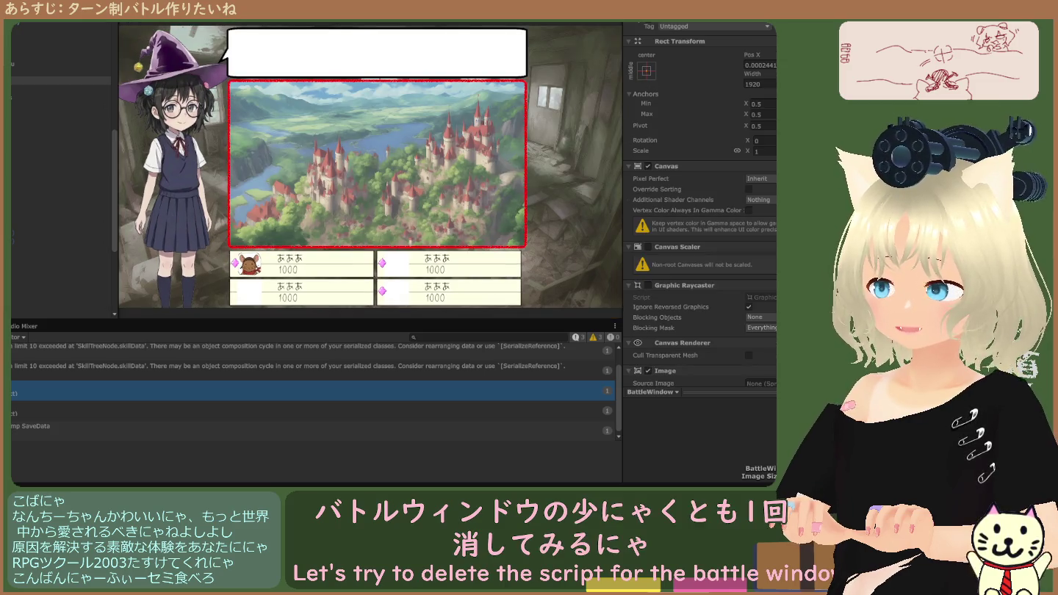
# Frame BattleWindow and re-enable its Battle Window script component.
pyautogui.click(59, 67)
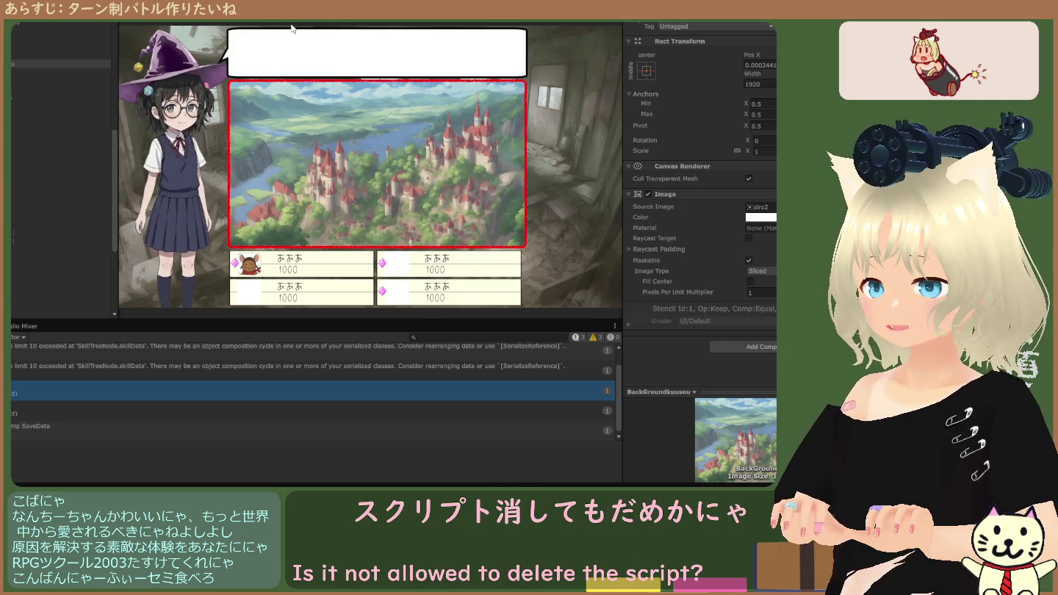
pyautogui.doubleClick(40, 84)
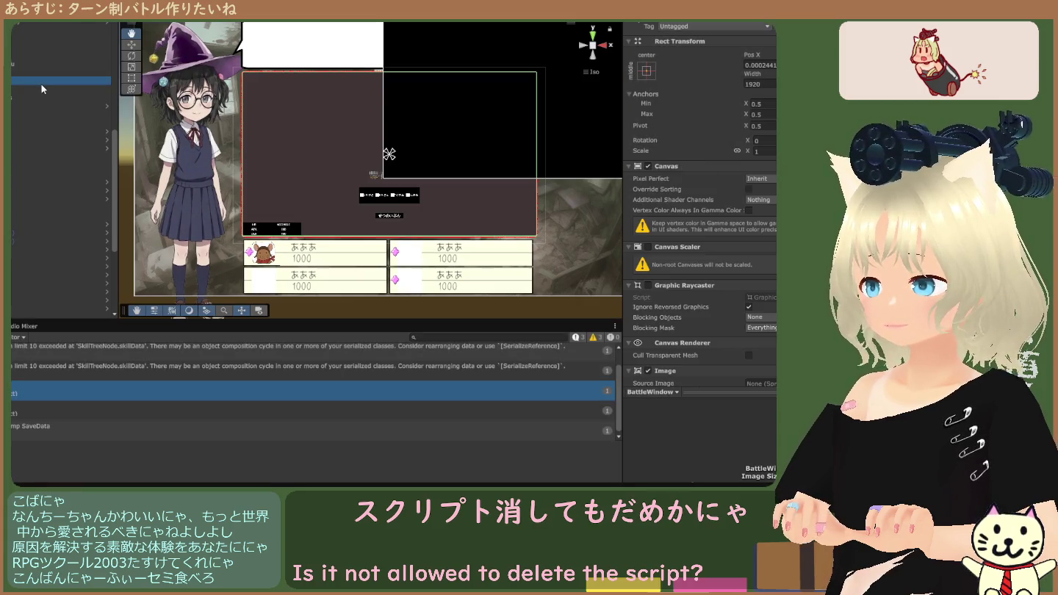
pyautogui.scroll(-8, 676, 199)
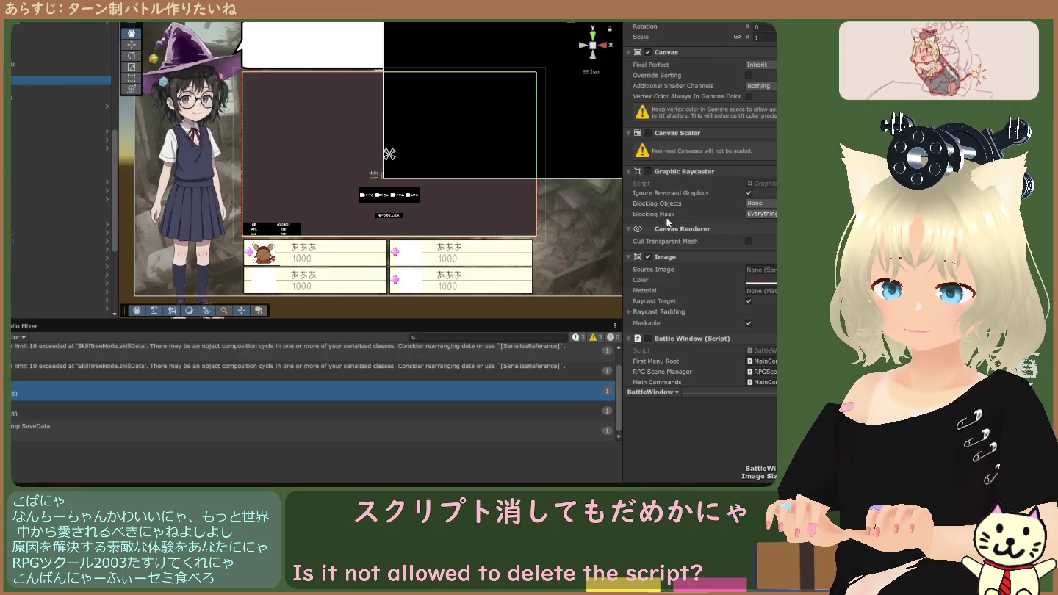
pyautogui.click(648, 254)
pyautogui.scroll(-3, 677, 249)
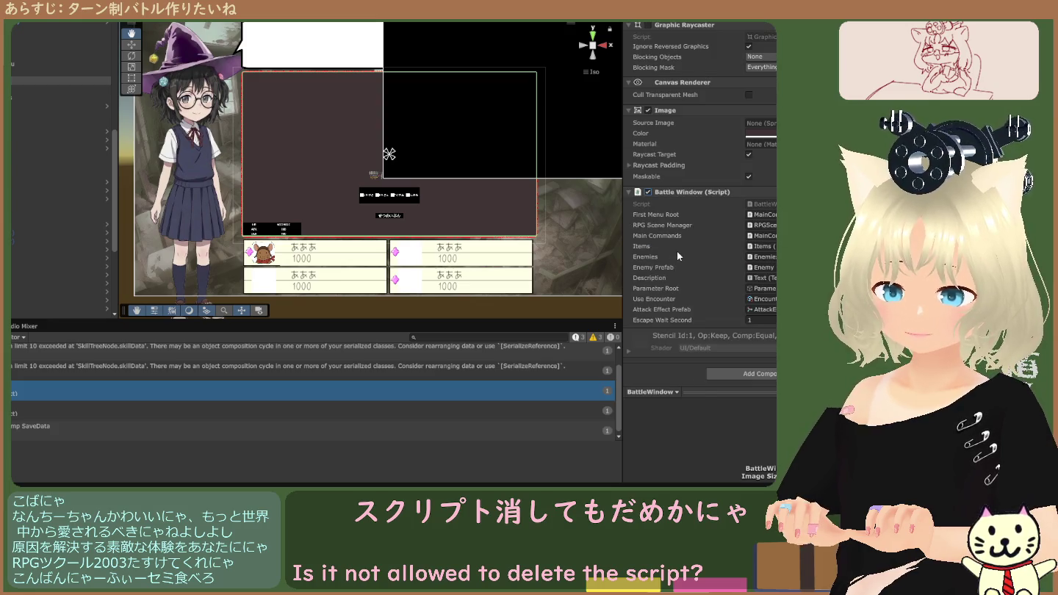
pyautogui.scroll(1, 675, 251)
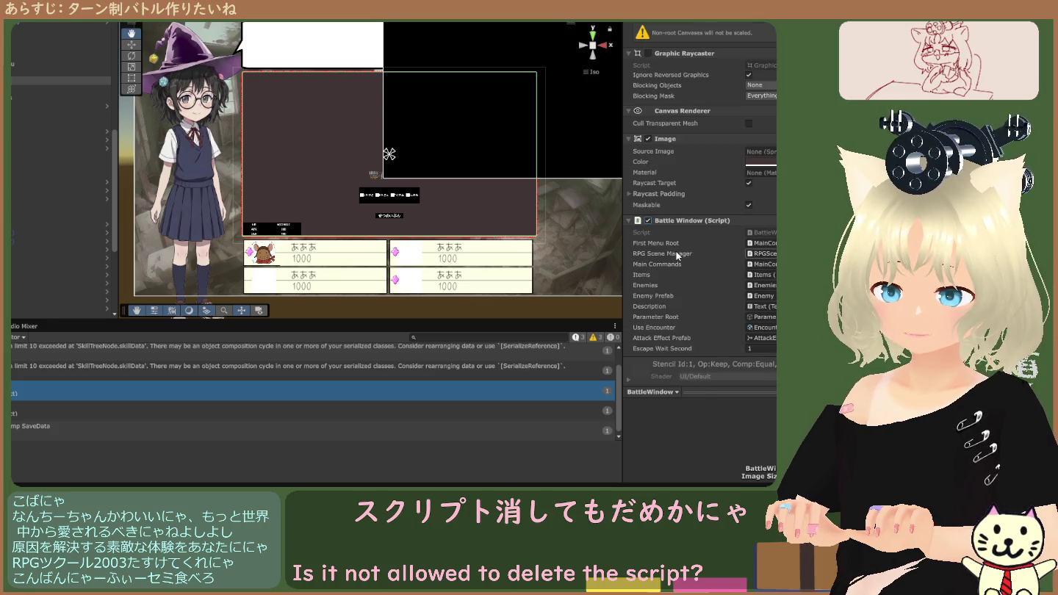
pyautogui.click(630, 195)
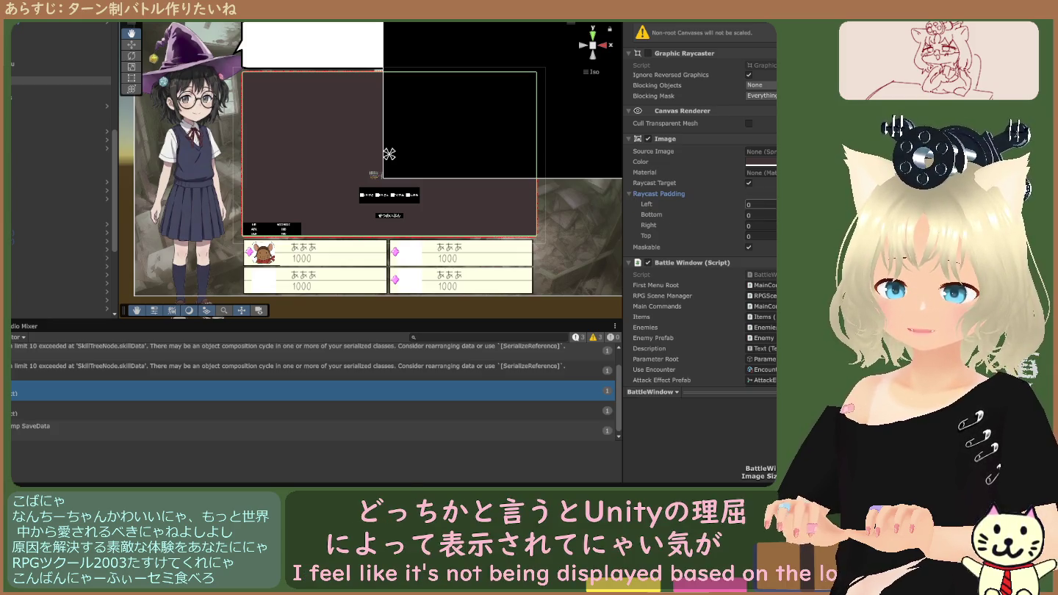
# Assign the siro2 sprite as the Source Image of BattleWindow's Image component.
pyautogui.click(774, 155)
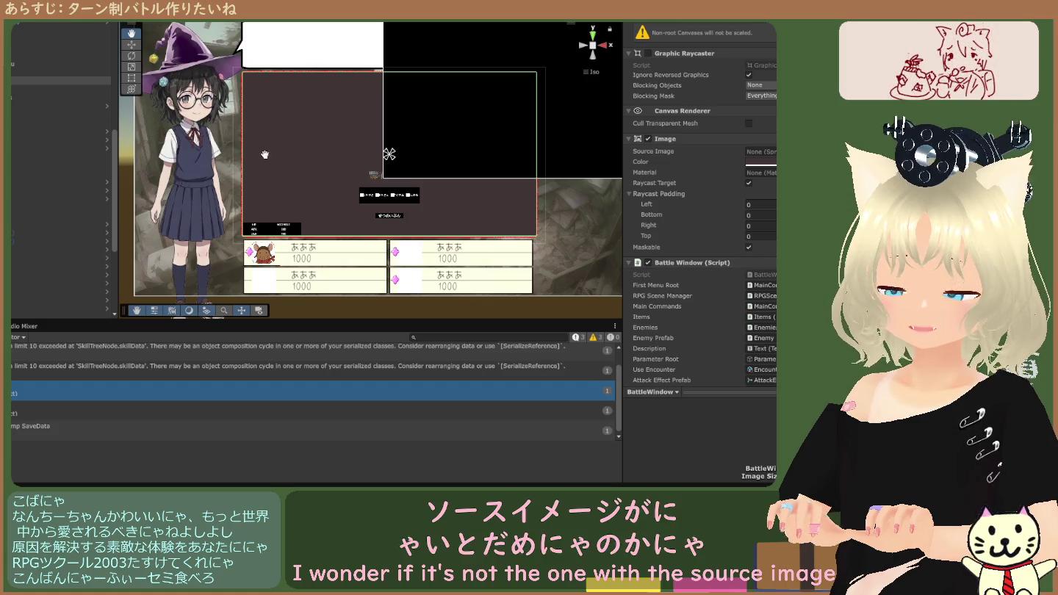
pyautogui.click(58, 63)
pyautogui.click(59, 80)
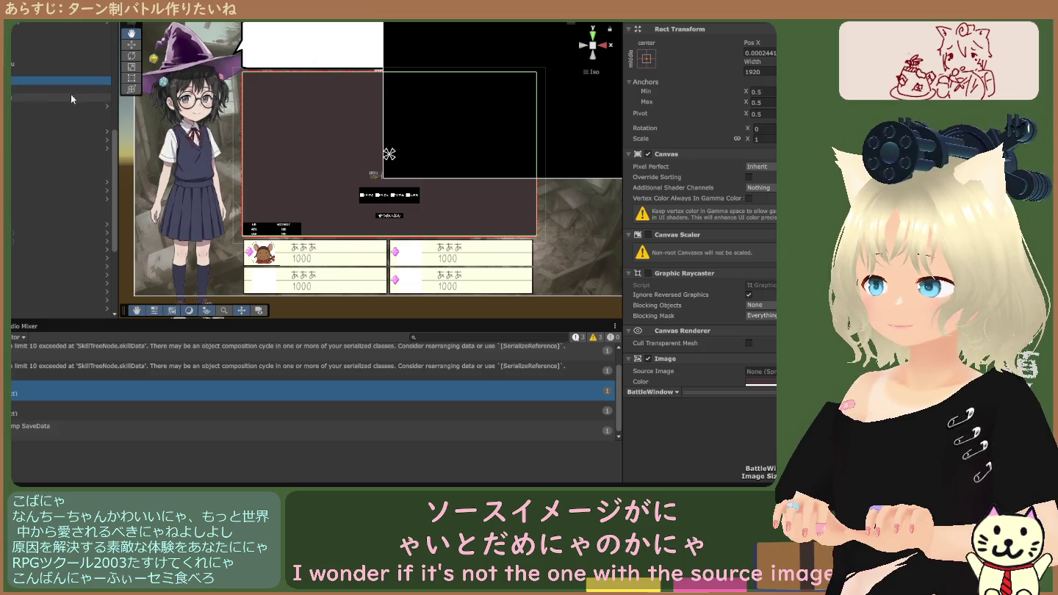
pyautogui.scroll(-4, 697, 274)
pyautogui.scroll(-4, 699, 221)
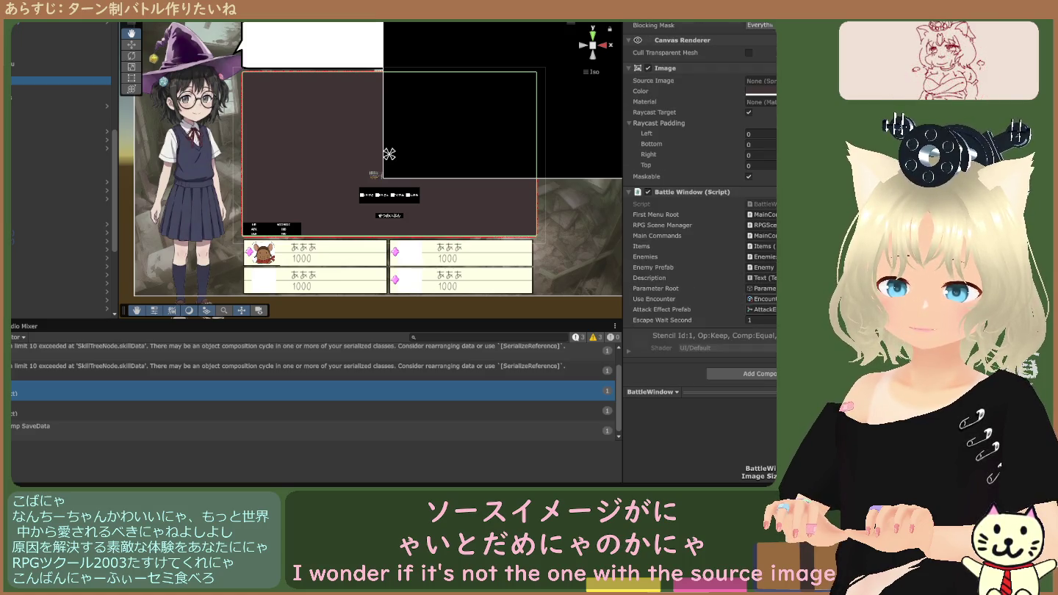
pyautogui.scroll(3, 697, 257)
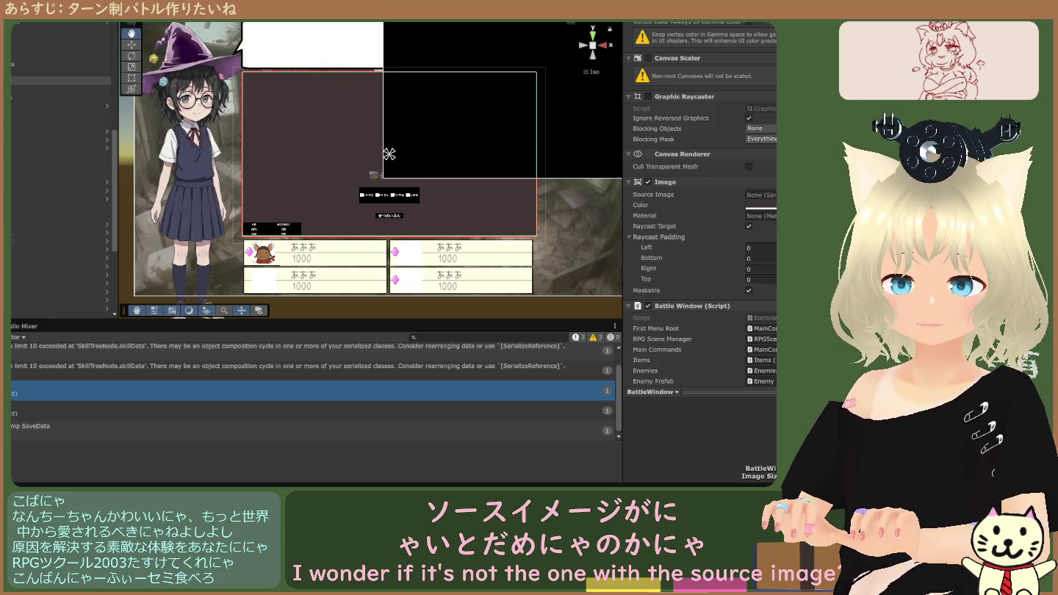
pyautogui.moveTo(772, 440); pyautogui.dragTo(760, 195)
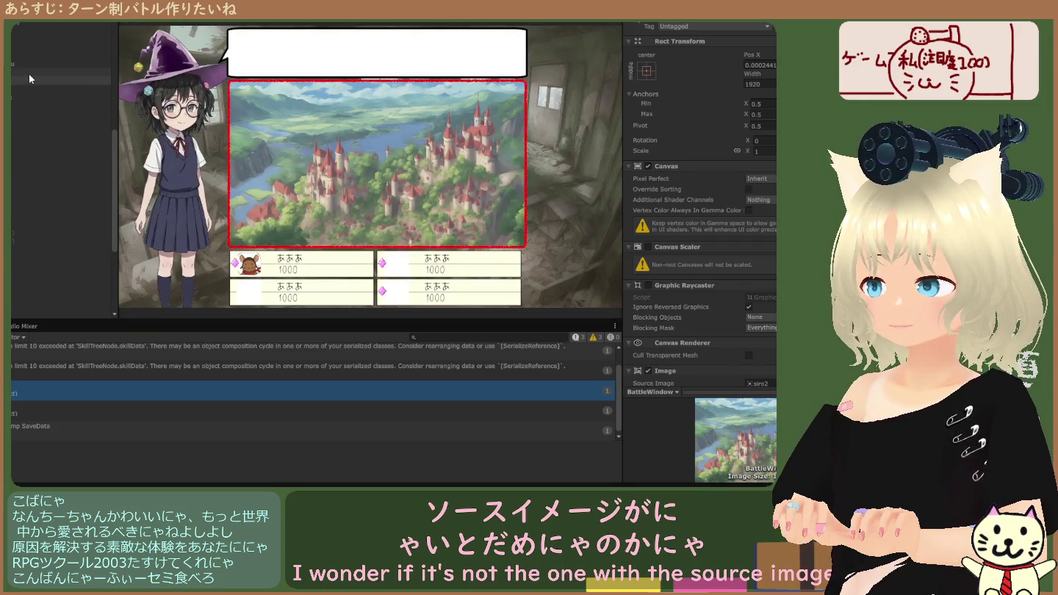
# Turn on Raycast Target in BattleWindow's Image component.
pyautogui.click(33, 65)
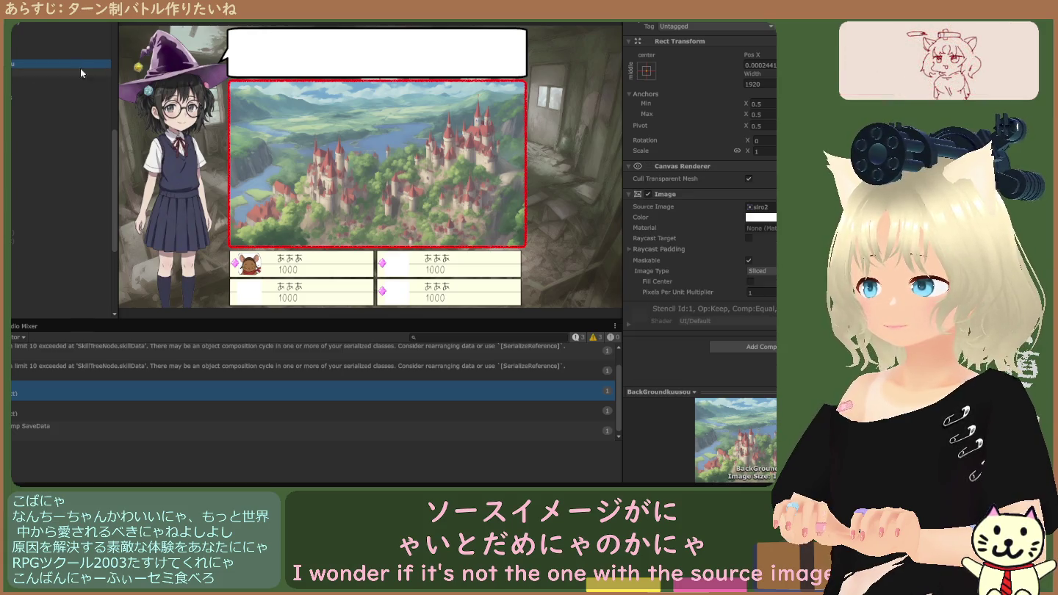
pyautogui.click(49, 82)
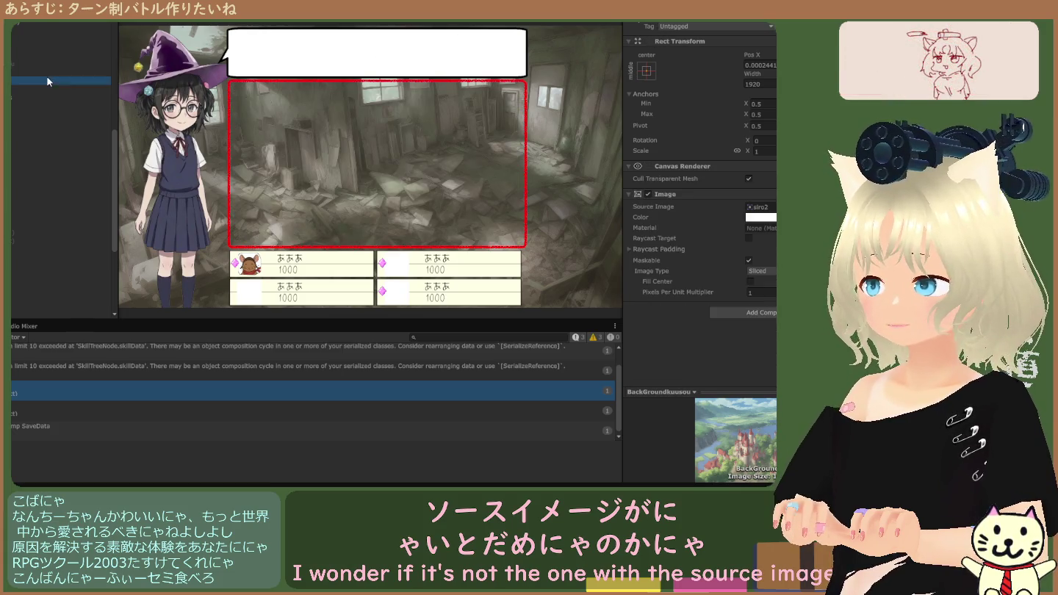
pyautogui.scroll(-5, 725, 189)
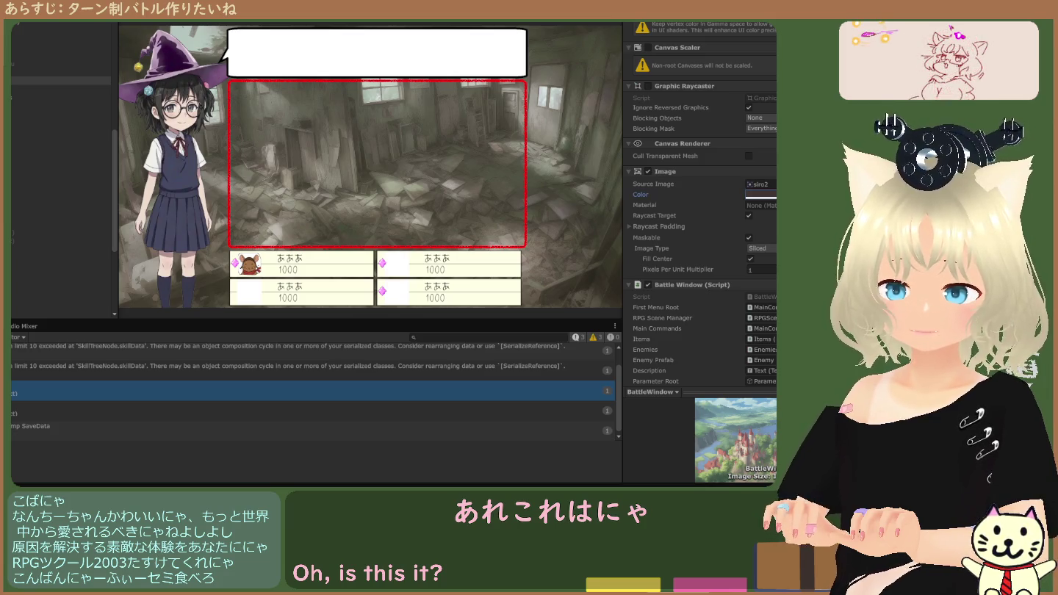
pyautogui.click(748, 215)
pyautogui.click(749, 216)
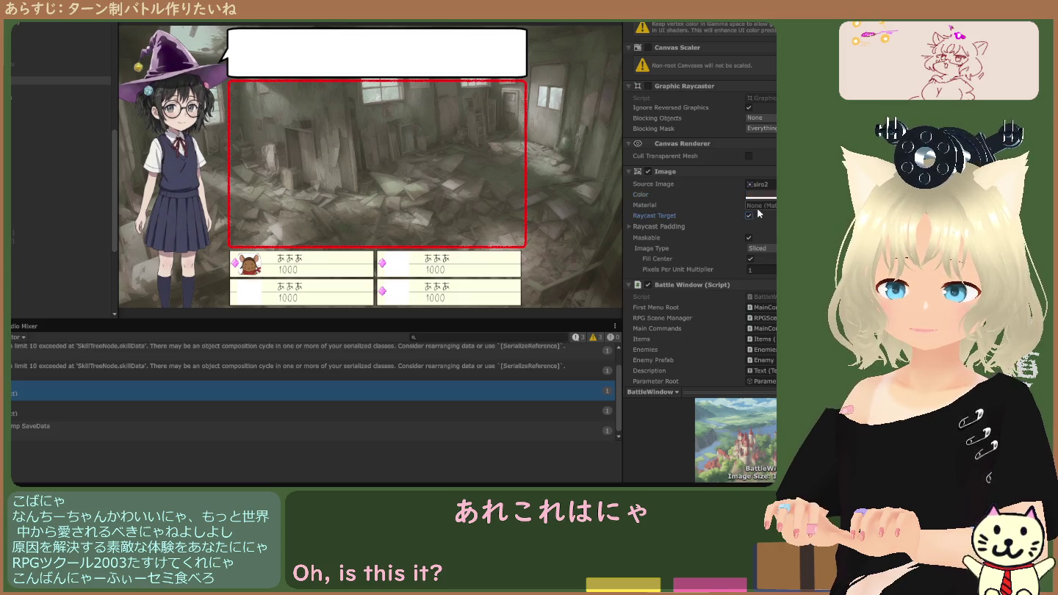
# Compare BackGroundkuusou with BattleWindow, then inspect BackGroundkuusou in the Scene view.
pyautogui.click(19, 65)
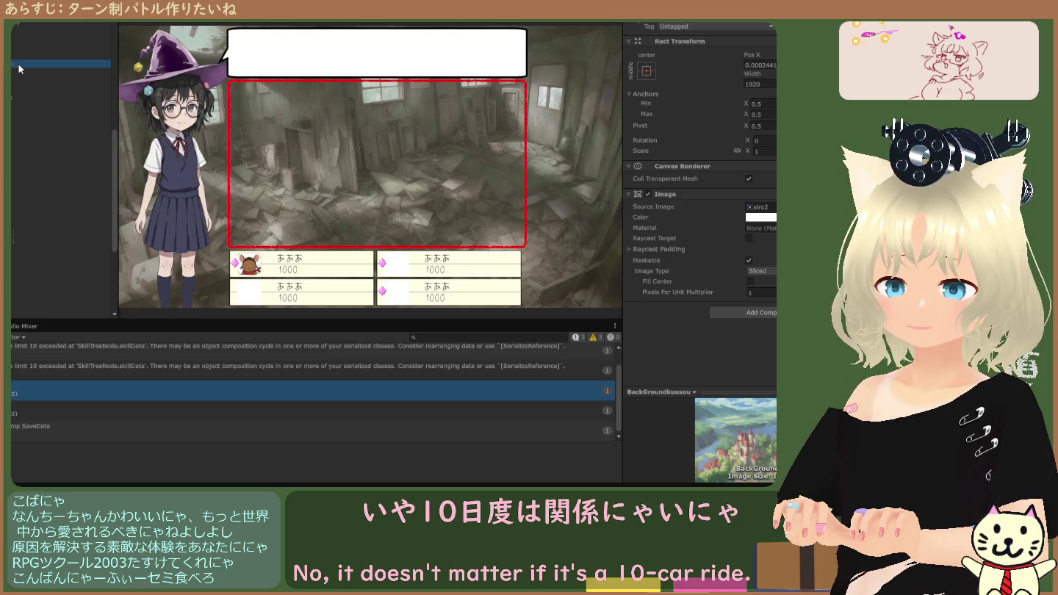
pyautogui.click(19, 79)
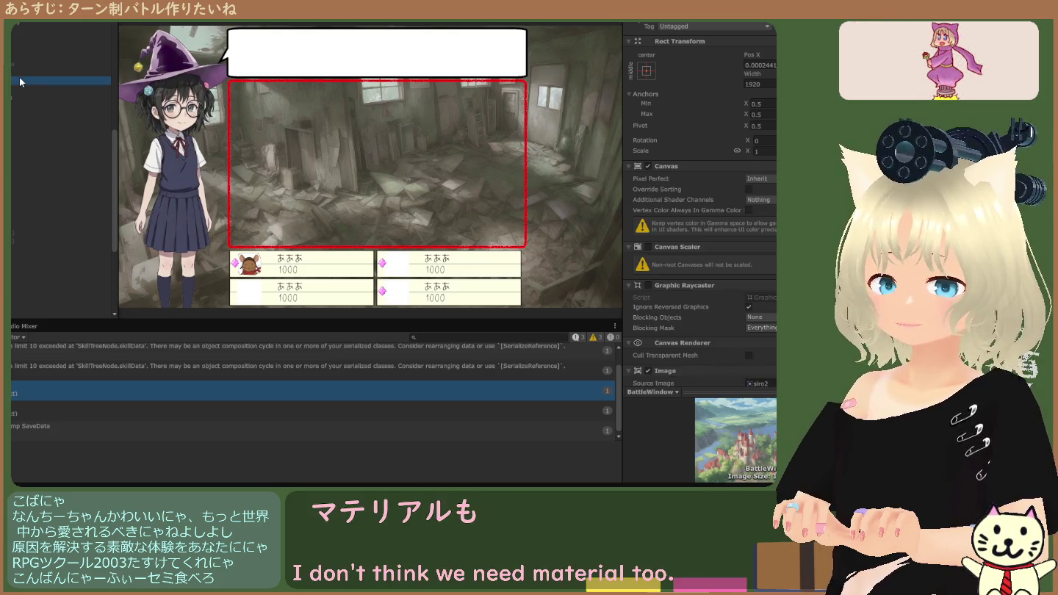
pyautogui.scroll(-3, 745, 225)
pyautogui.scroll(3, 746, 228)
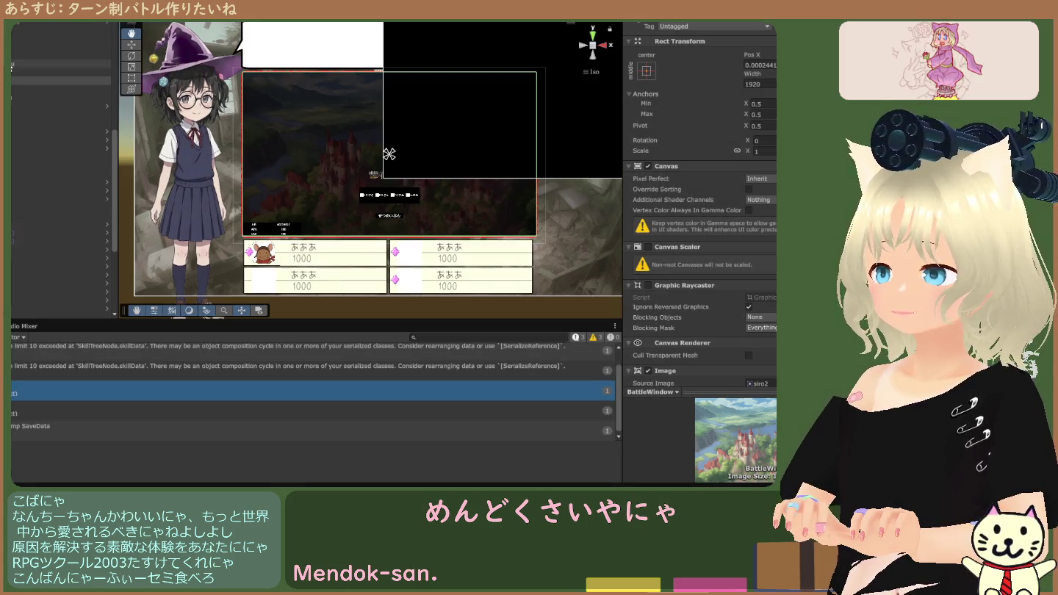
pyautogui.click(389, 154)
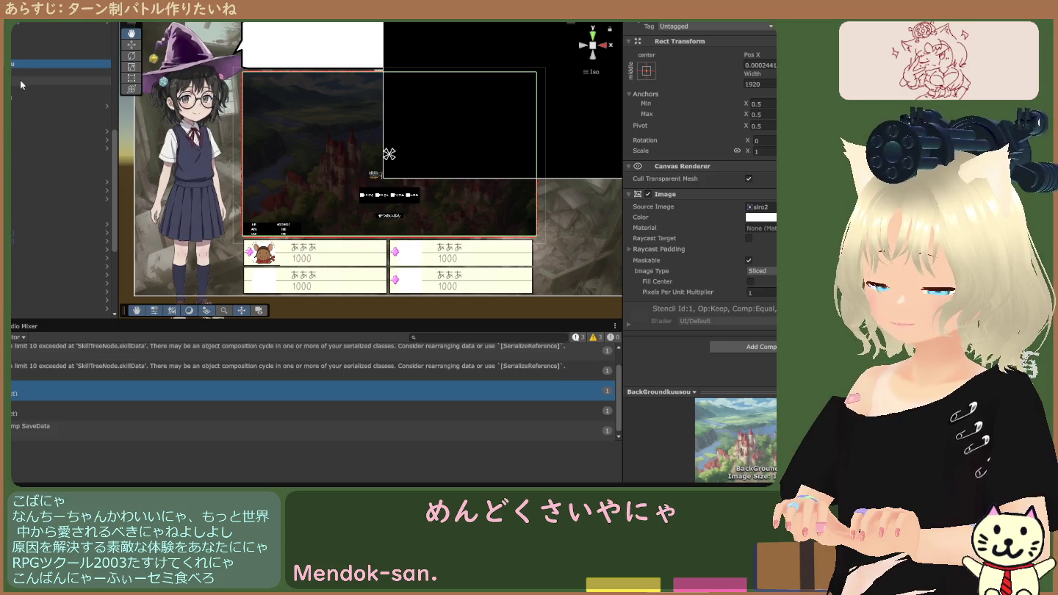
# Duplicate BackGroundkuusou, reorder the copy, and review BattleWindow's Battle Window script.
pyautogui.hotkey('ctrl', 'd')
pyautogui.moveTo(19, 79); pyautogui.dragTo(19, 94)
pyautogui.click(44, 89)
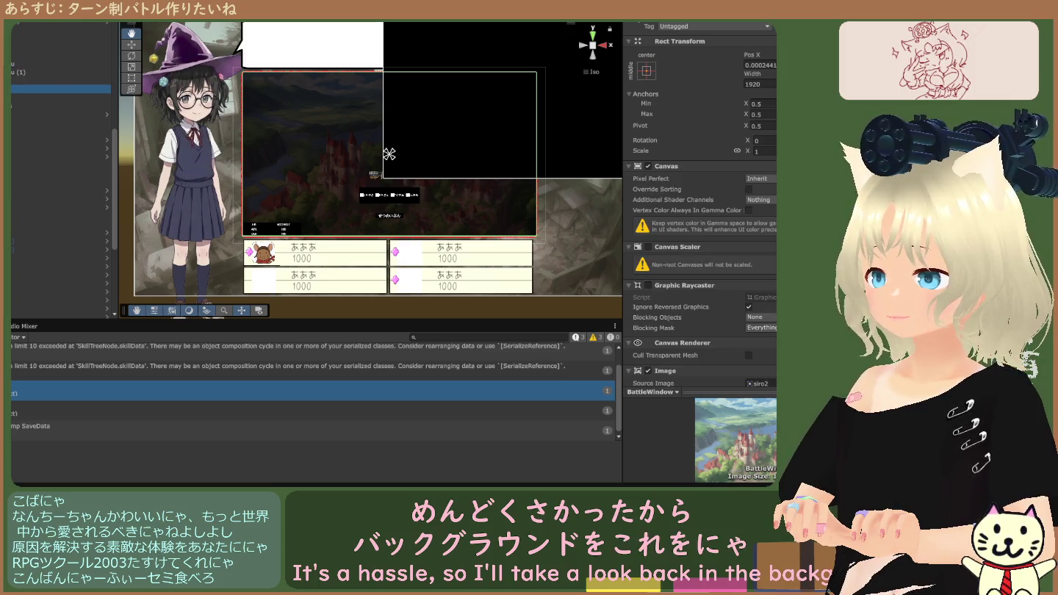
pyautogui.scroll(-8, 683, 226)
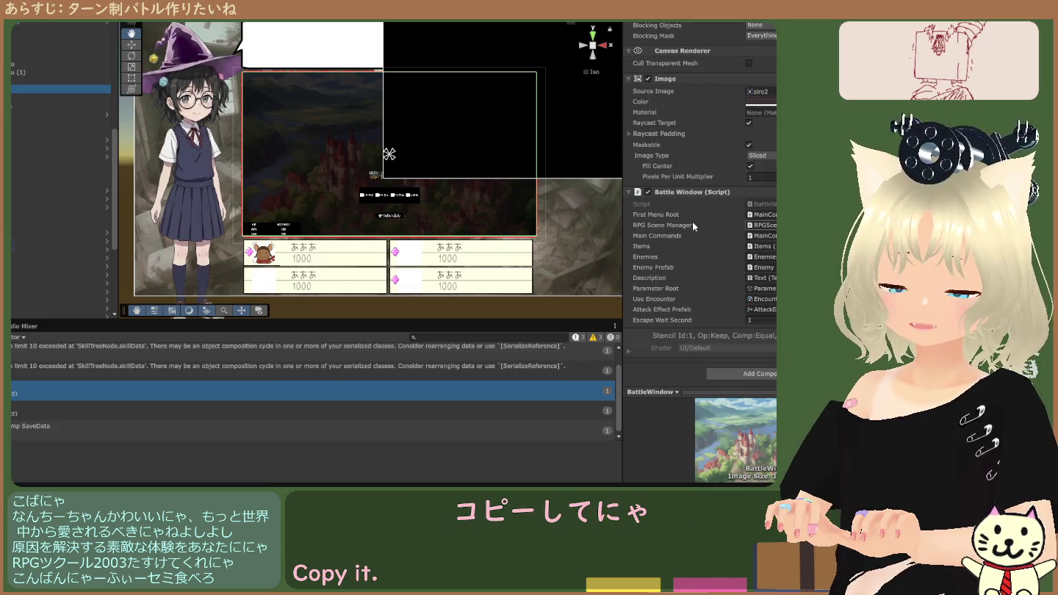
pyautogui.click(684, 193)
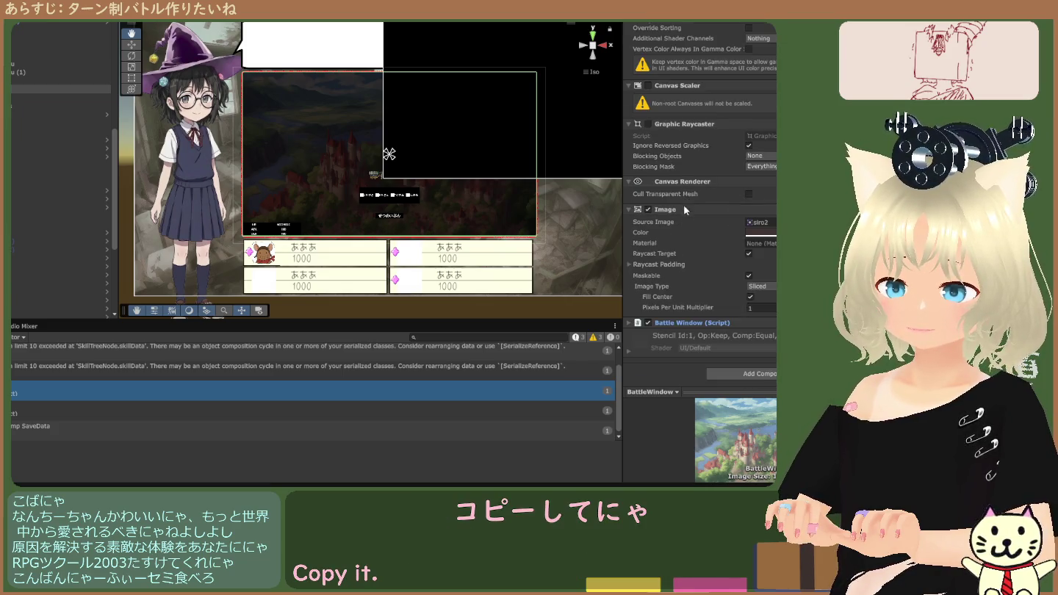
pyautogui.click(640, 320)
pyautogui.scroll(-4, 674, 270)
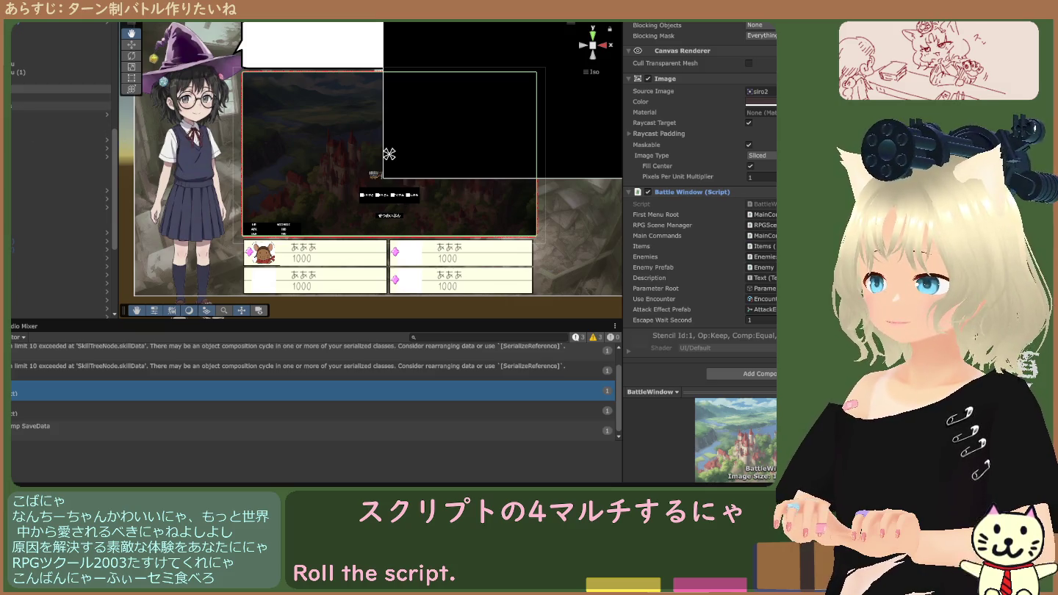
# Paste the Battle Window (Script) component onto BackGroundkuusou (1) and select a range of objects.
pyautogui.click(43, 72)
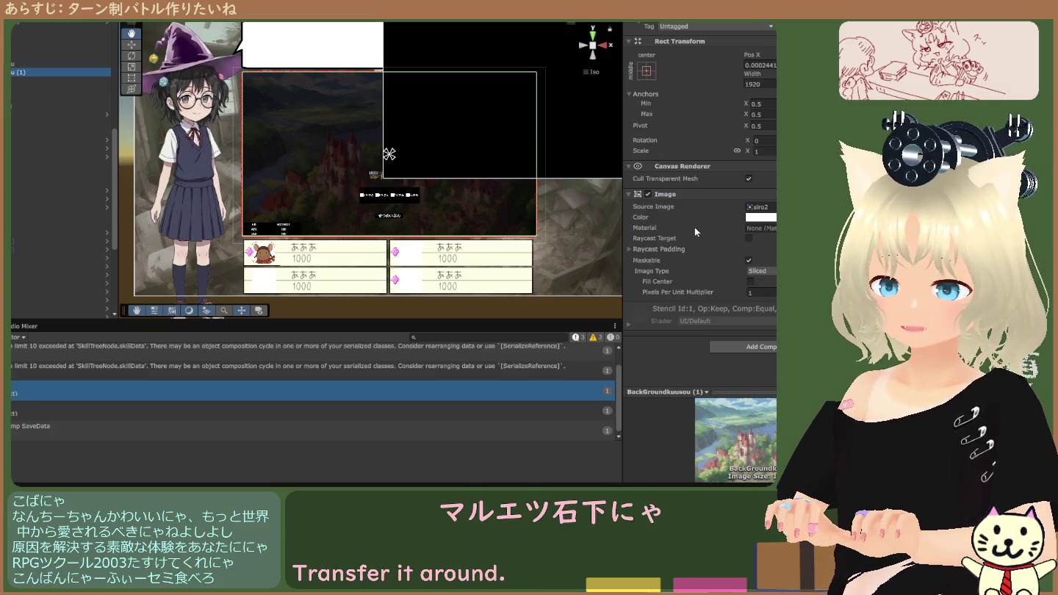
pyautogui.click(743, 361)
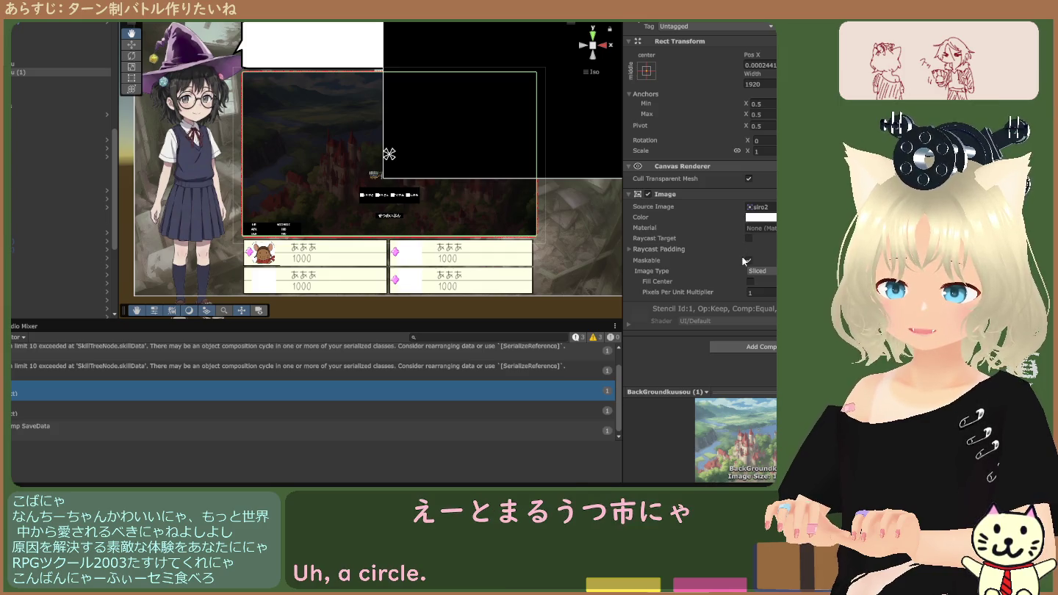
pyautogui.scroll(-3, 741, 255)
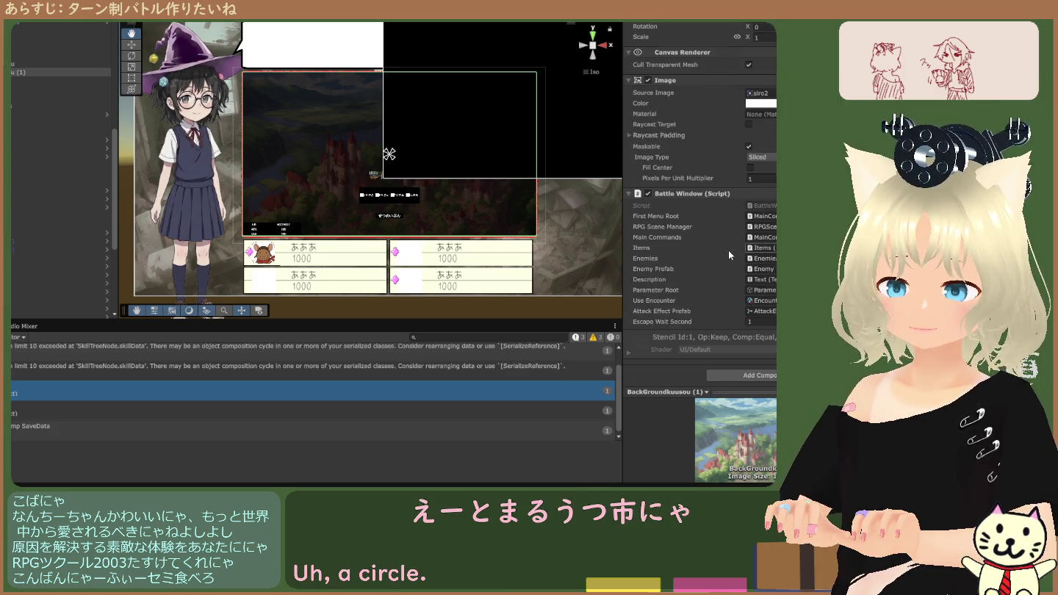
pyautogui.click(19, 90)
pyautogui.scroll(-5, 684, 215)
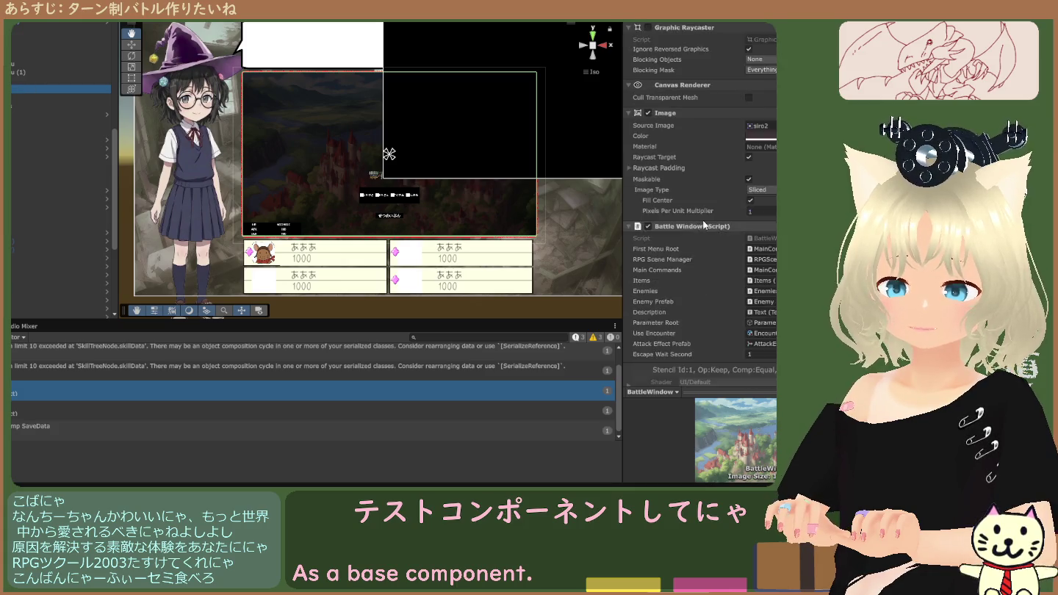
pyautogui.click(20, 72)
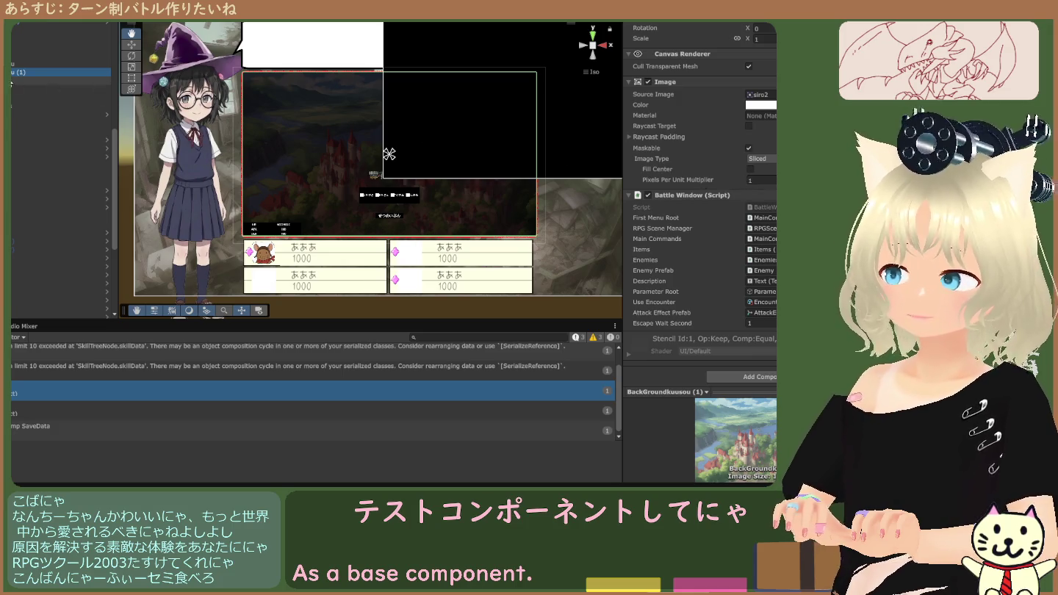
pyautogui.click(31, 90)
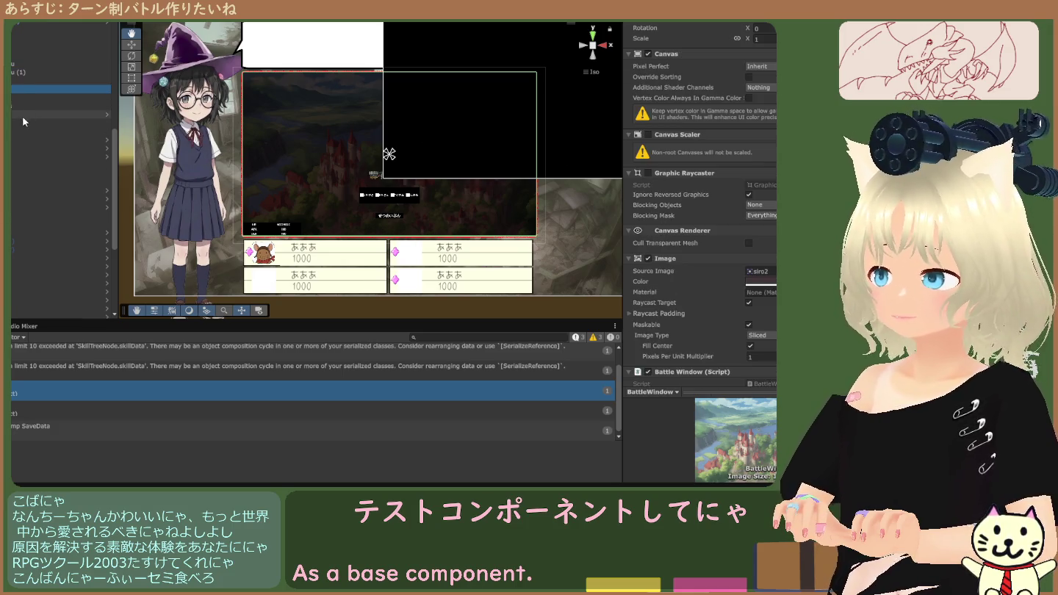
pyautogui.click(10, 96)
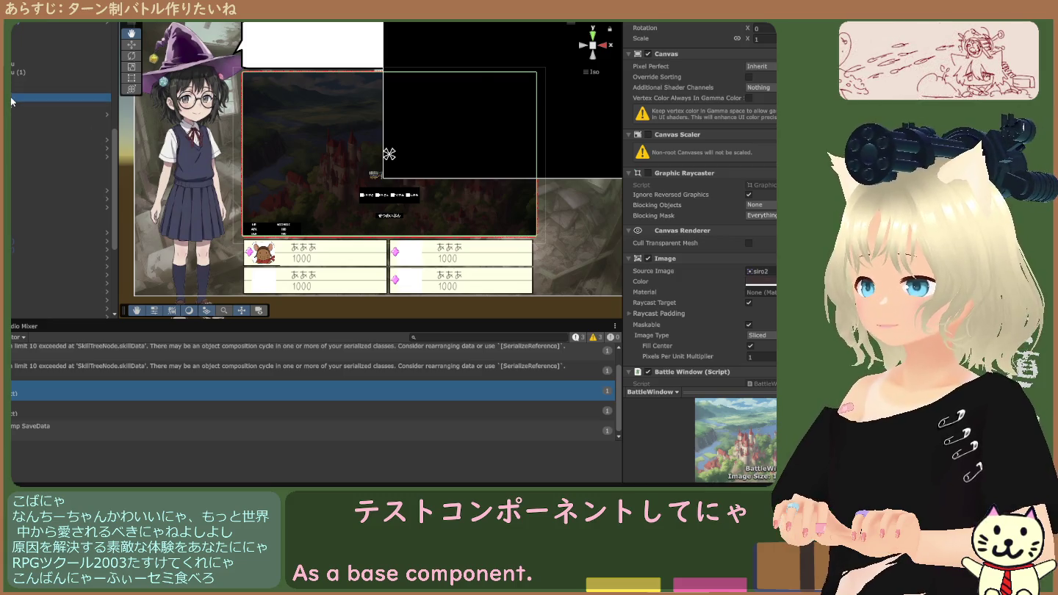
pyautogui.keyDown('shift'); pyautogui.click(15, 222); pyautogui.keyUp('shift')
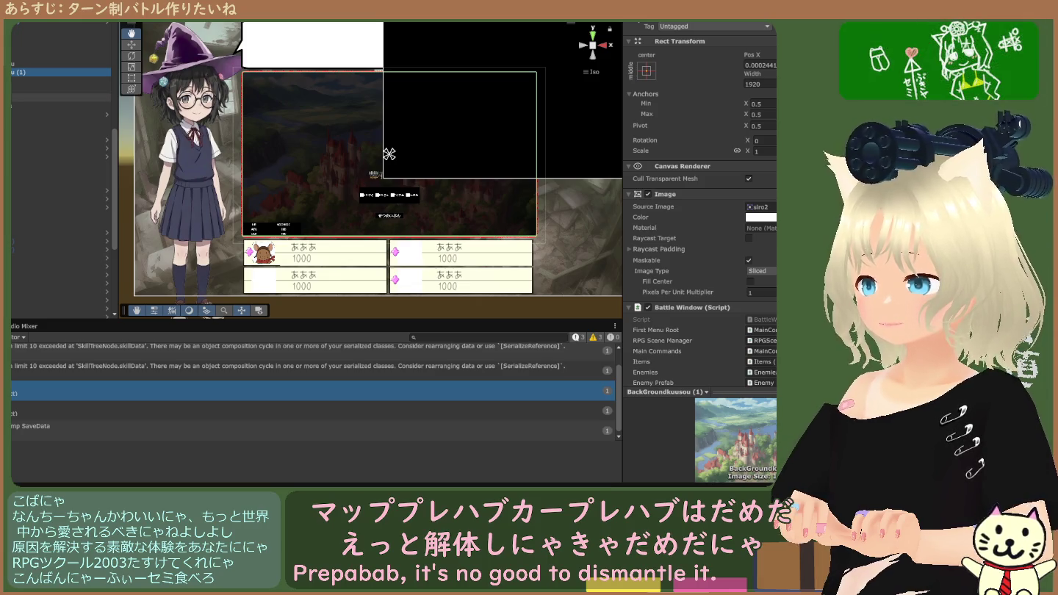
# Open Menu Root and compare its menu items' components, then return to the scene.
pyautogui.doubleClick(44, 98)
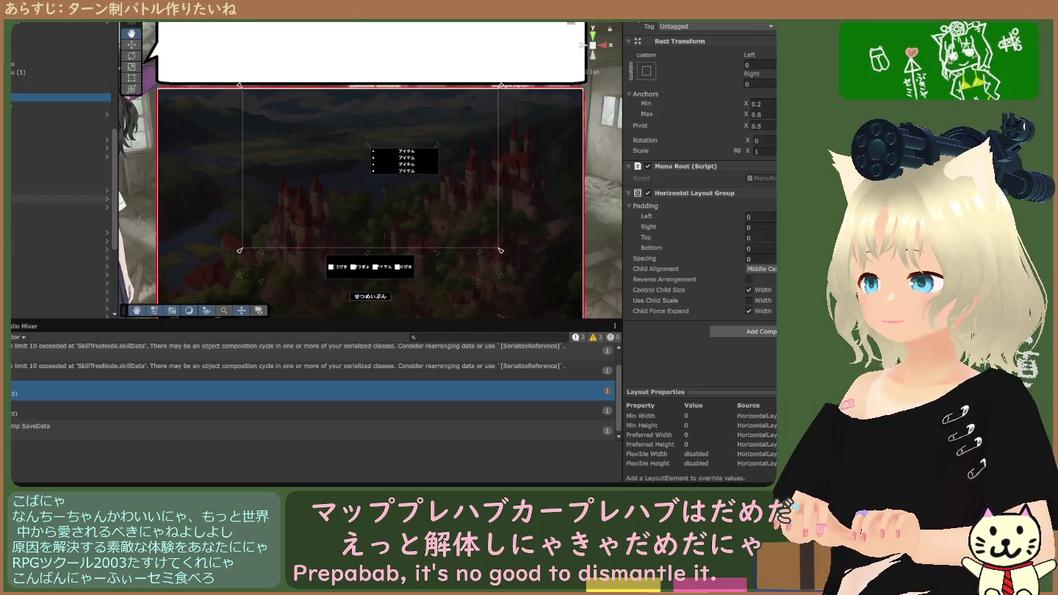
pyautogui.keyDown('shift'); pyautogui.click(59, 223); pyautogui.keyUp('shift')
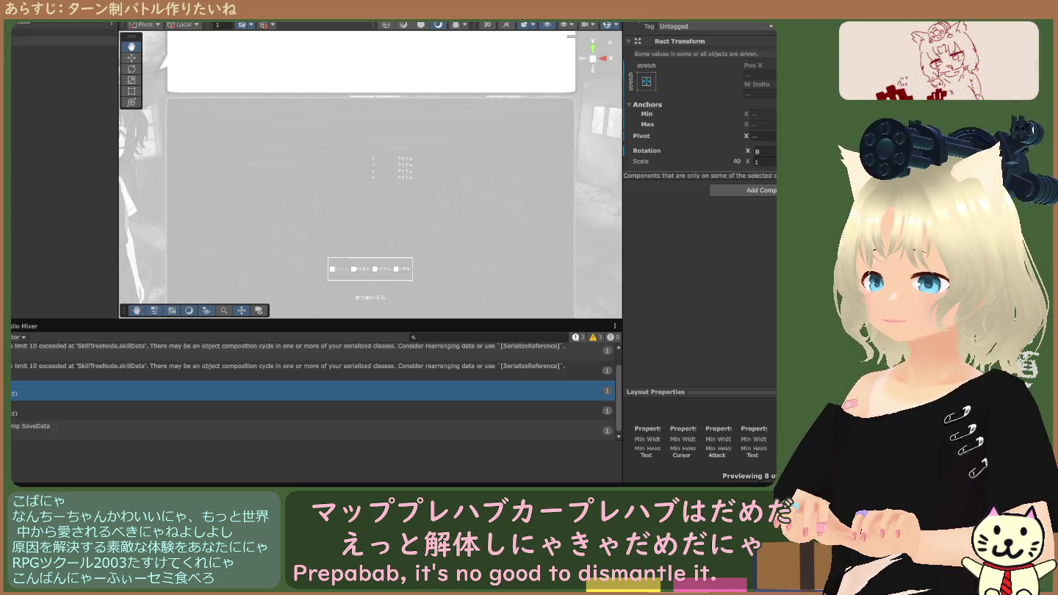
pyautogui.click(59, 42)
pyautogui.press('Up')
pyautogui.press('Up')
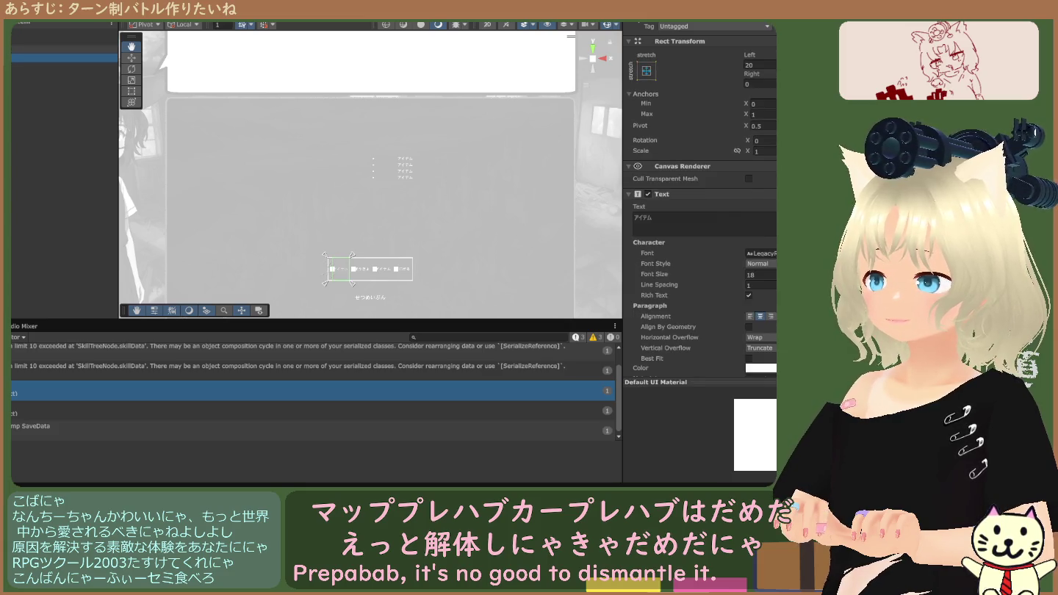
pyautogui.press('Down')
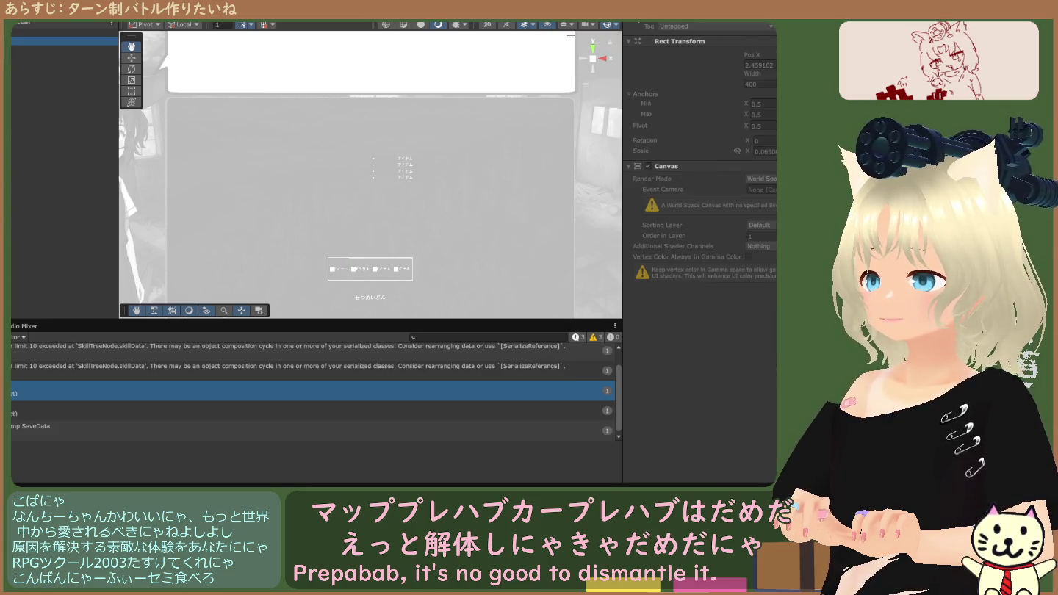
pyautogui.press('Down')
pyautogui.press('Up')
pyautogui.press('Up')
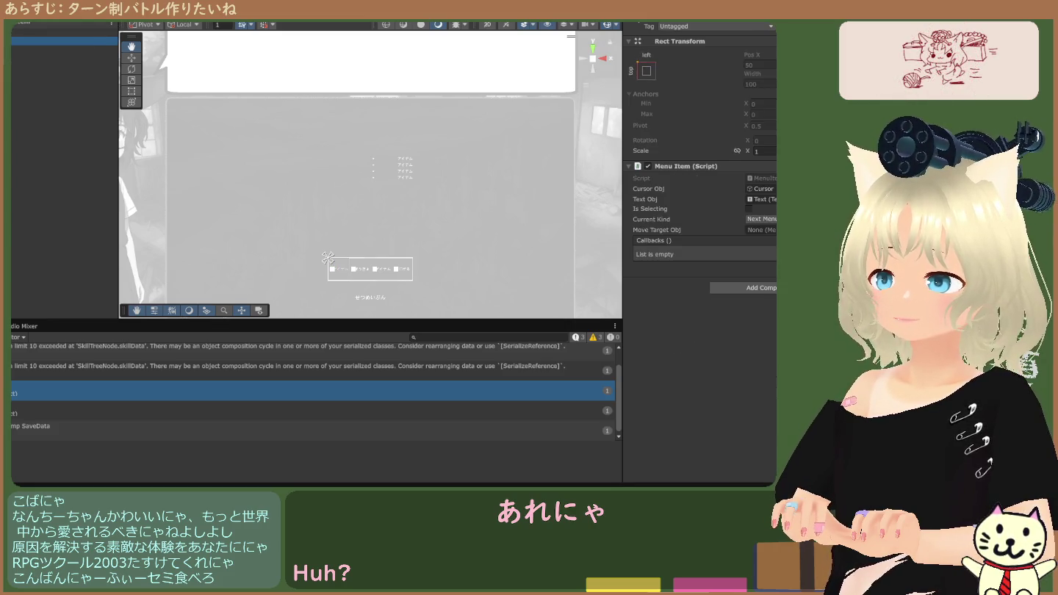
pyautogui.click(15, 23)
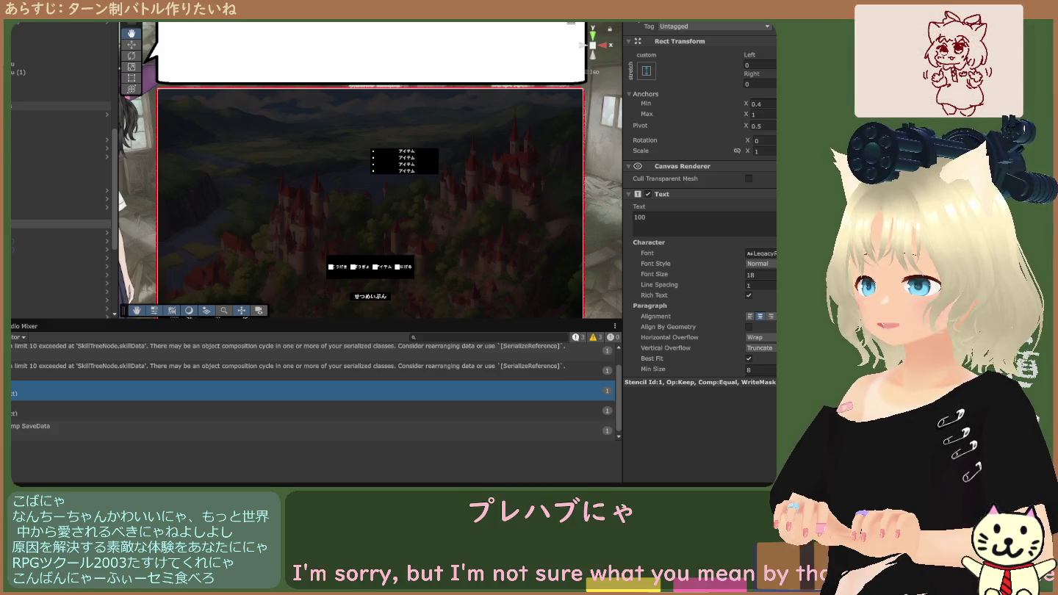
# Move Menu Root and the three Items objects higher in the Hierarchy.
pyautogui.click(59, 96)
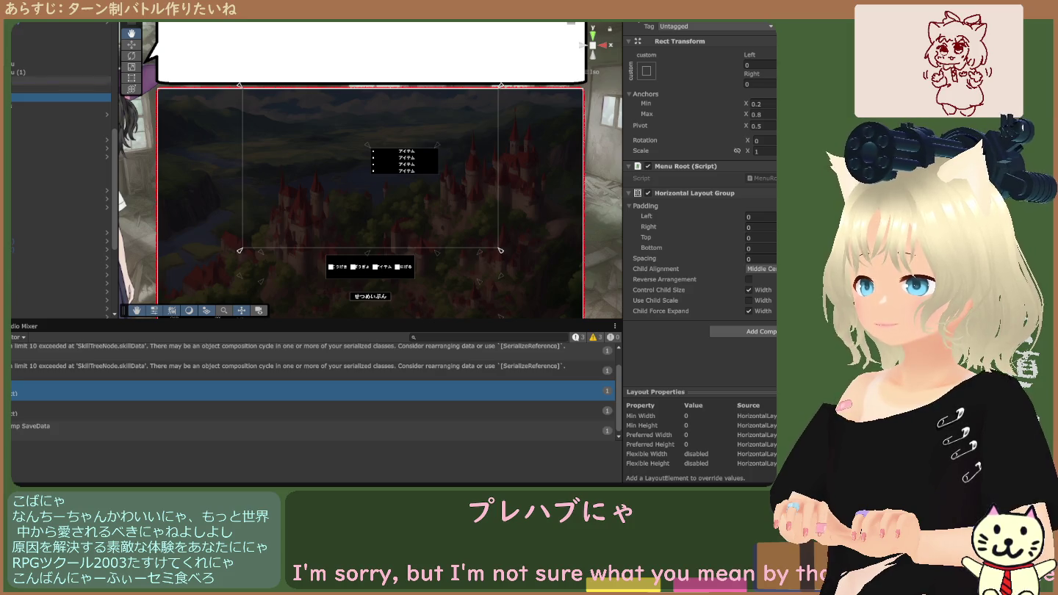
pyautogui.moveTo(59, 97); pyautogui.dragTo(59, 81)
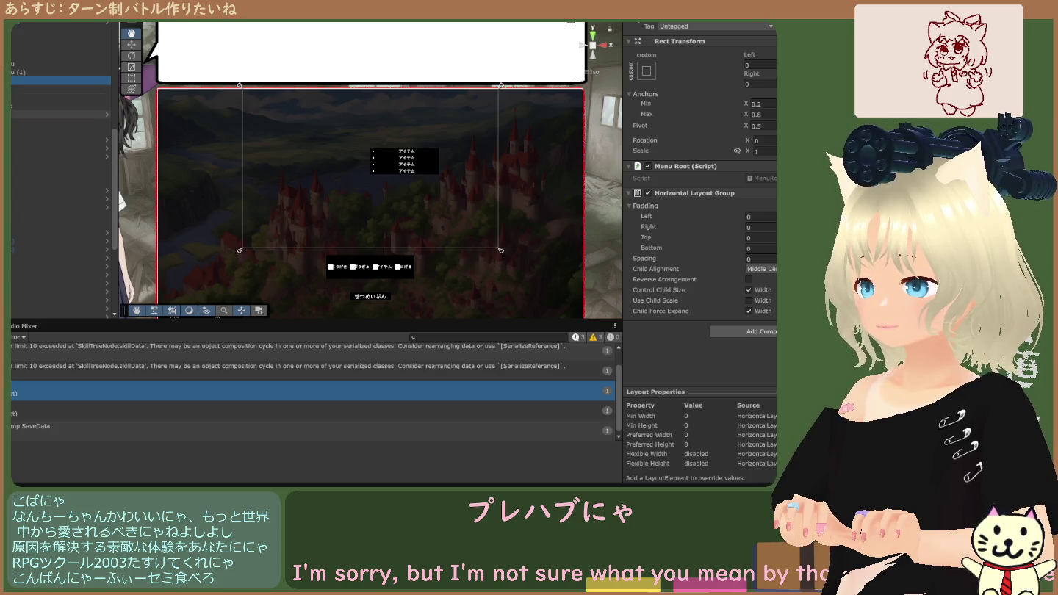
pyautogui.click(59, 88)
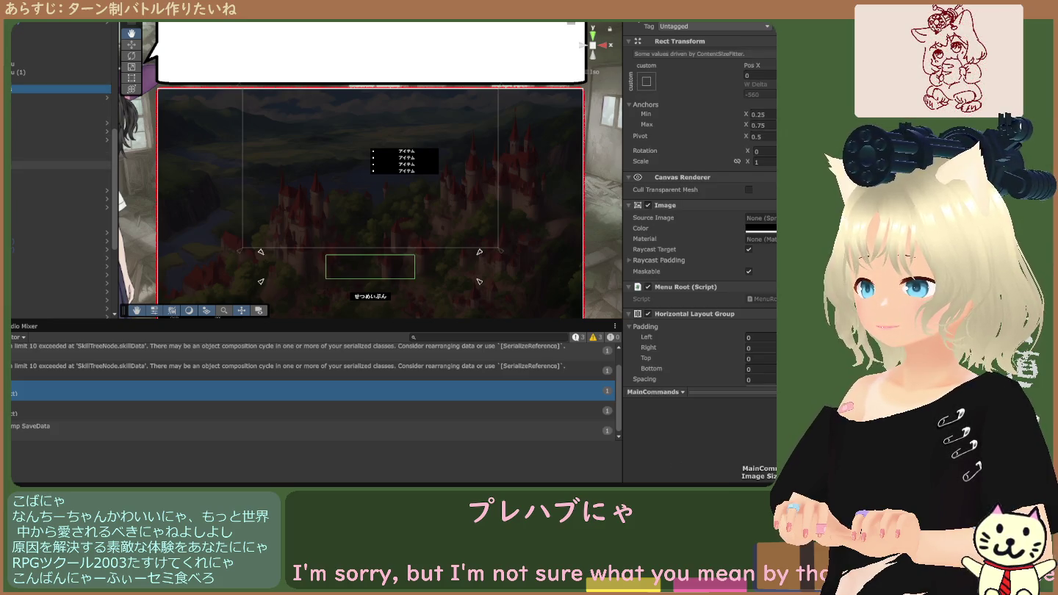
pyautogui.click(59, 164)
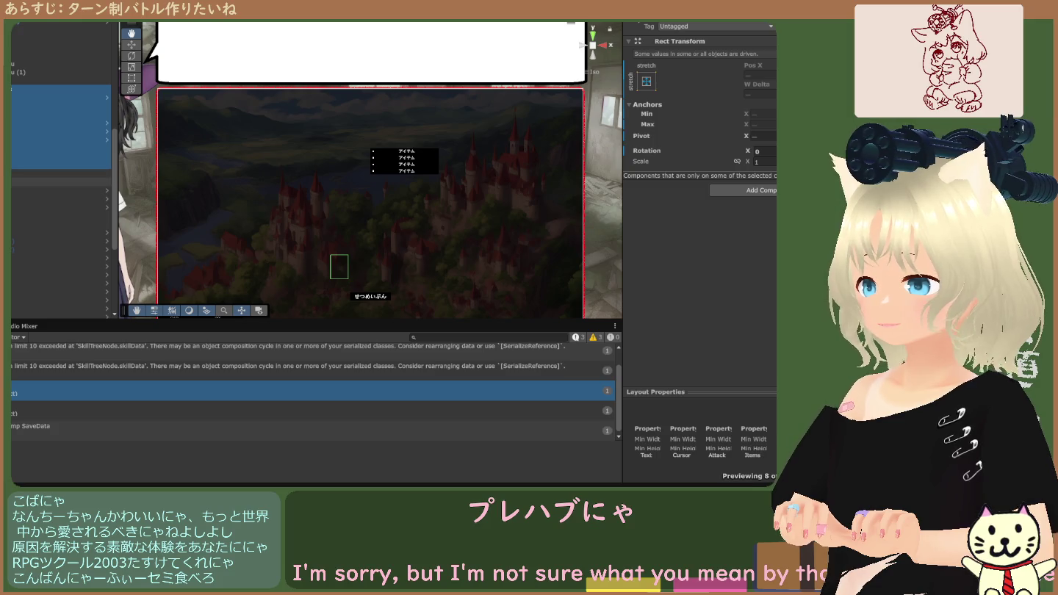
pyautogui.keyDown('shift'); pyautogui.click(59, 182); pyautogui.keyUp('shift')
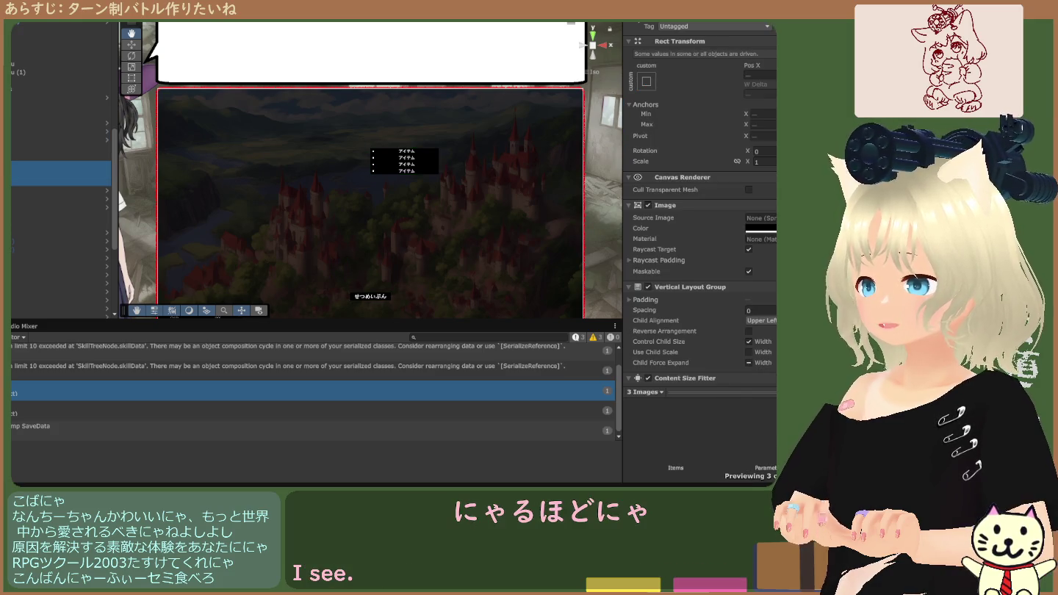
pyautogui.moveTo(58, 173); pyautogui.dragTo(59, 148)
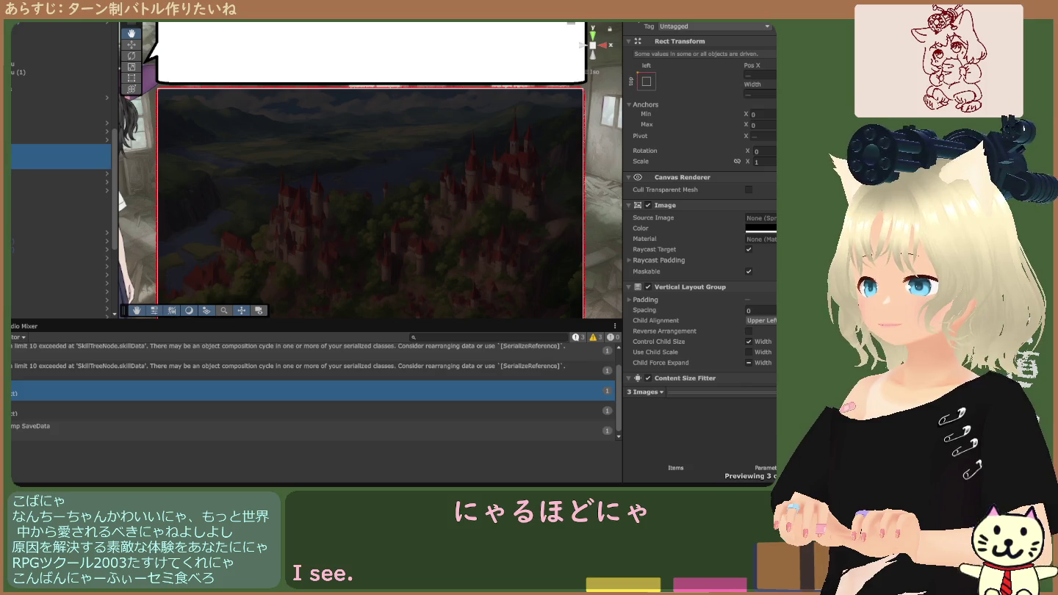
pyautogui.click(59, 224)
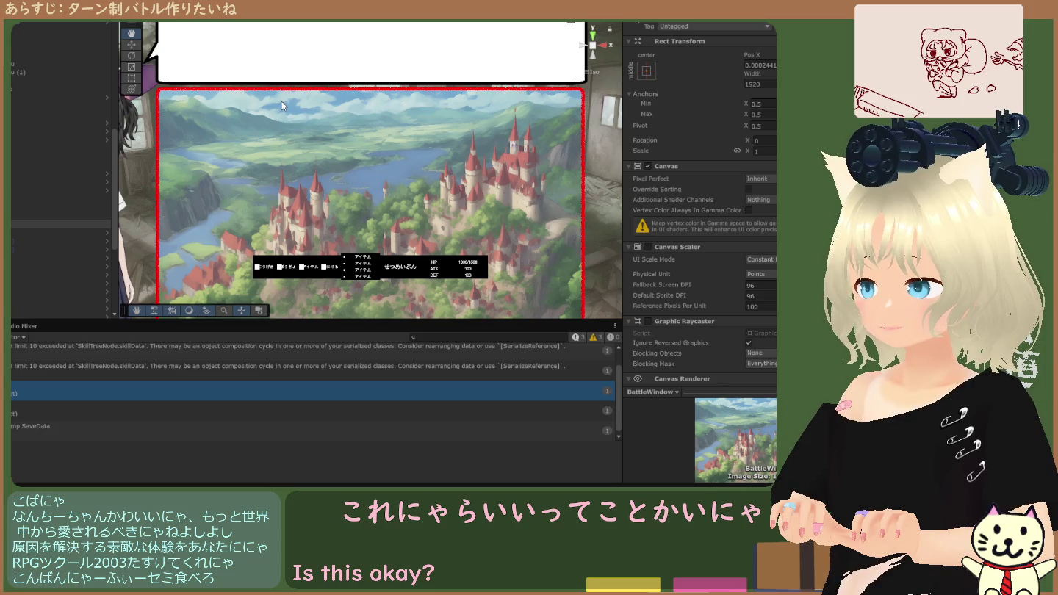
pyautogui.hotkey('ctrl', 'p')
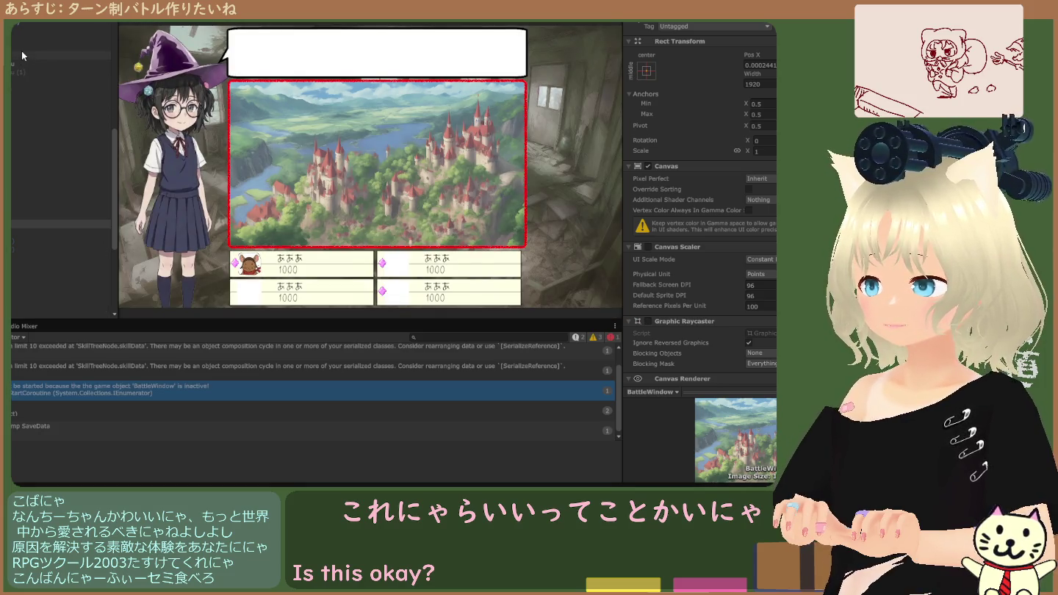
pyautogui.click(26, 72)
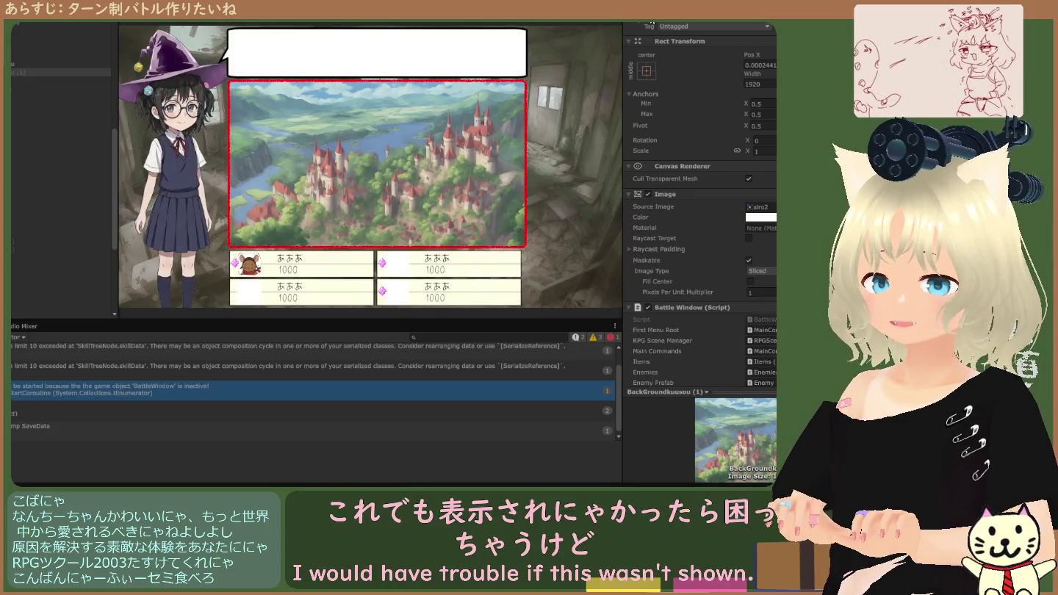
pyautogui.click(62, 64)
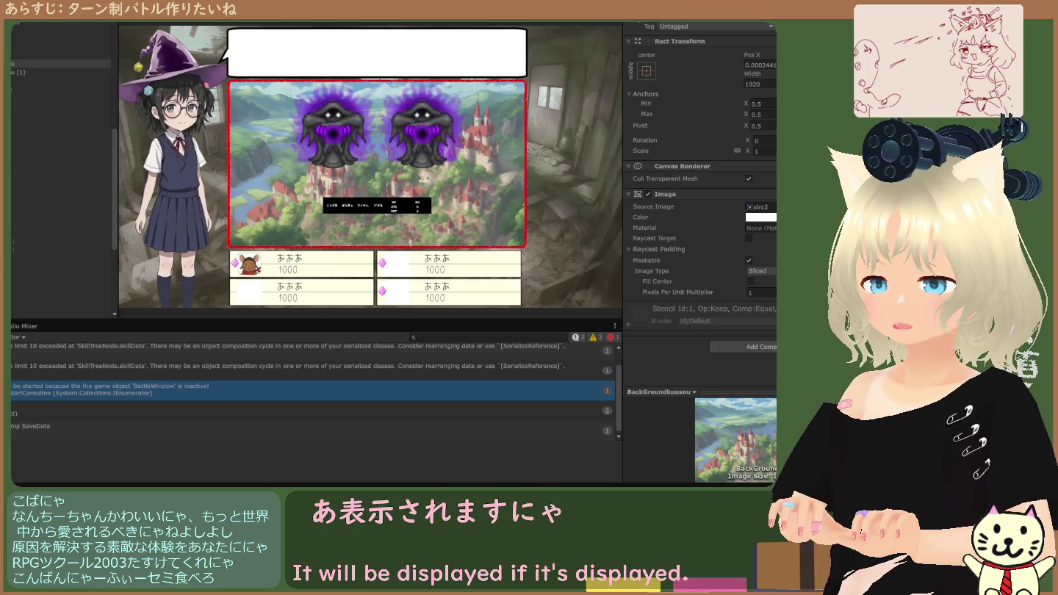
pyautogui.hotkey('ctrl', 'p')
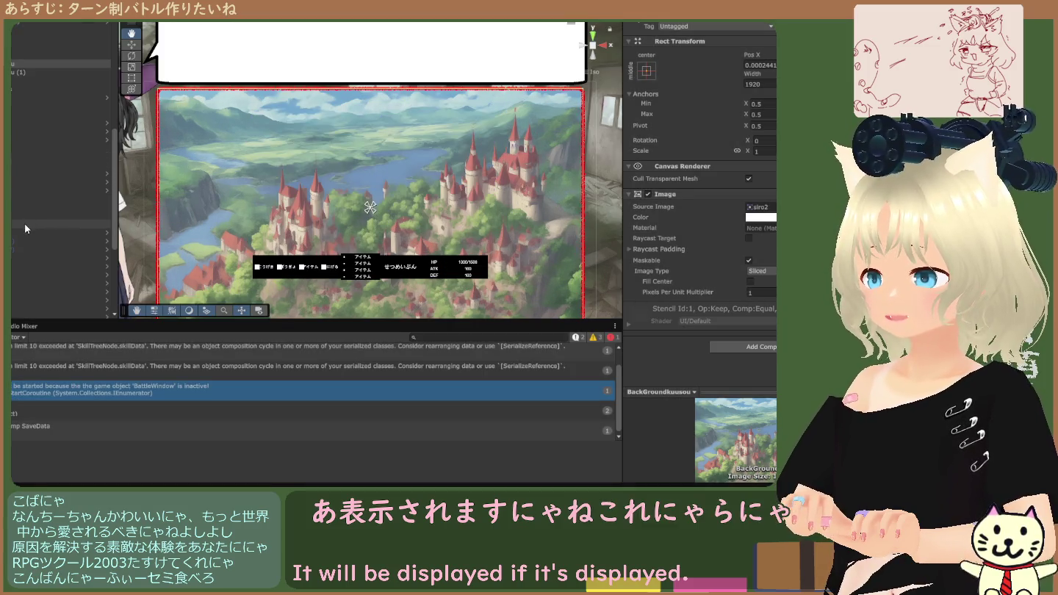
pyautogui.click(24, 224)
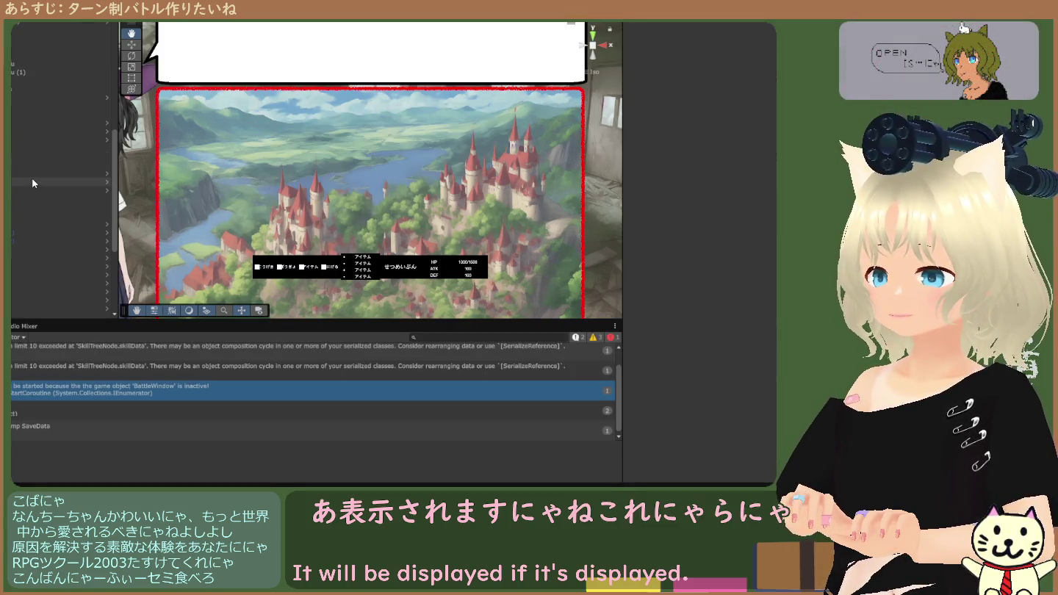
# Review the FieldMap, Player and MainCamera objects in the Hierarchy.
pyautogui.scroll(-2, 228, 154)
pyautogui.scroll(-2, 228, 154)
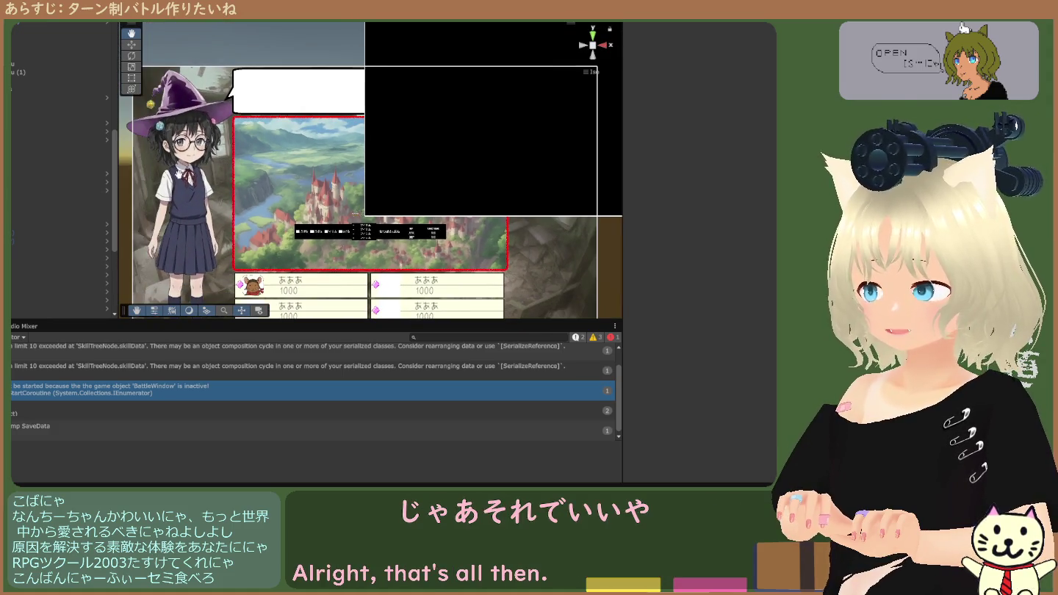
pyautogui.scroll(-3, 48, 197)
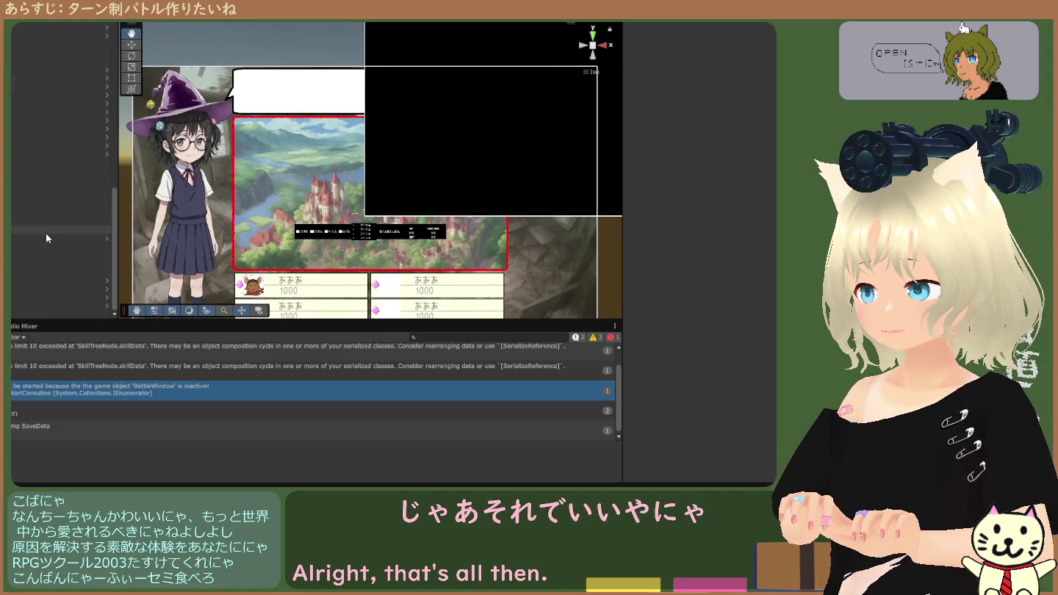
pyautogui.click(45, 239)
pyautogui.click(653, 25)
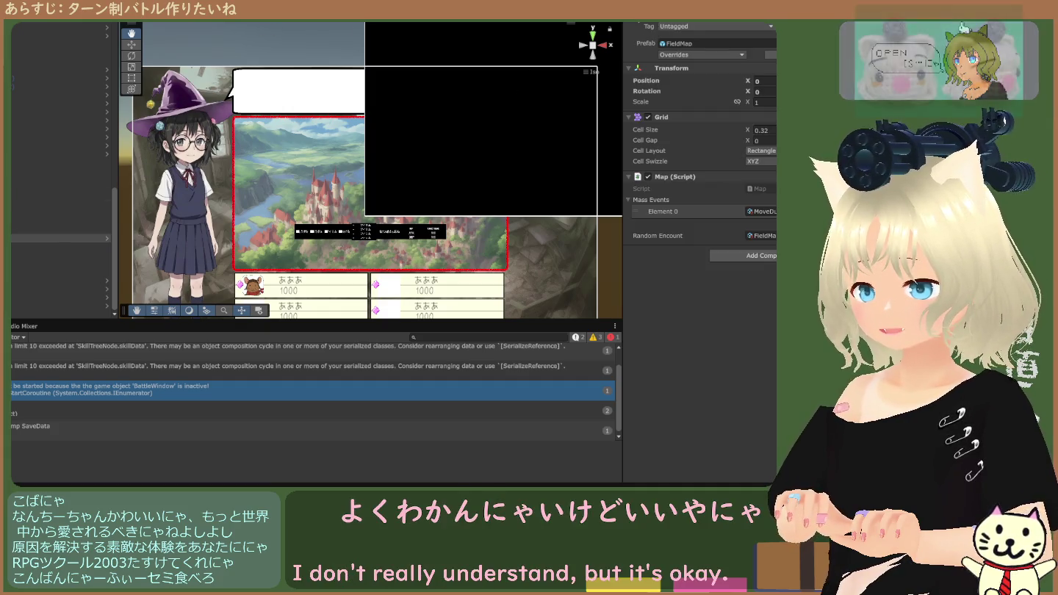
pyautogui.click(41, 306)
pyautogui.click(44, 315)
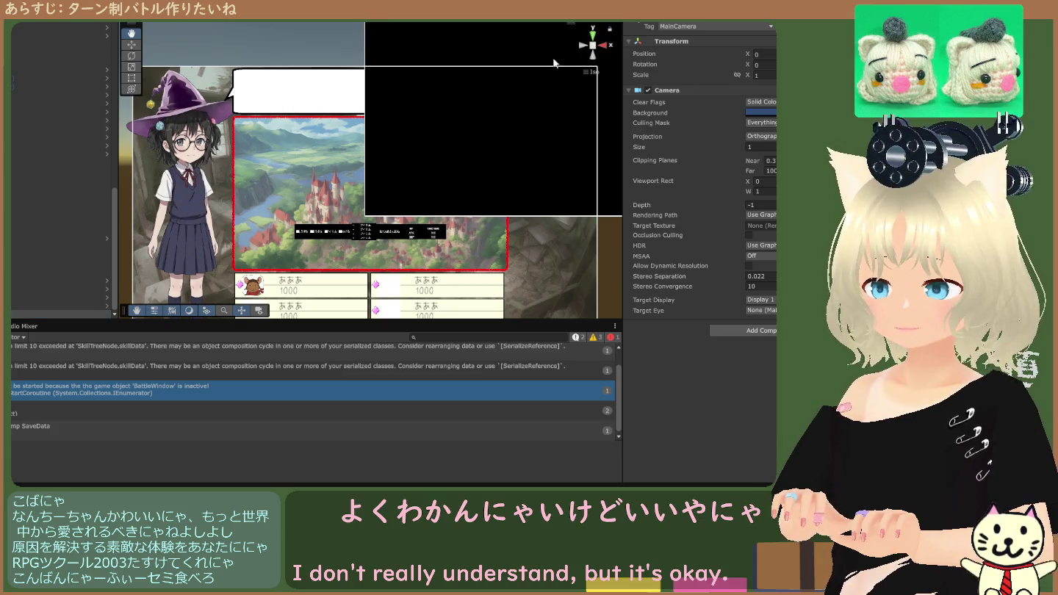
pyautogui.click(40, 303)
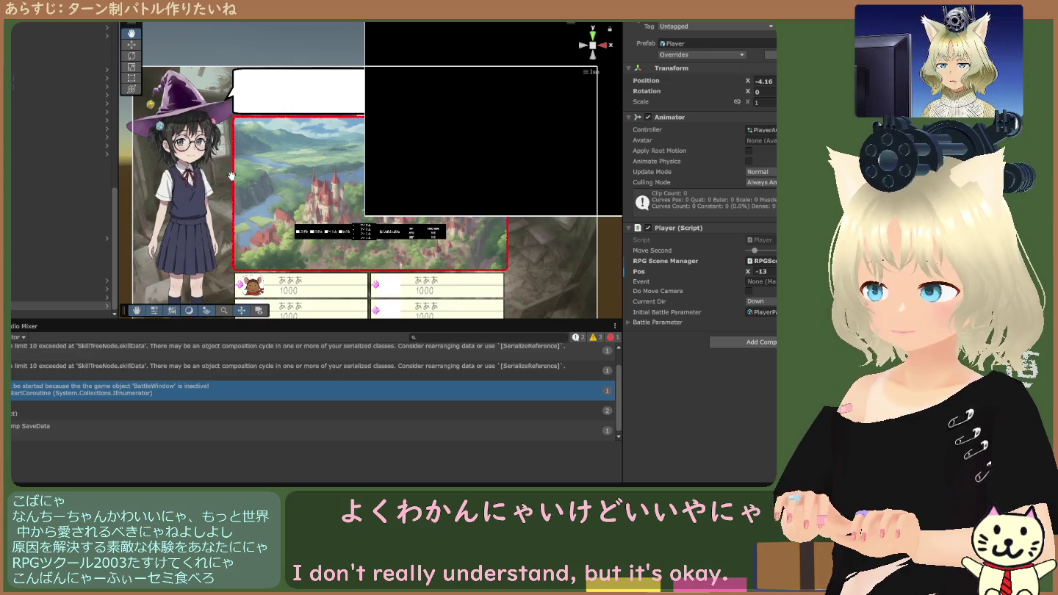
# Check the Title, GameClearWindow, message window, main menu and item shop canvases and scene manager.
pyautogui.click(27, 231)
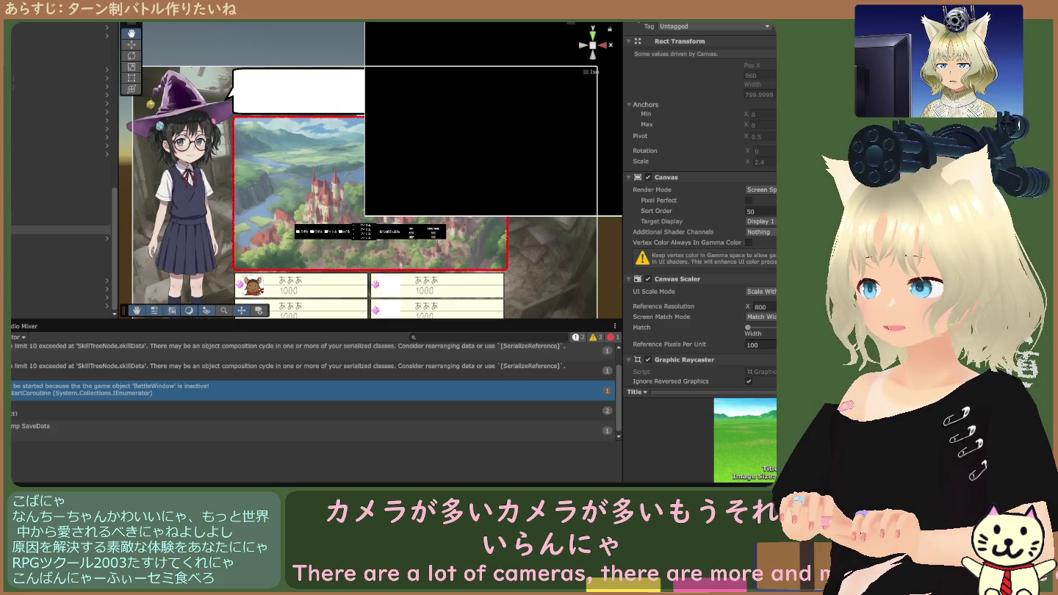
pyautogui.click(58, 222)
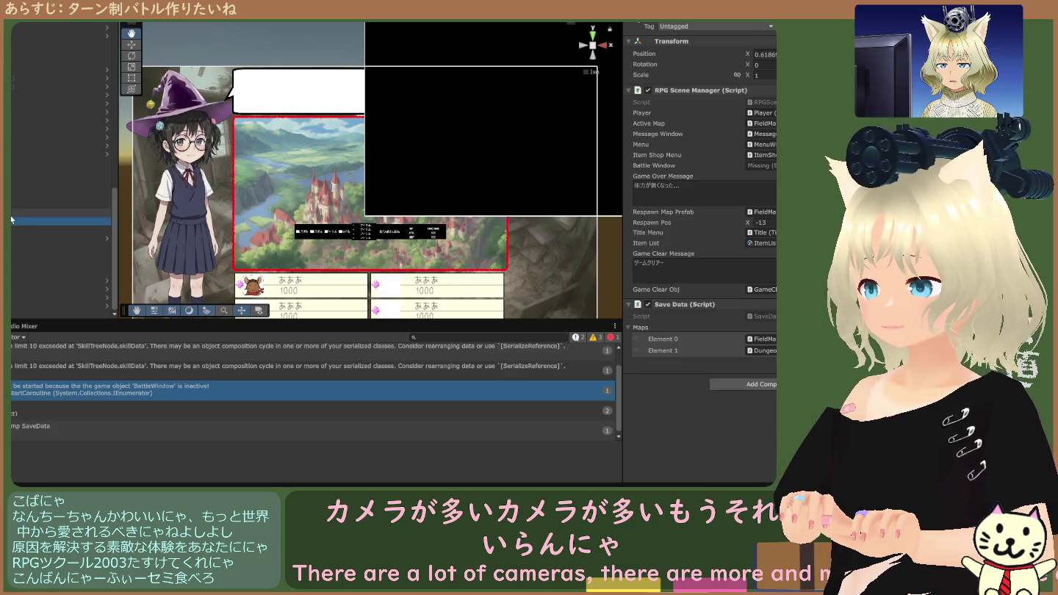
pyautogui.click(59, 213)
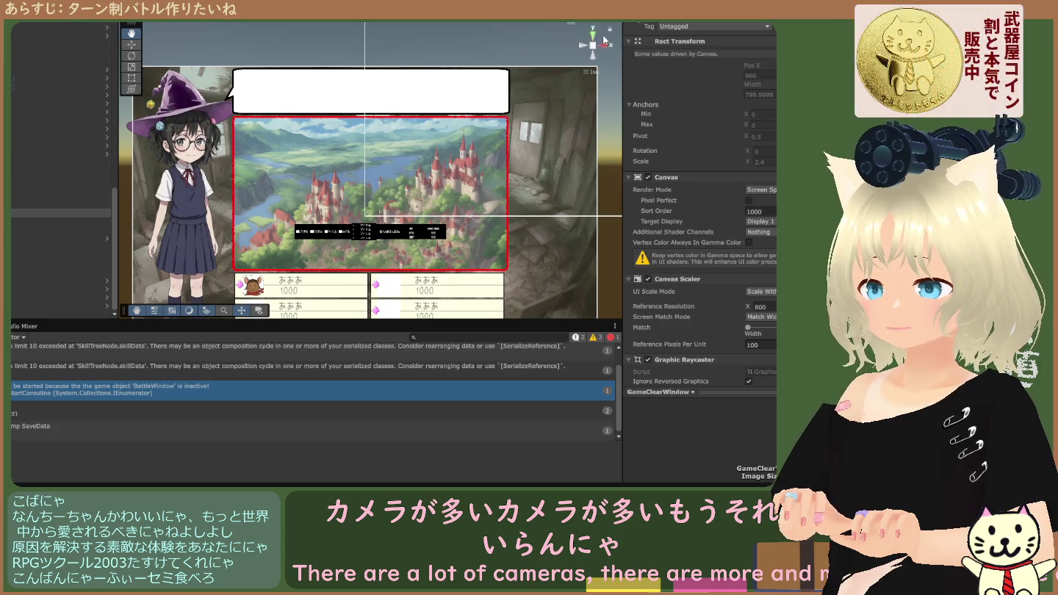
pyautogui.click(19, 203)
pyautogui.click(21, 196)
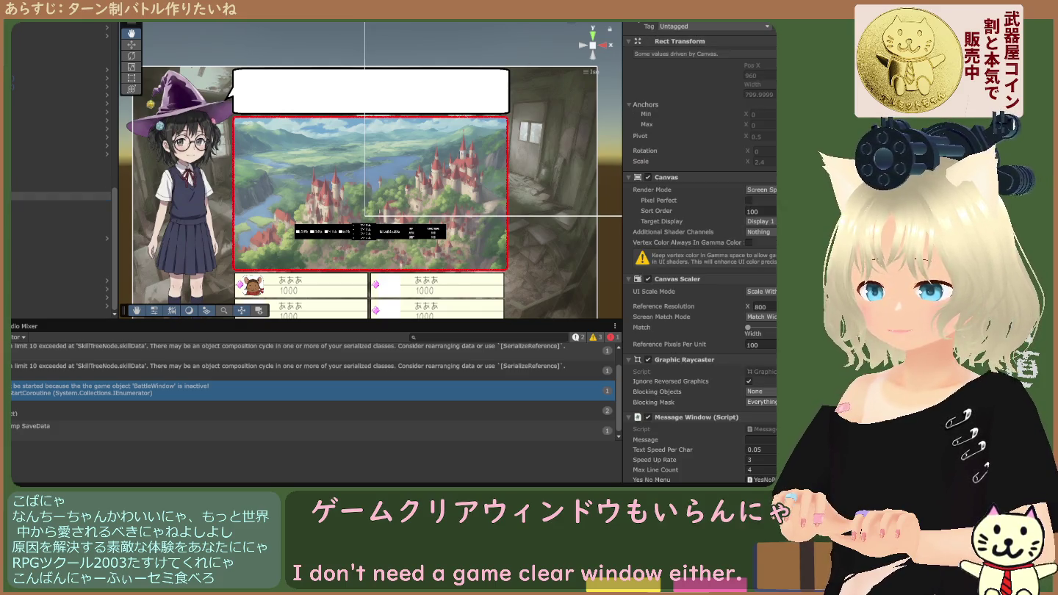
pyautogui.click(29, 188)
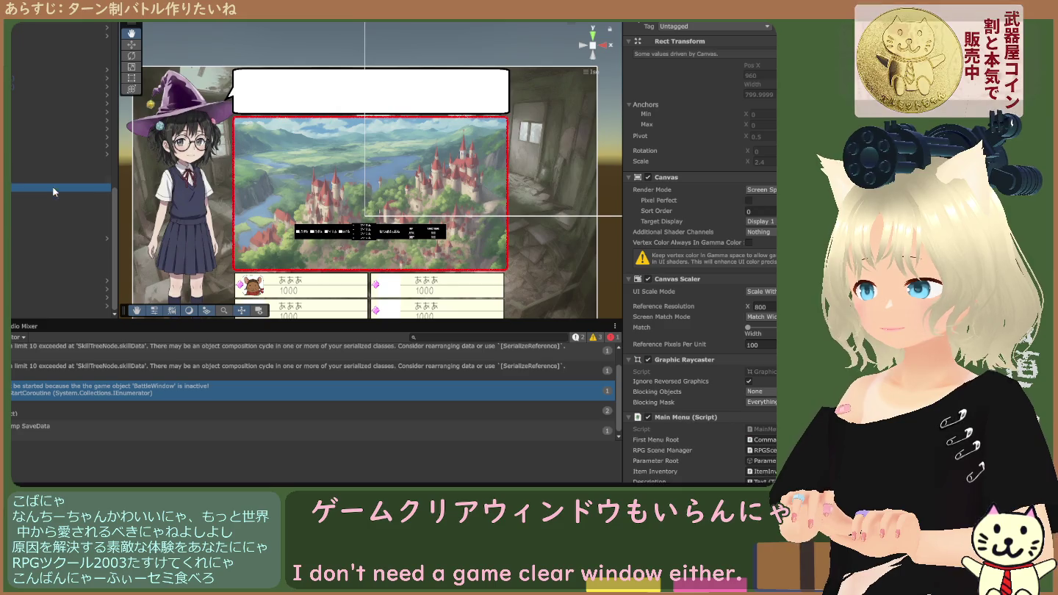
pyautogui.click(21, 182)
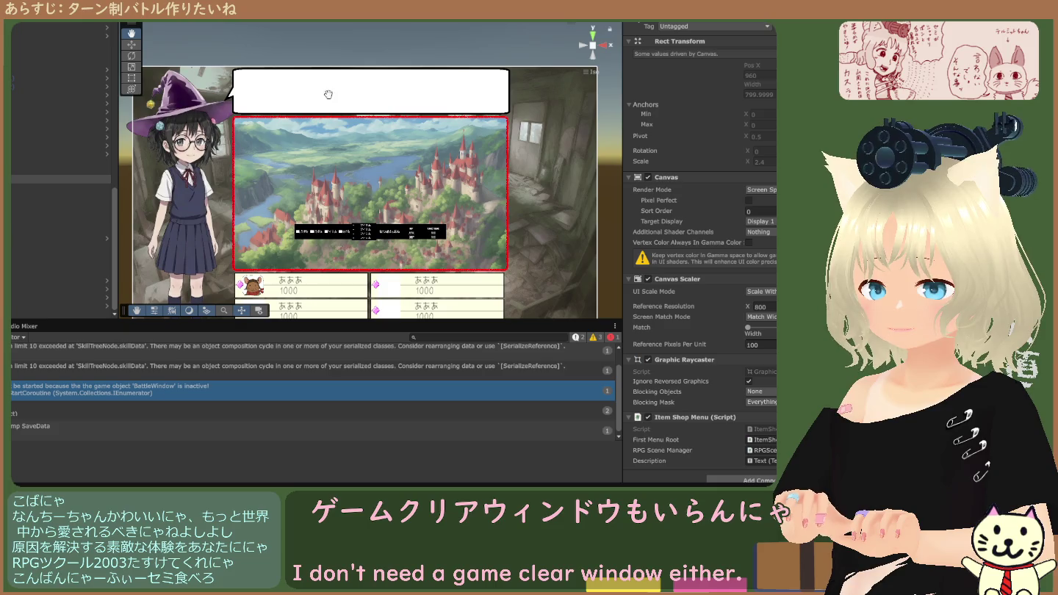
pyautogui.scroll(5, 59, 183)
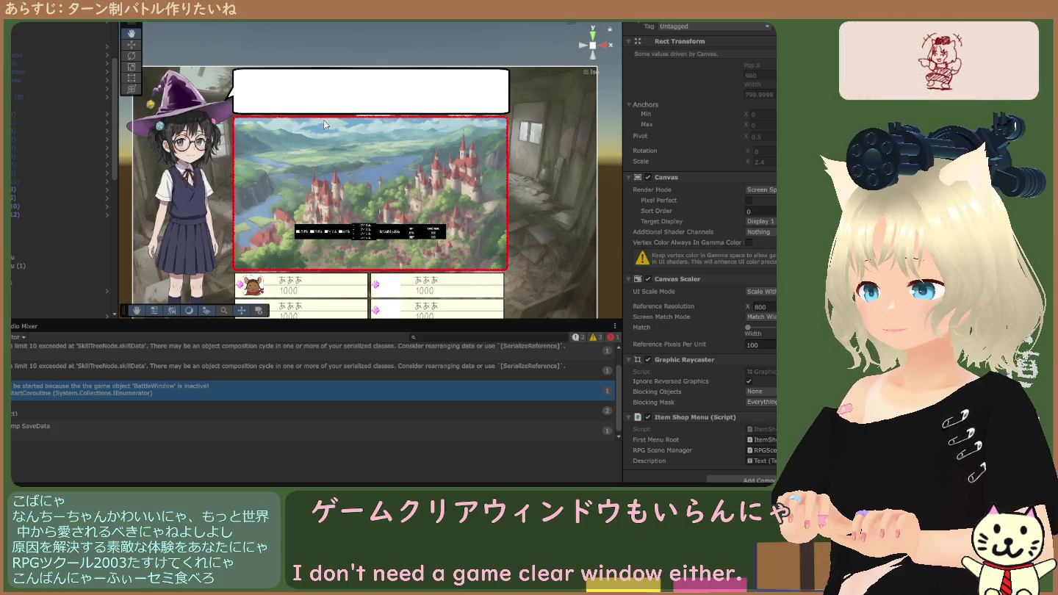
# Test-run the battle scene and read the RPGSceneManager.cs:58 null reference stack trace.
pyautogui.hotkey('ctrl', 'p')
pyautogui.hotkey('ctrl', 'p')
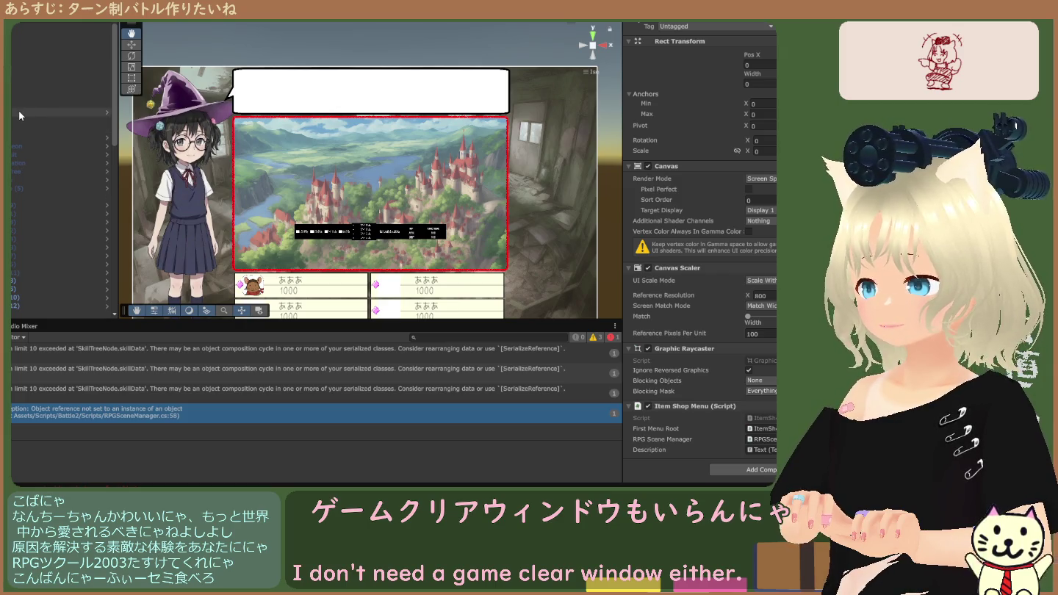
pyautogui.scroll(-5, 16, 176)
pyautogui.click(14, 190)
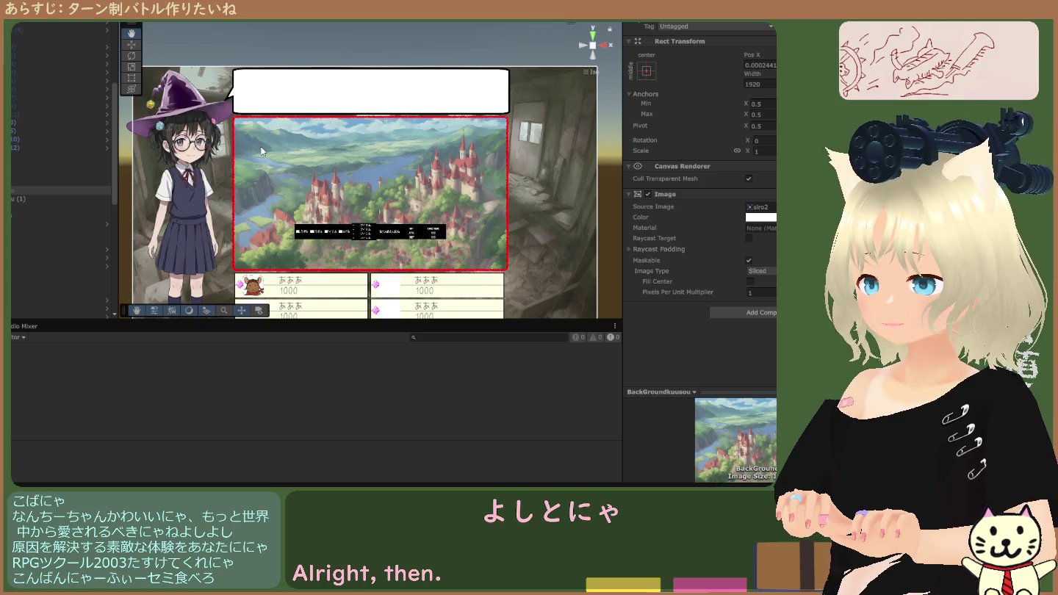
pyautogui.click(160, 413)
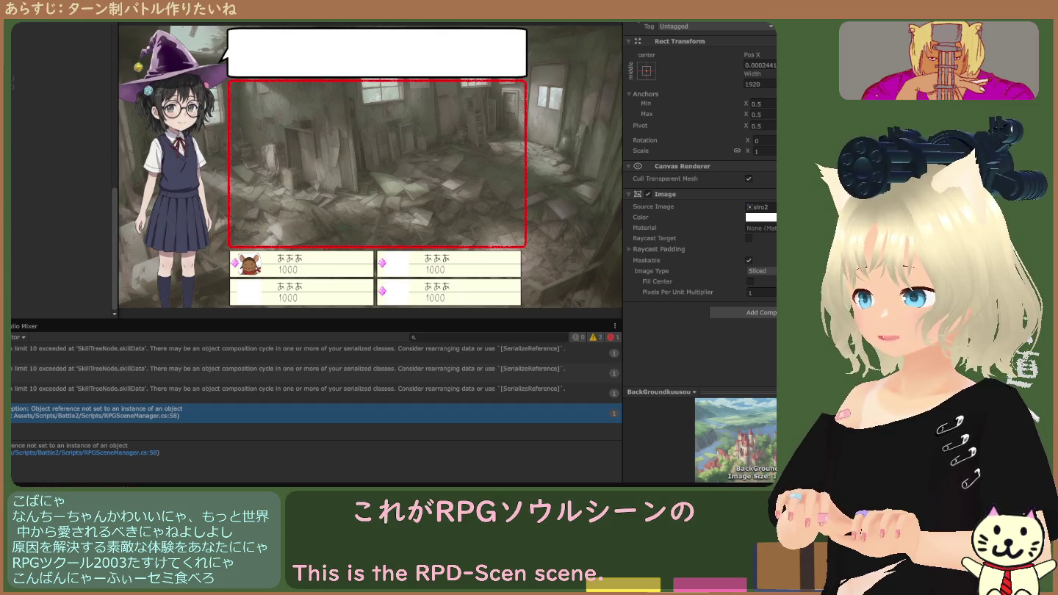
pyautogui.hotkey('ctrl', 'p')
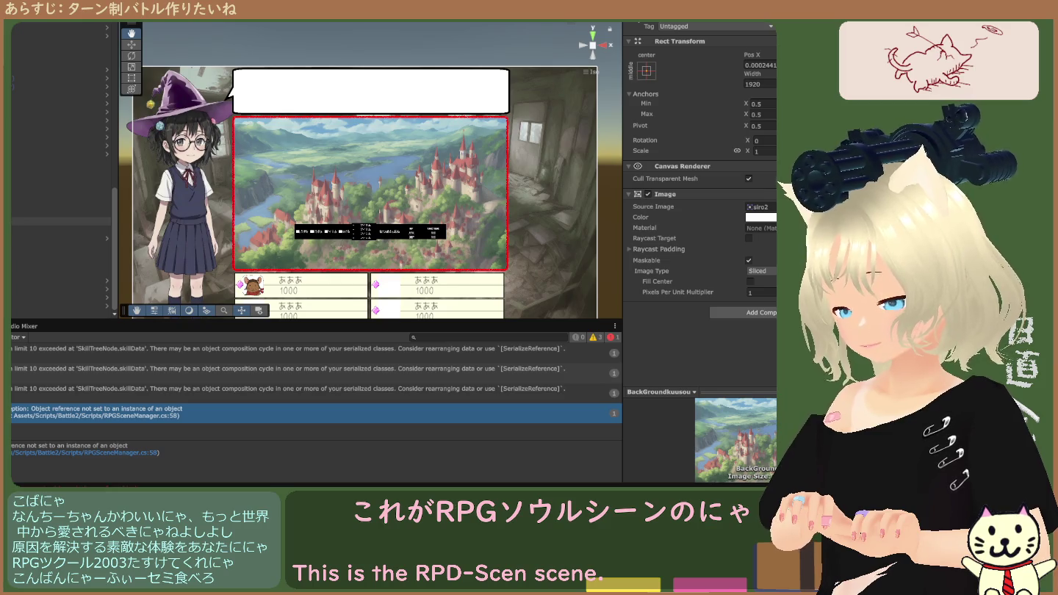
pyautogui.click(59, 221)
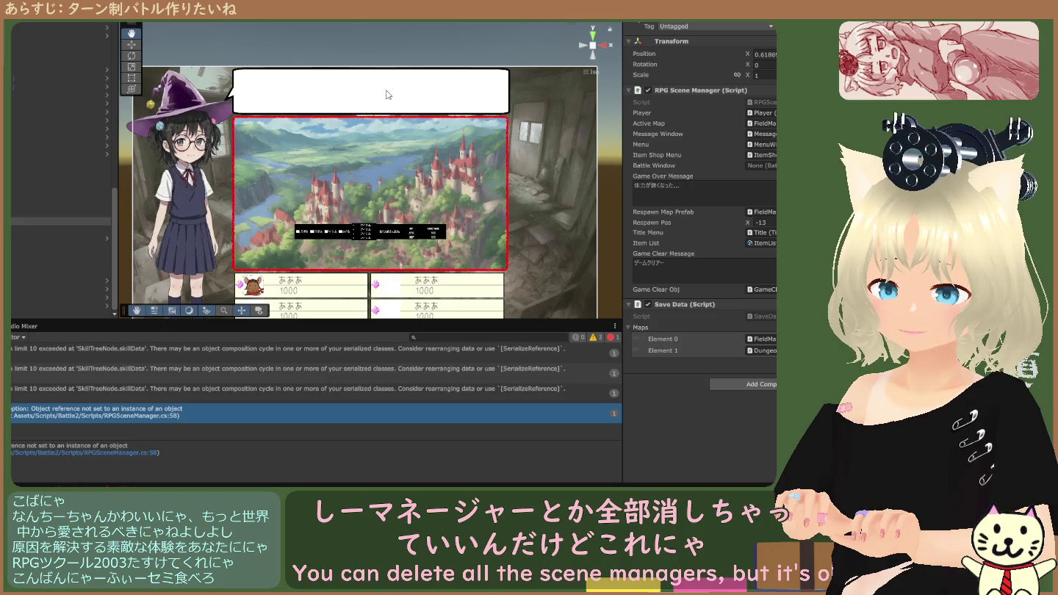
# Assign the background object to RPG Scene Manager's Battle Window field and test-run the battle.
pyautogui.hotkey('ctrl', 'p')
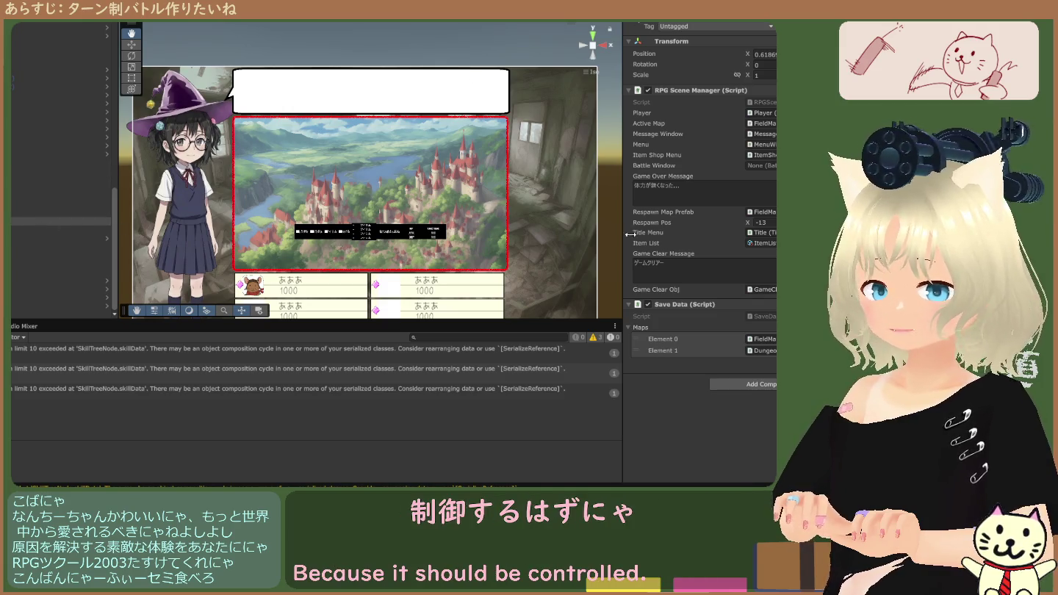
pyautogui.scroll(3, 28, 149)
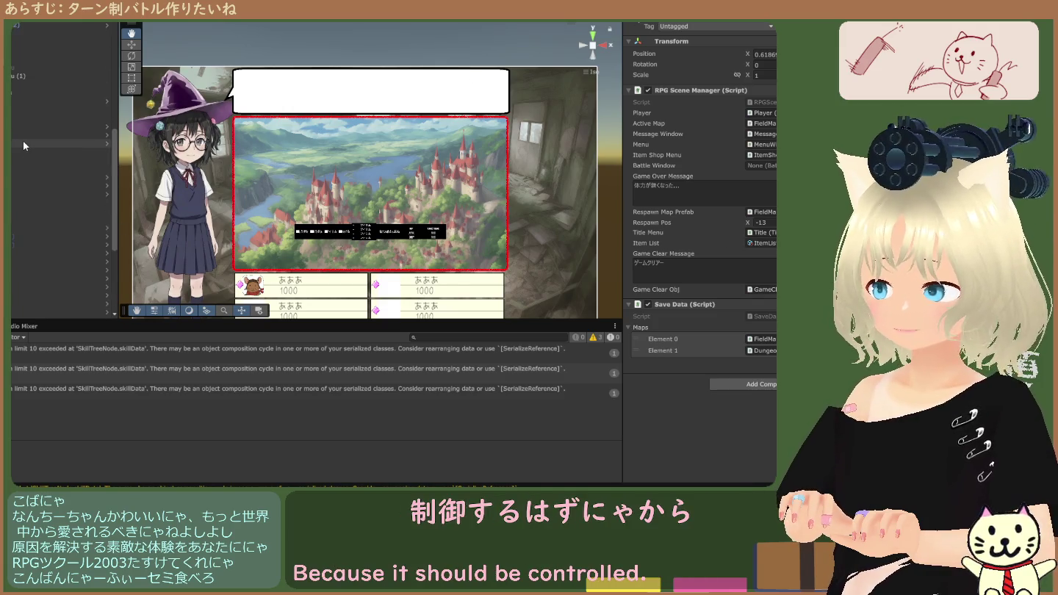
pyautogui.scroll(-3, 25, 165)
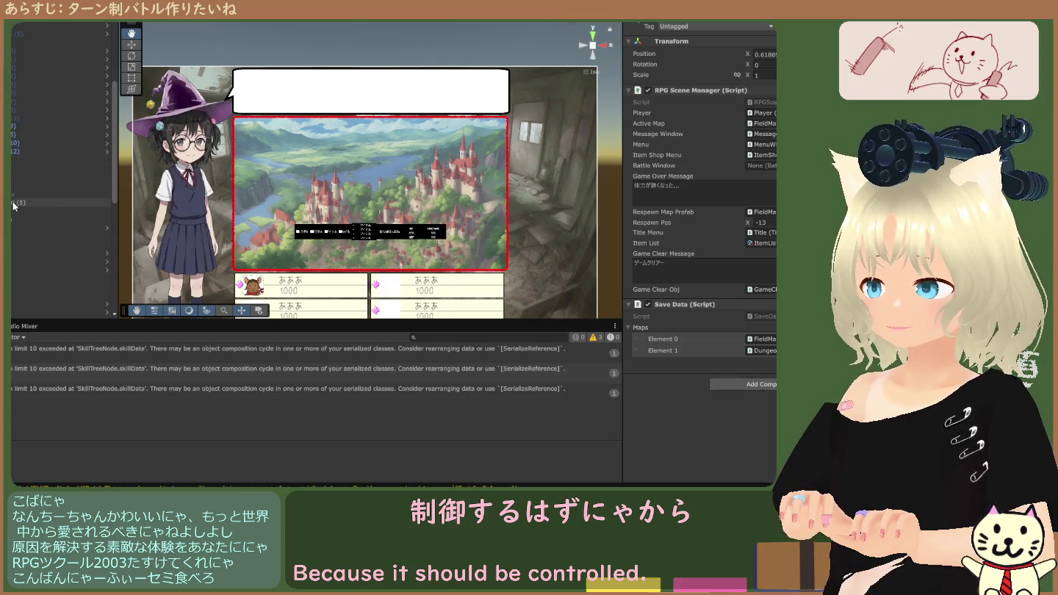
pyautogui.moveTo(30, 201)
pyautogui.mouseDown()
pyautogui.moveTo(698, 193)
pyautogui.moveTo(761, 165)
pyautogui.mouseUp()
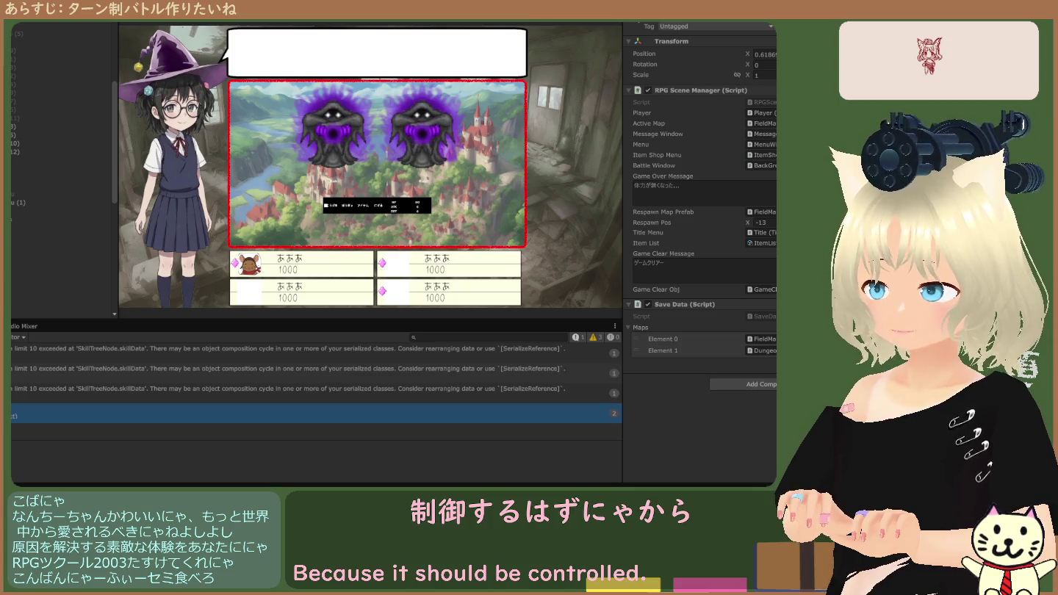
pyautogui.scroll(5, 36, 189)
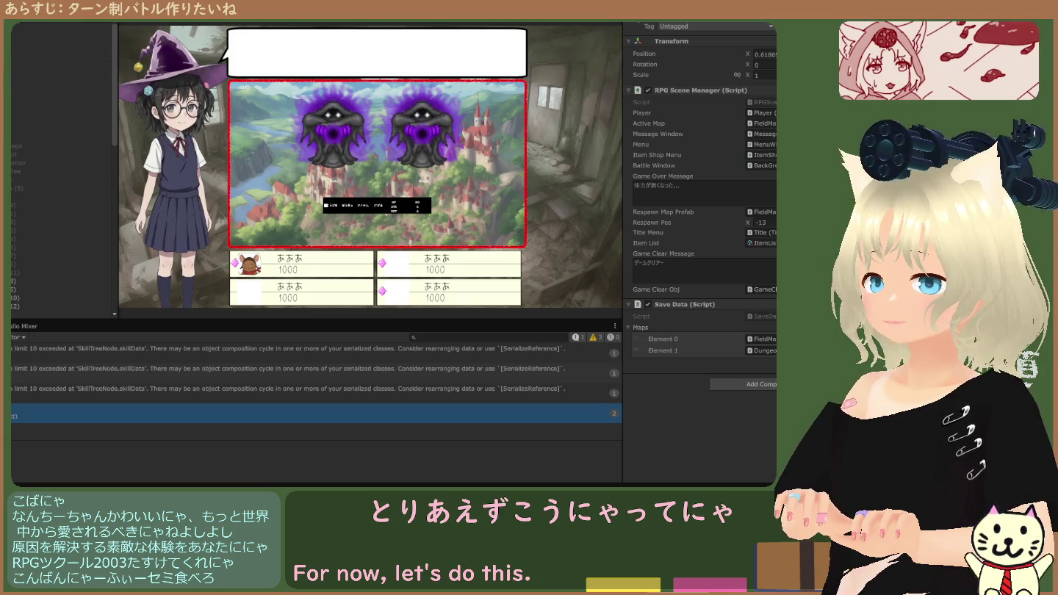
pyautogui.hotkey('ctrl', 'p')
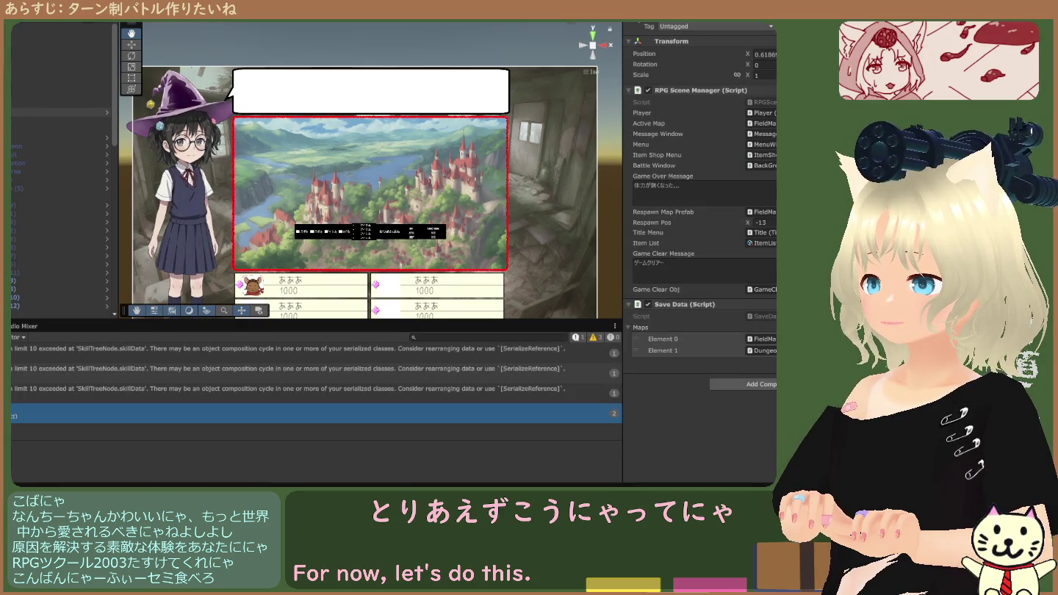
pyautogui.click(16, 138)
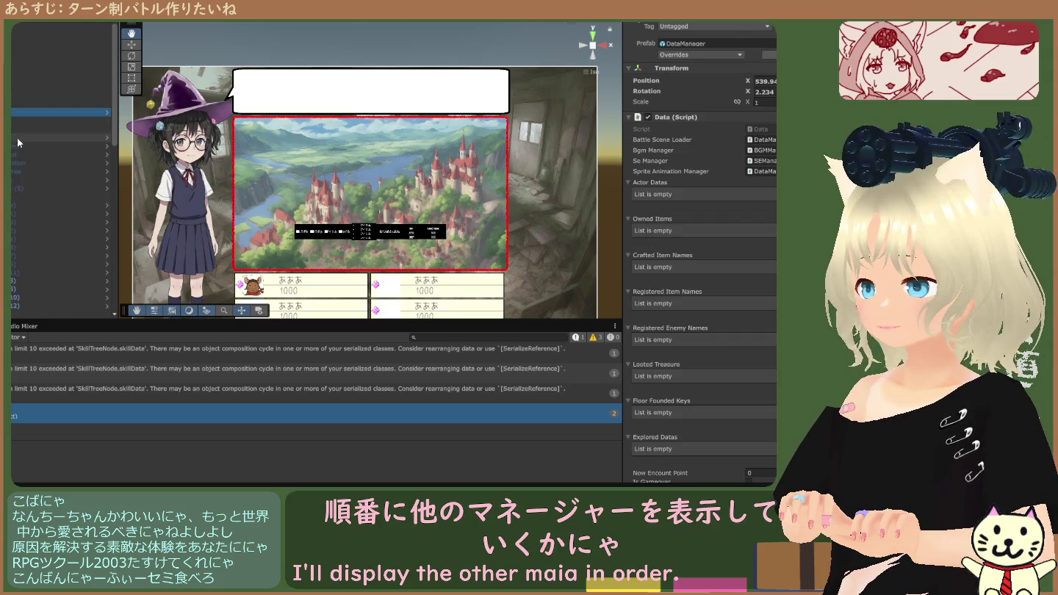
# Inspect Dungeon Manager and Town Manager, then read the MapManager.cs:43 null reference details.
pyautogui.click(58, 36)
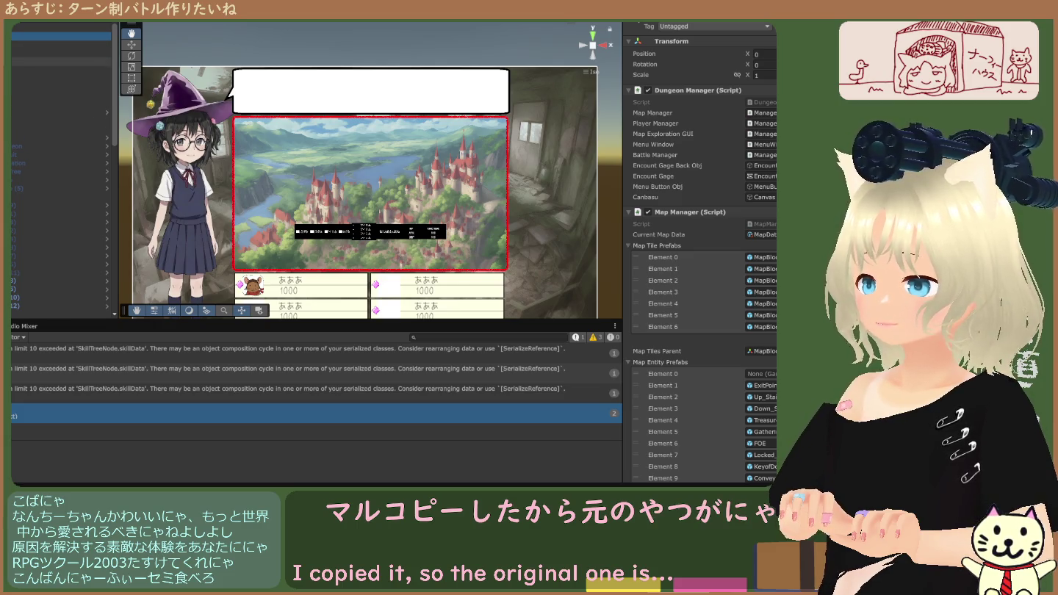
pyautogui.click(59, 53)
pyautogui.press('Up')
pyautogui.press('Up')
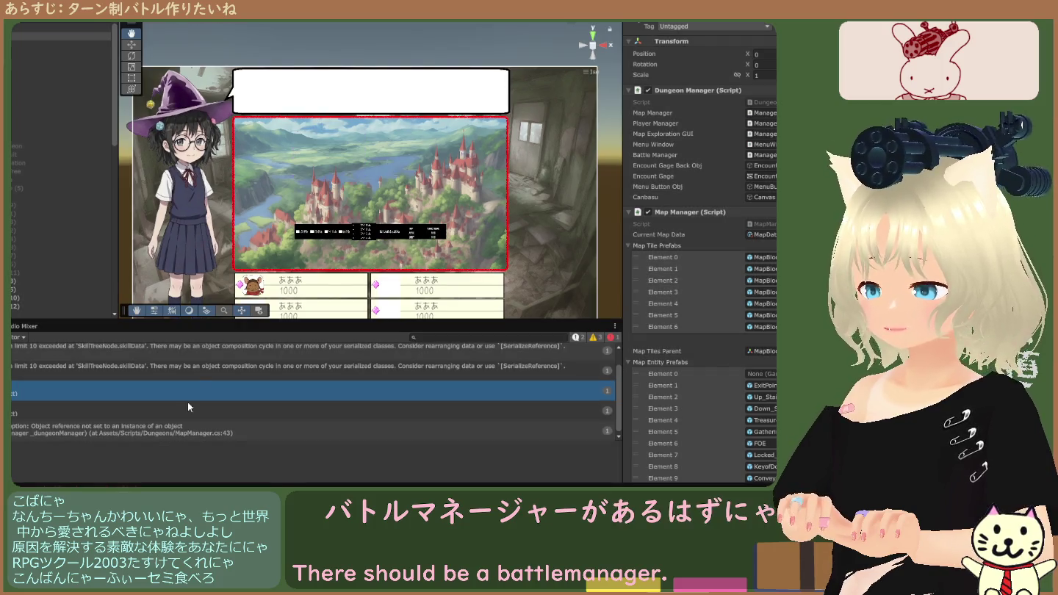
pyautogui.click(191, 433)
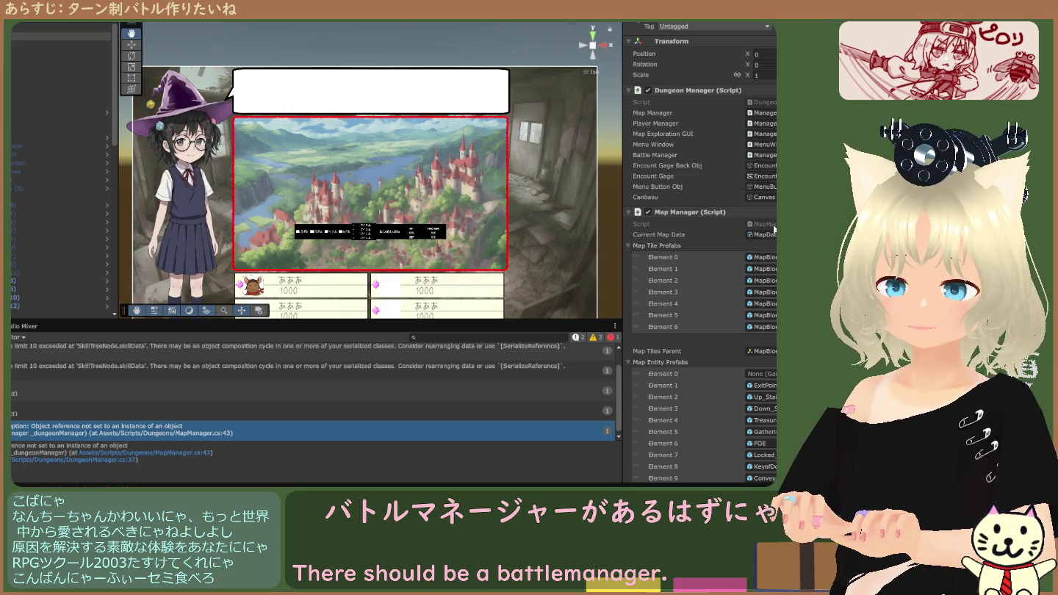
# Check the empty Element 0 of Map Entity Prefabs and open the project's Scenes folder.
pyautogui.scroll(-3, 775, 243)
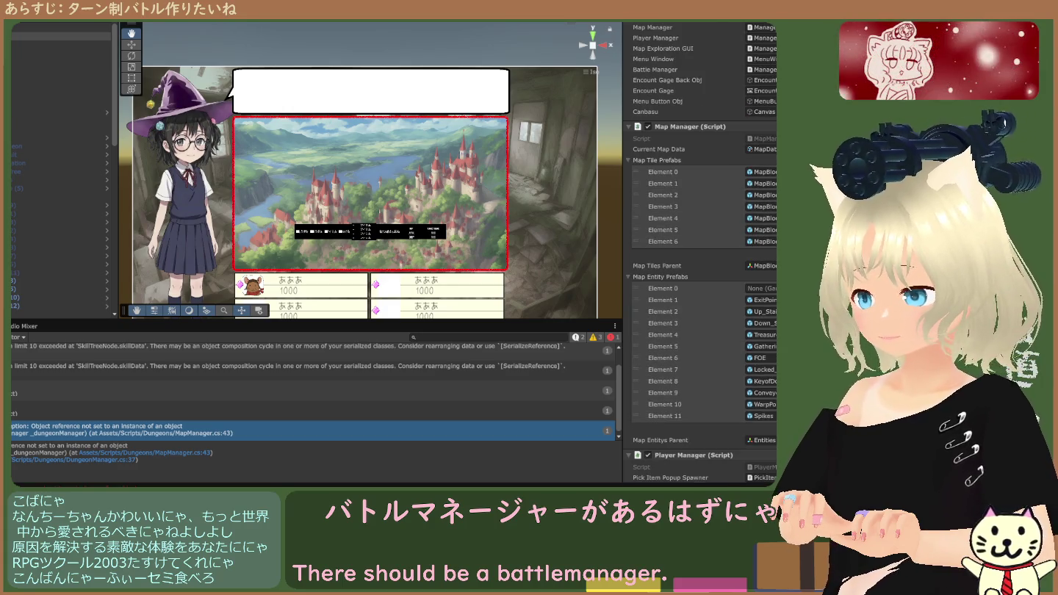
pyautogui.scroll(-4, 698, 269)
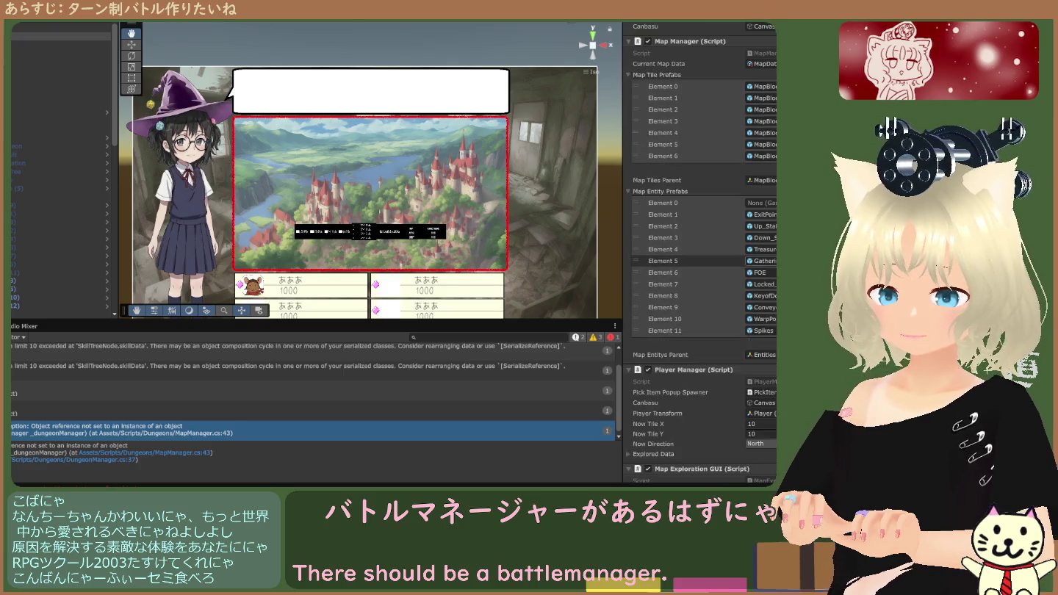
pyautogui.scroll(-2, 702, 250)
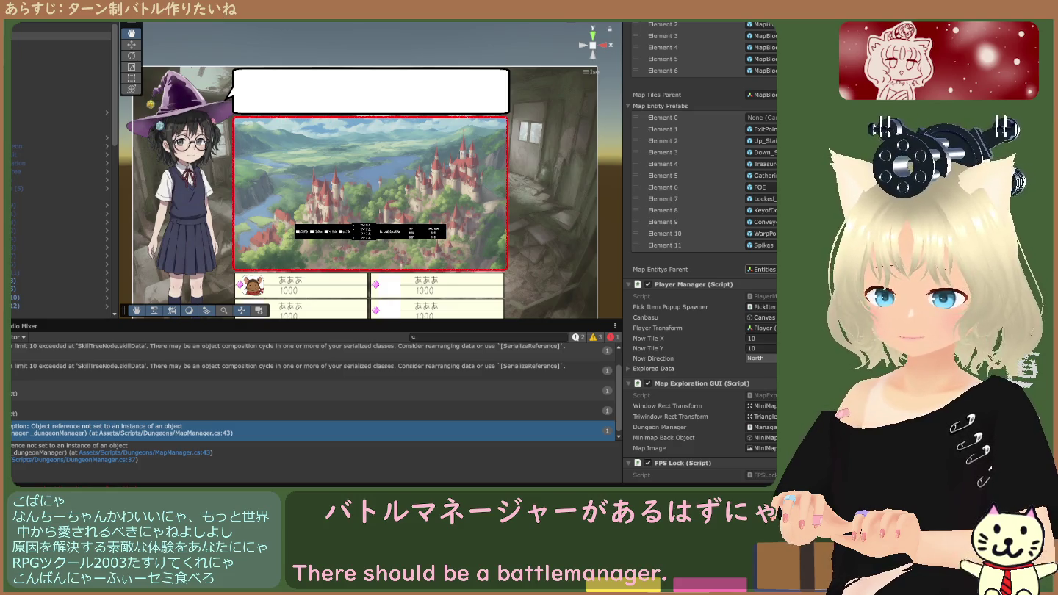
pyautogui.scroll(3, 772, 208)
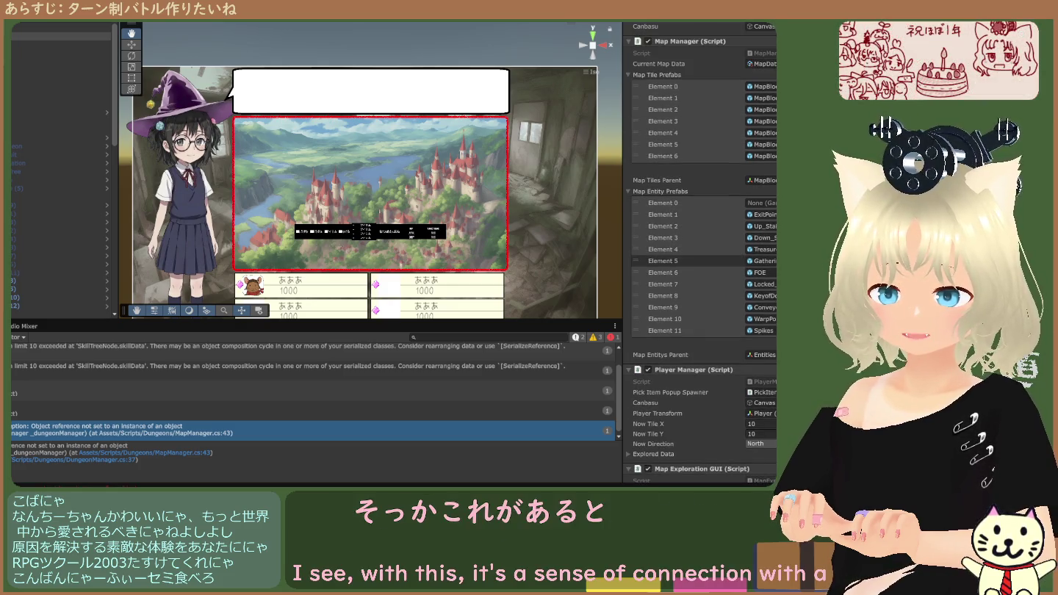
pyautogui.click(768, 205)
pyautogui.scroll(2, 765, 230)
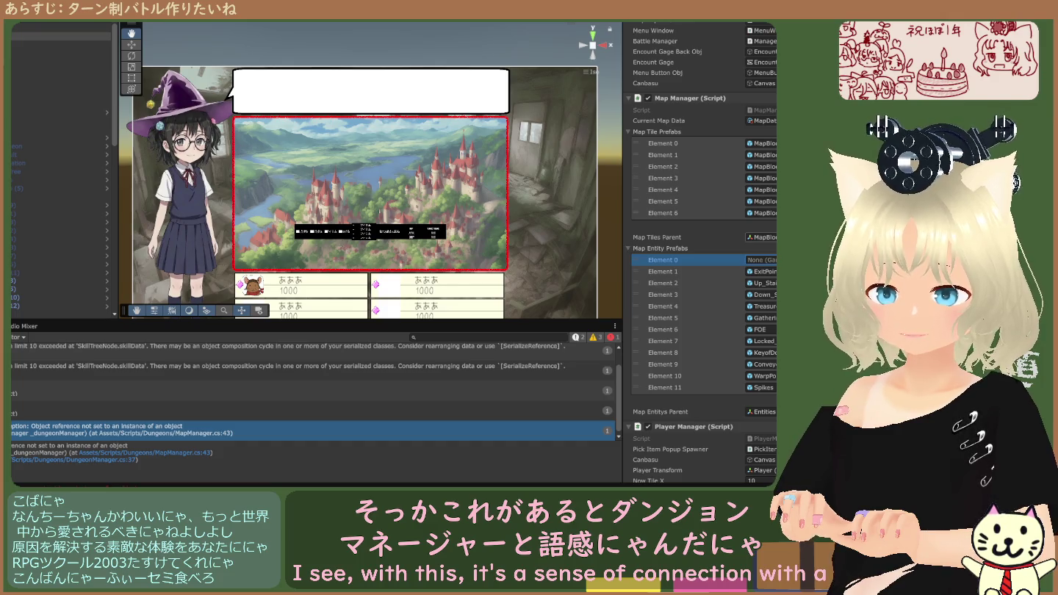
pyautogui.scroll(3, 702, 250)
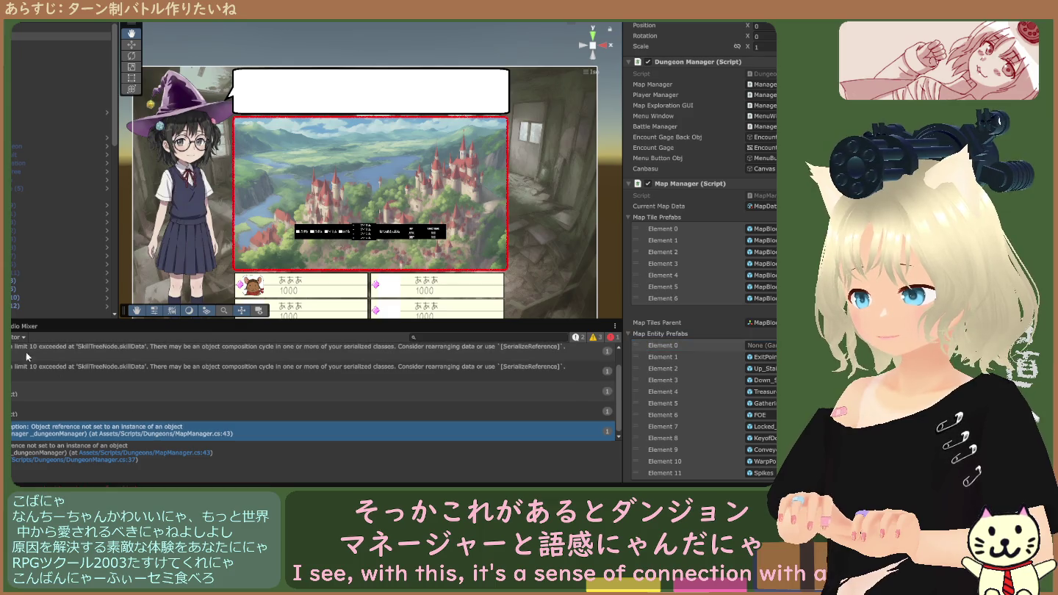
pyautogui.click(10, 326)
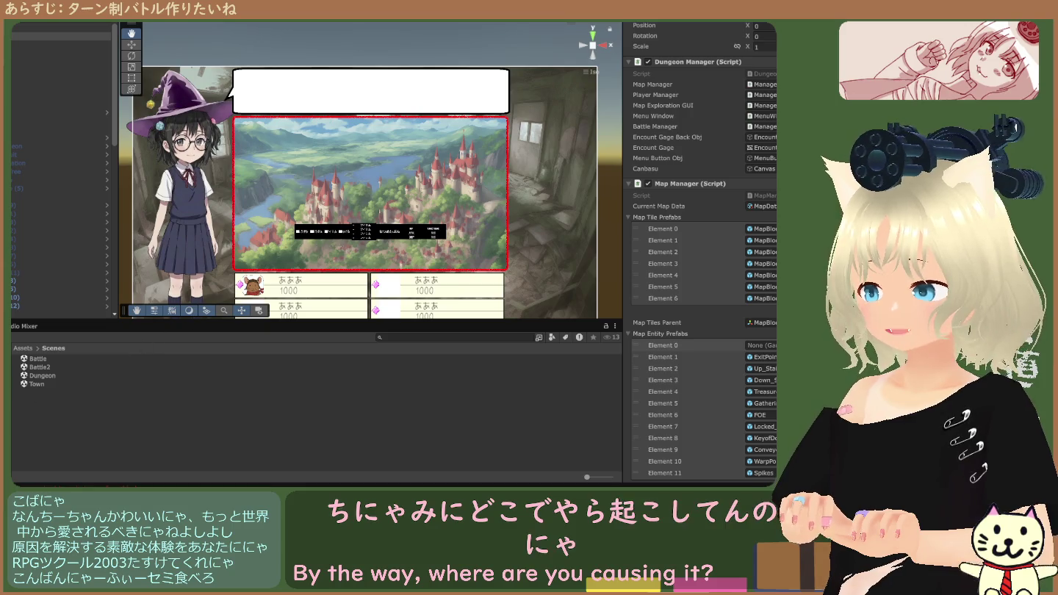
# Reselect Dungeon Manager and ping its MapManager script in the Assets/Scripts/Dungeons folder.
pyautogui.hotkey('ctrl', 'shift', 'c')
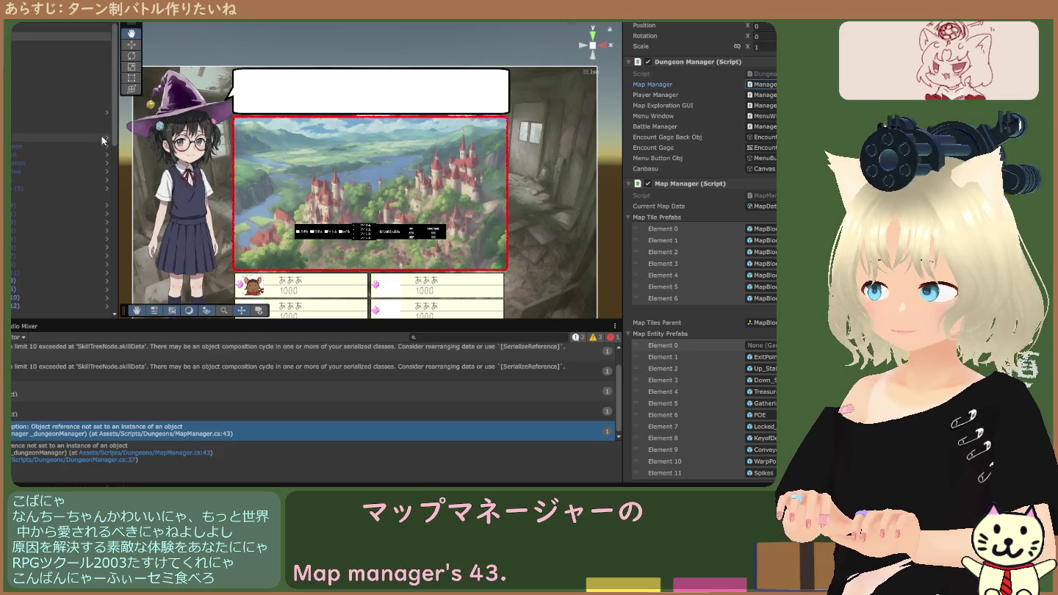
pyautogui.click(58, 36)
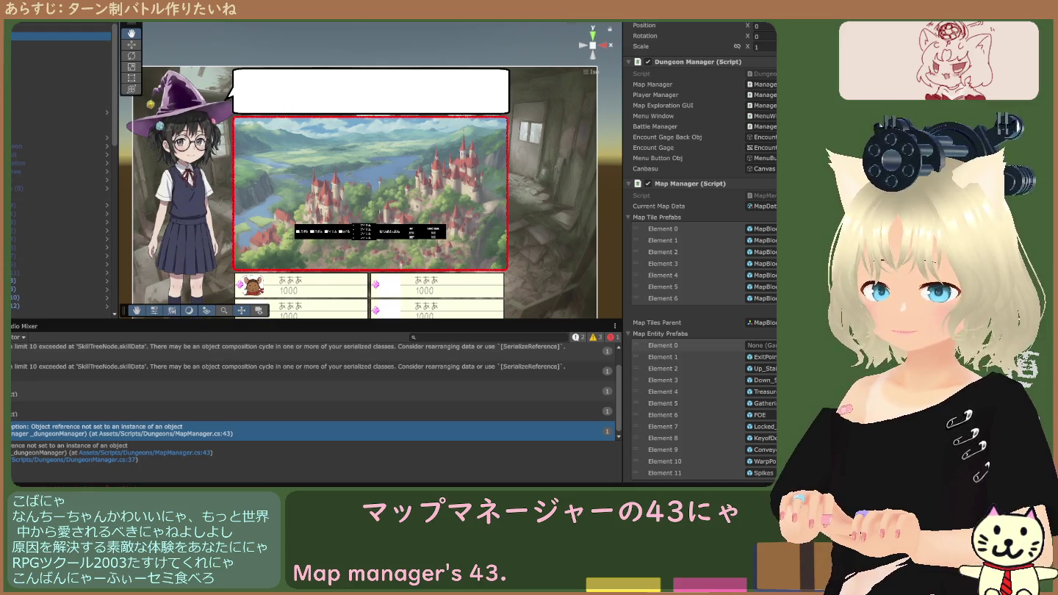
pyautogui.click(58, 44)
pyautogui.click(58, 37)
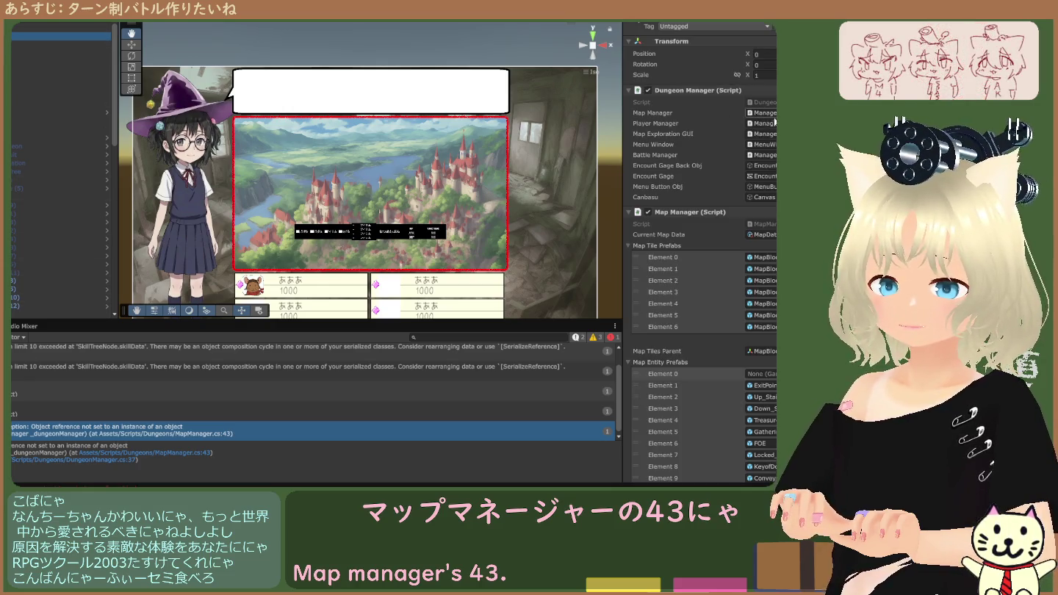
pyautogui.click(11, 326)
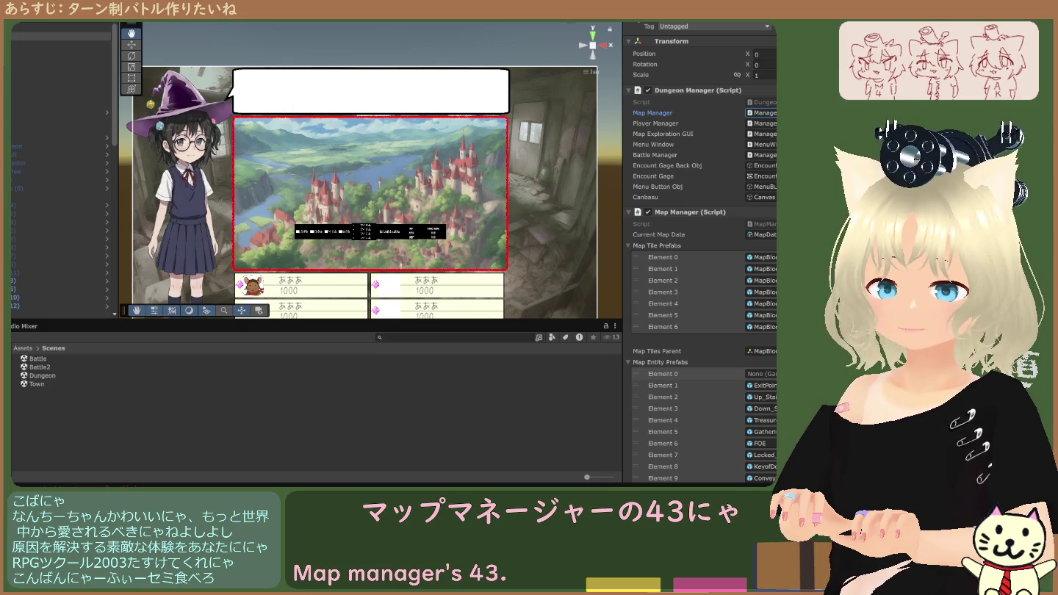
pyautogui.click(761, 224)
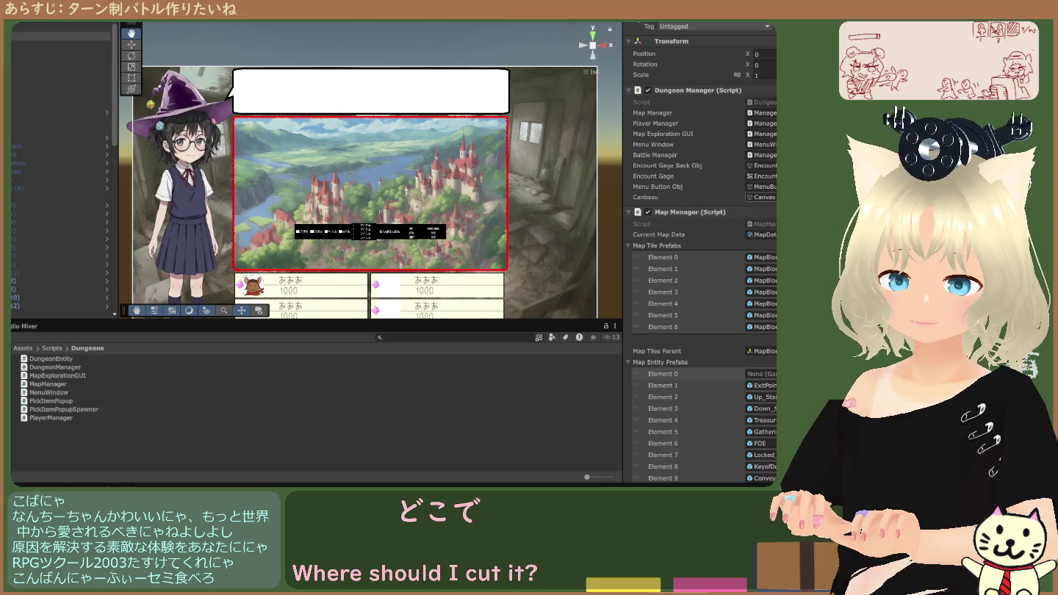
pyautogui.click(767, 105)
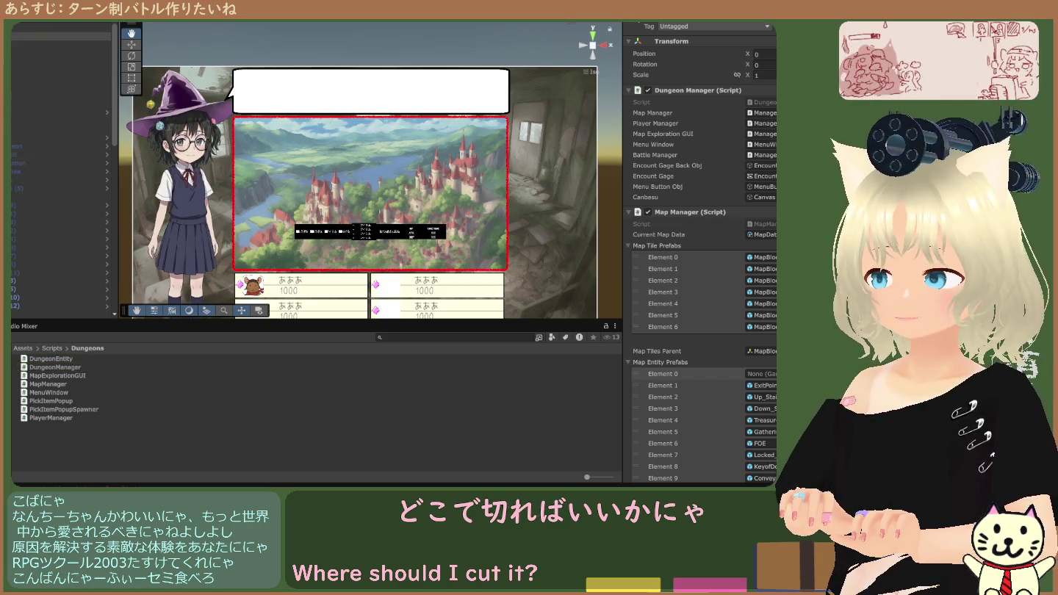
pyautogui.click(59, 37)
pyautogui.click(647, 89)
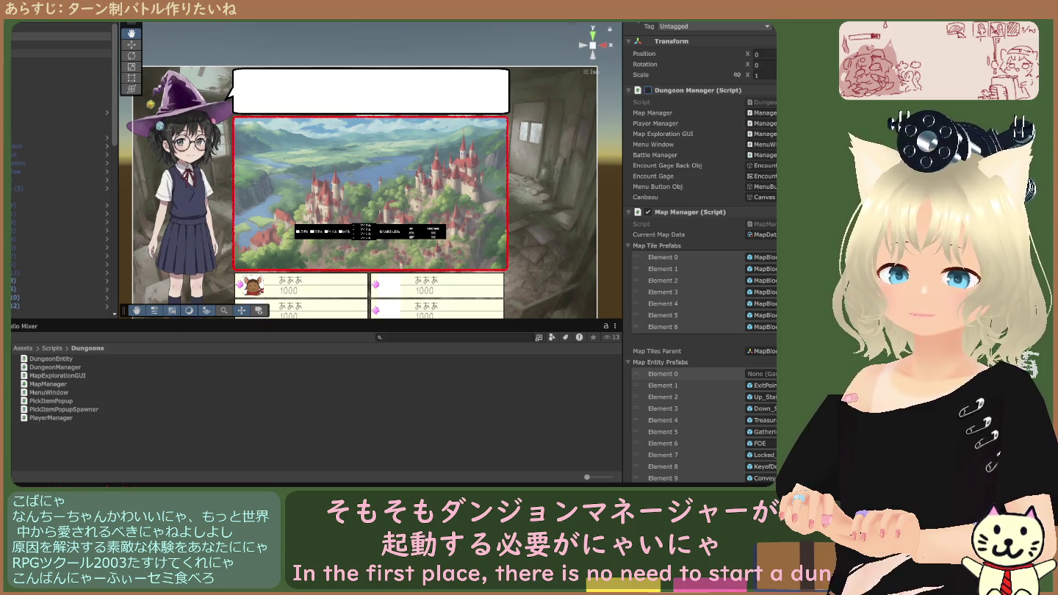
pyautogui.click(59, 53)
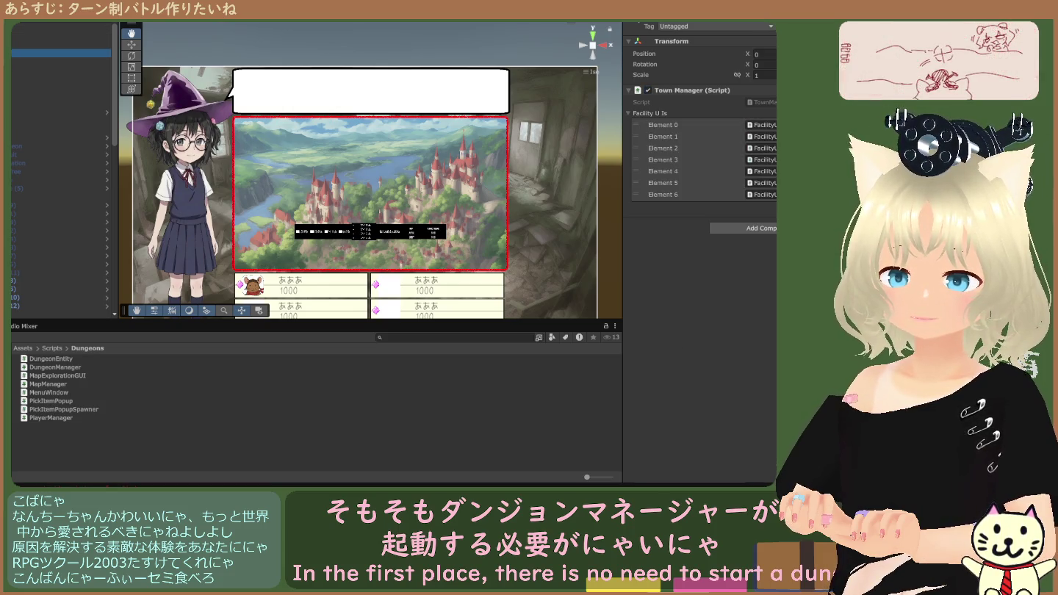
pyautogui.click(59, 35)
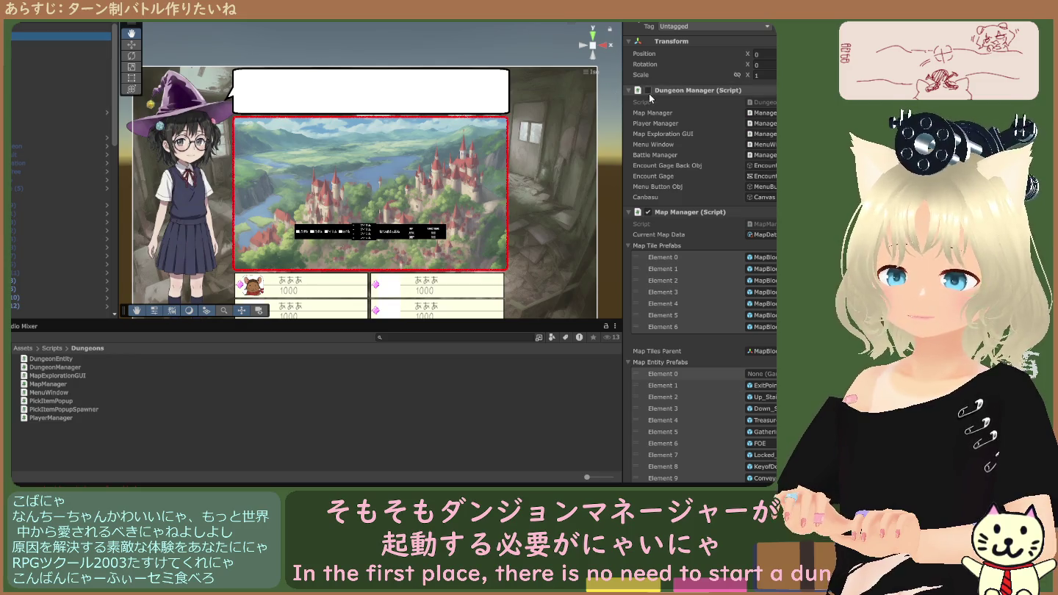
pyautogui.click(12, 53)
pyautogui.click(16, 37)
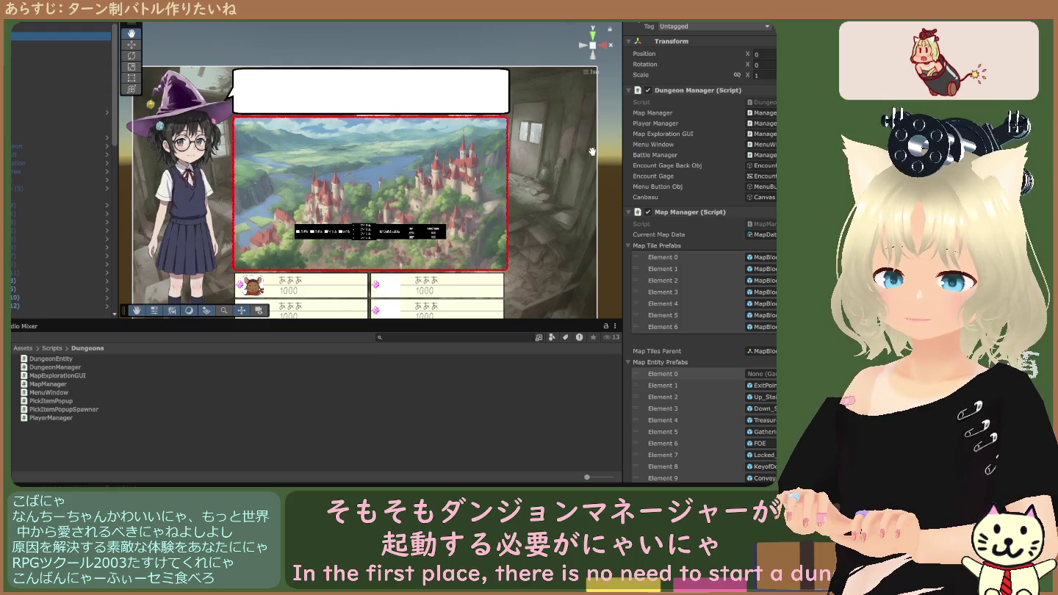
pyautogui.scroll(-5, 695, 193)
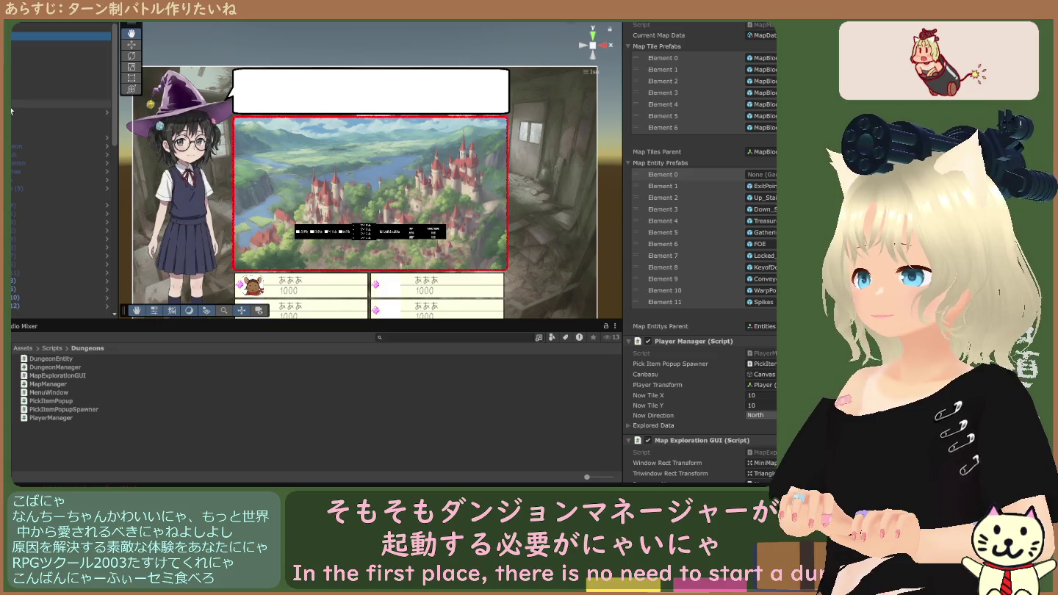
pyautogui.scroll(-5, 16, 106)
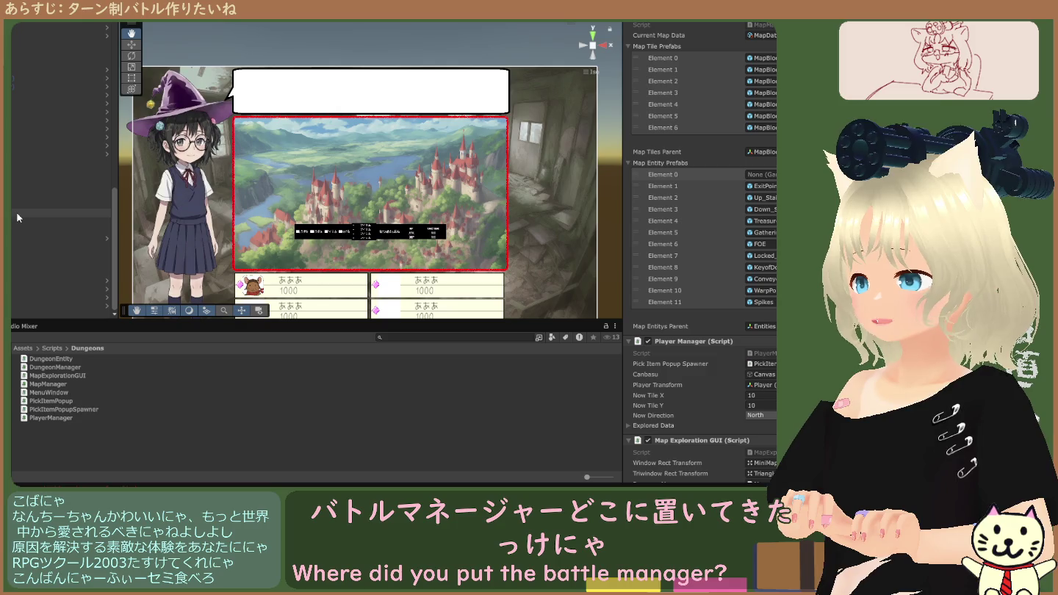
pyautogui.scroll(5, 15, 184)
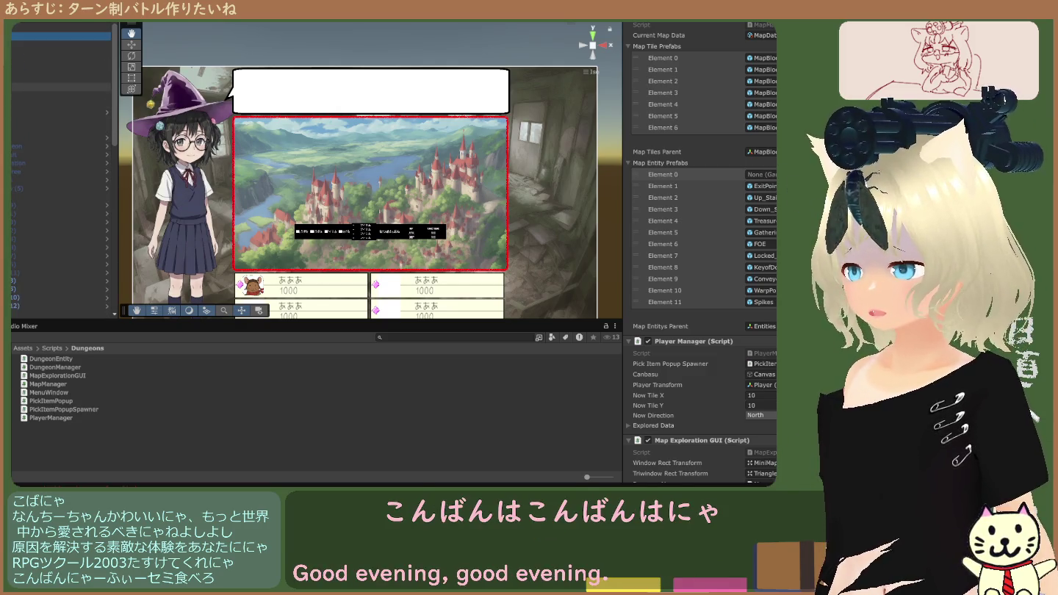
# Select the Battle Manager, run the battle, and open the BattleResultWindow.cs null-reference error.
pyautogui.click(59, 78)
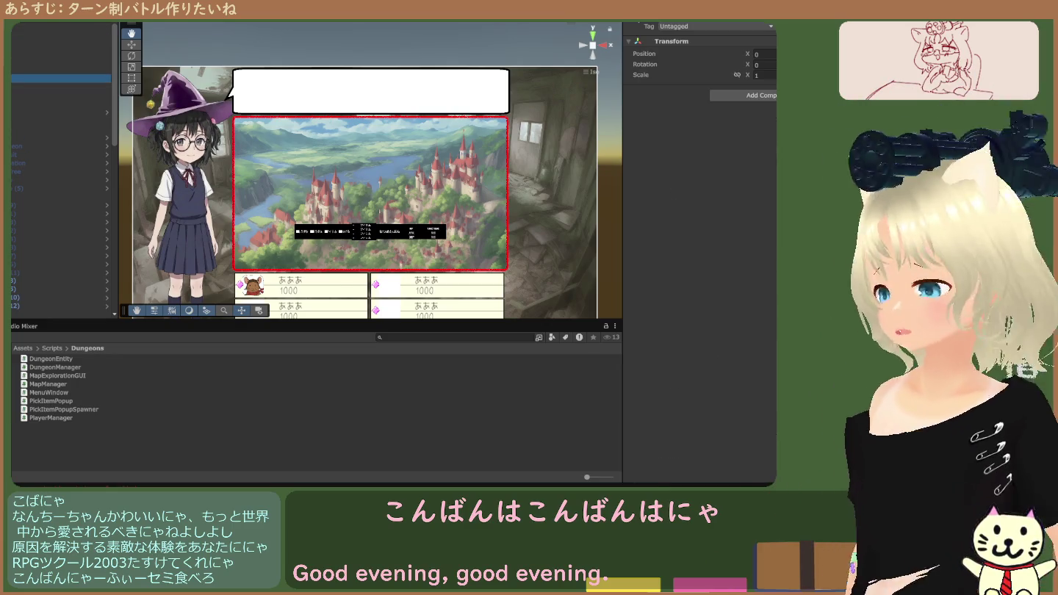
pyautogui.click(15, 129)
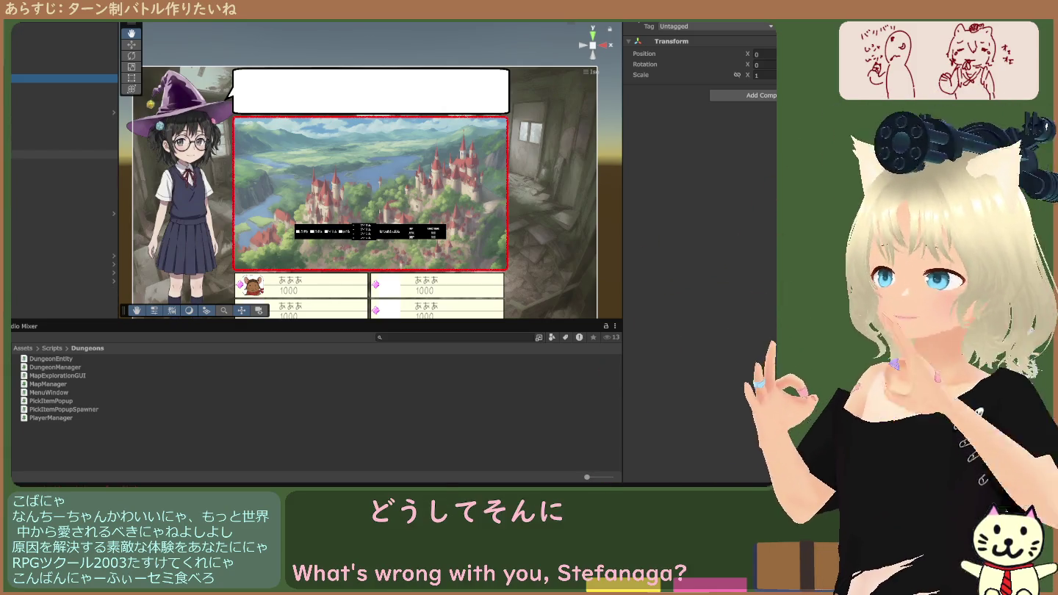
pyautogui.click(59, 146)
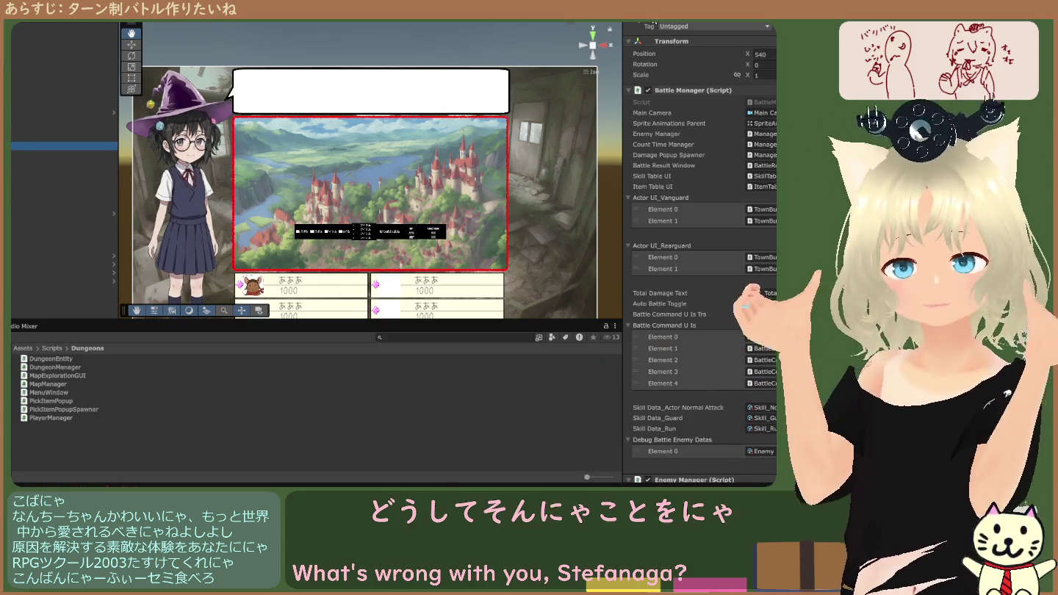
pyautogui.click(299, 119)
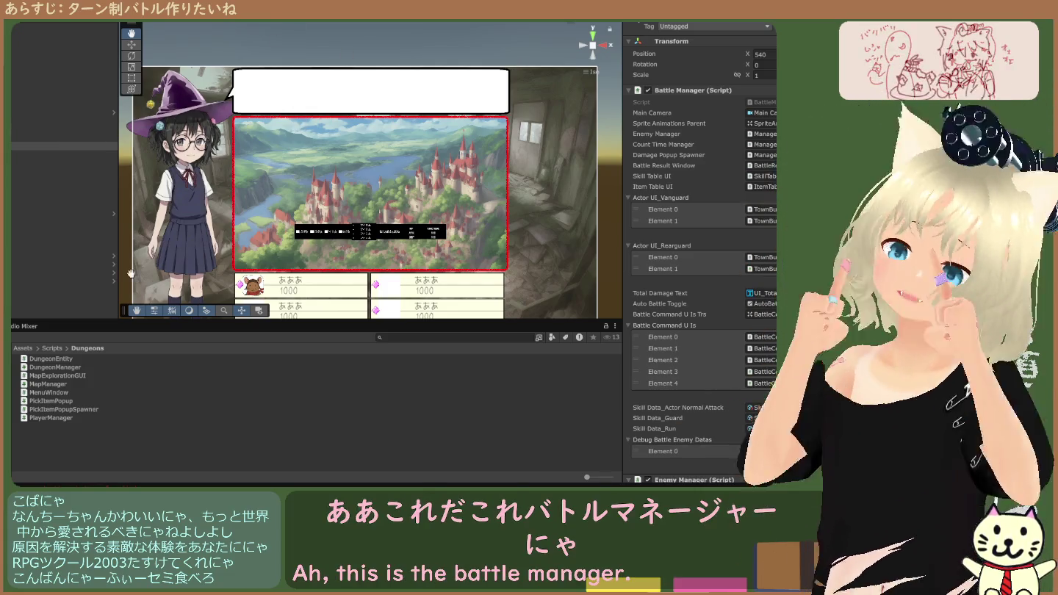
pyautogui.hotkey('ctrl', 'shift', 'c')
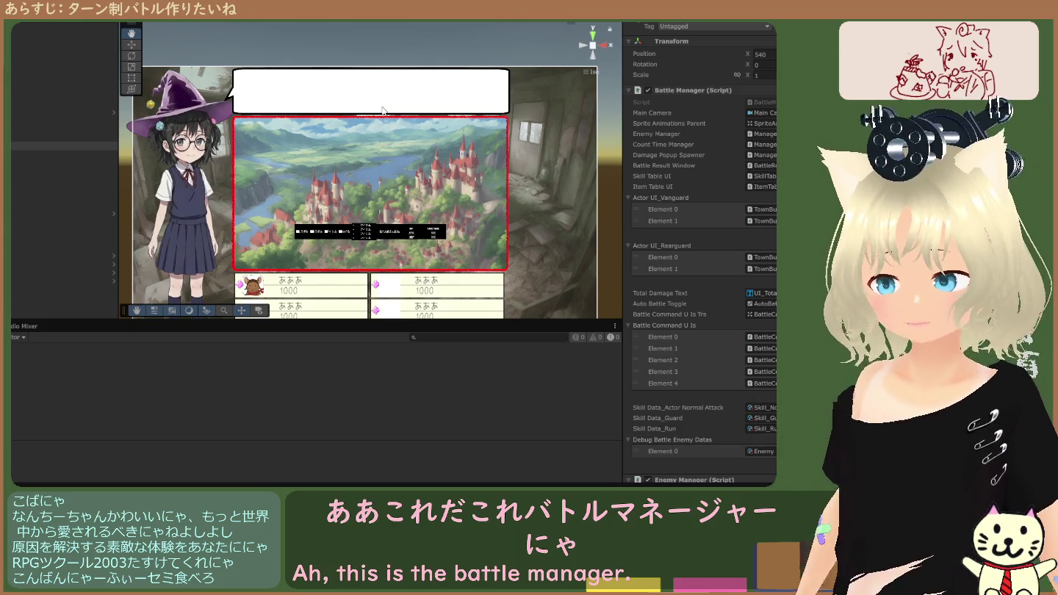
pyautogui.click(185, 429)
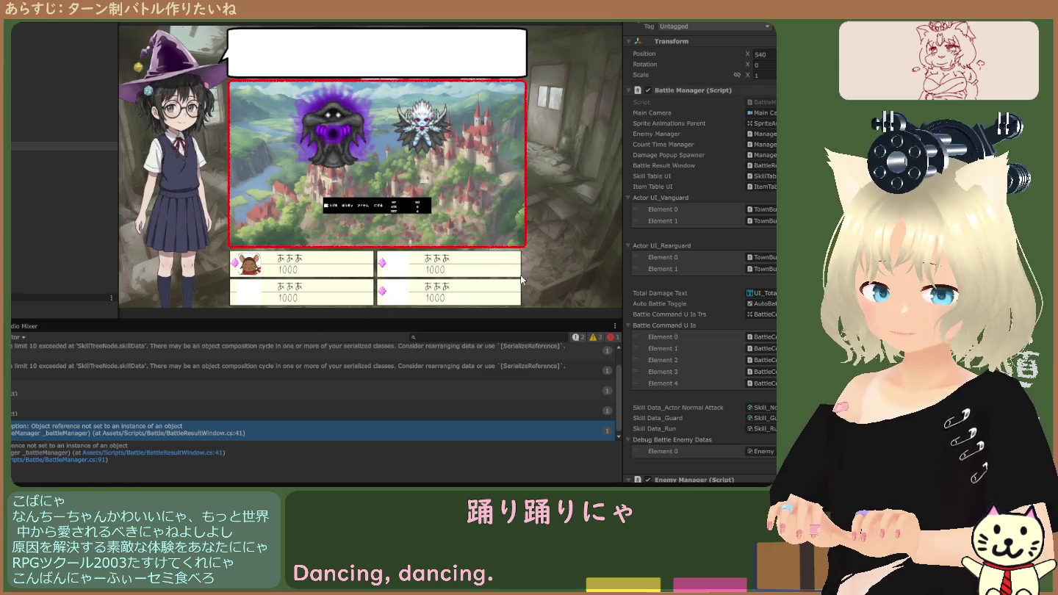
# Ping and inspect the Battle Result Window object with its VICTORY preview.
pyautogui.click(770, 169)
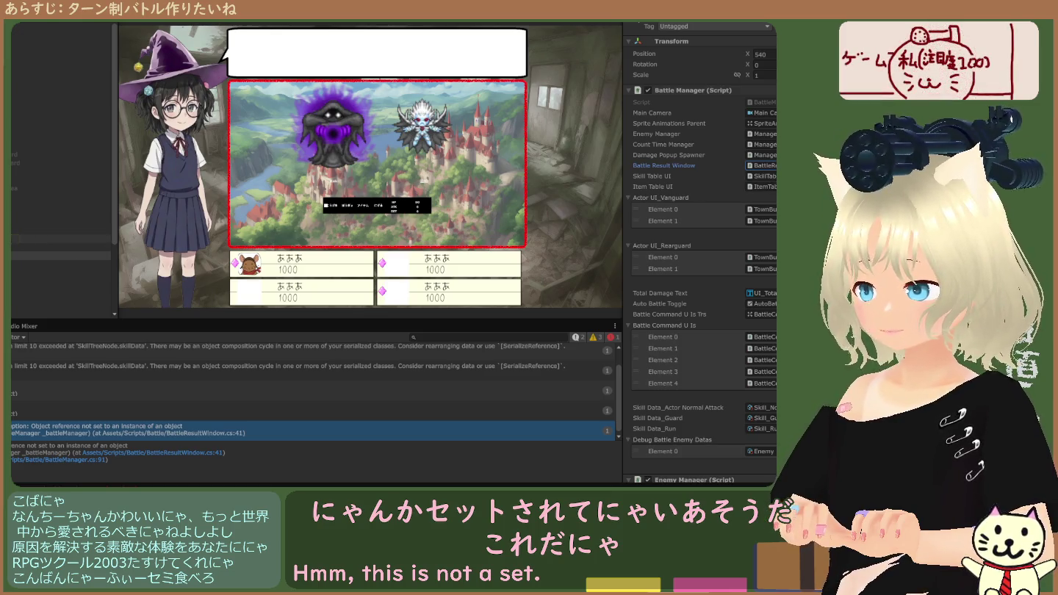
pyautogui.click(59, 239)
pyautogui.scroll(-3, 743, 261)
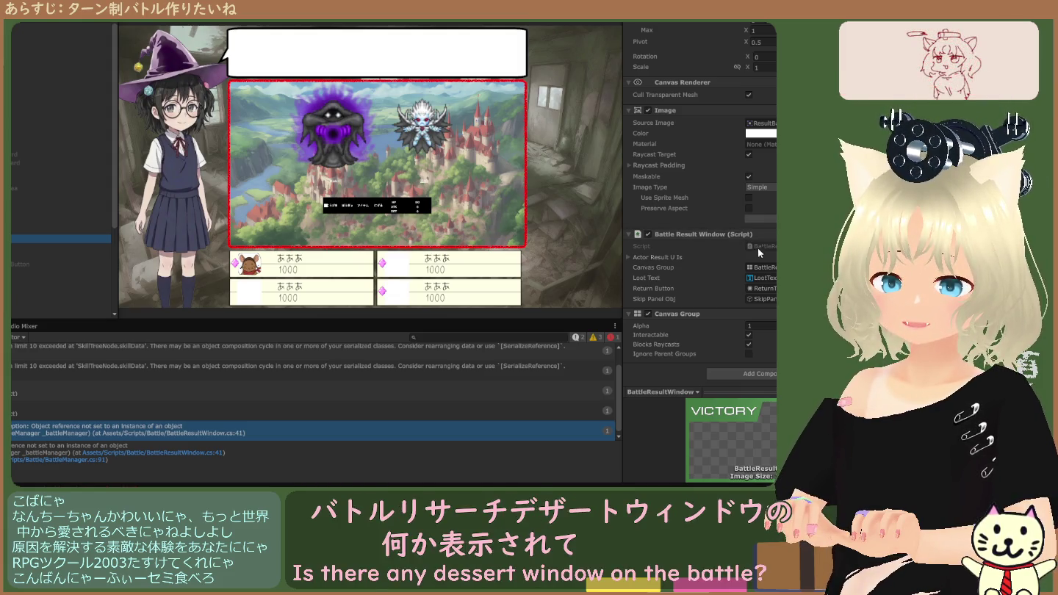
pyautogui.click(477, 330)
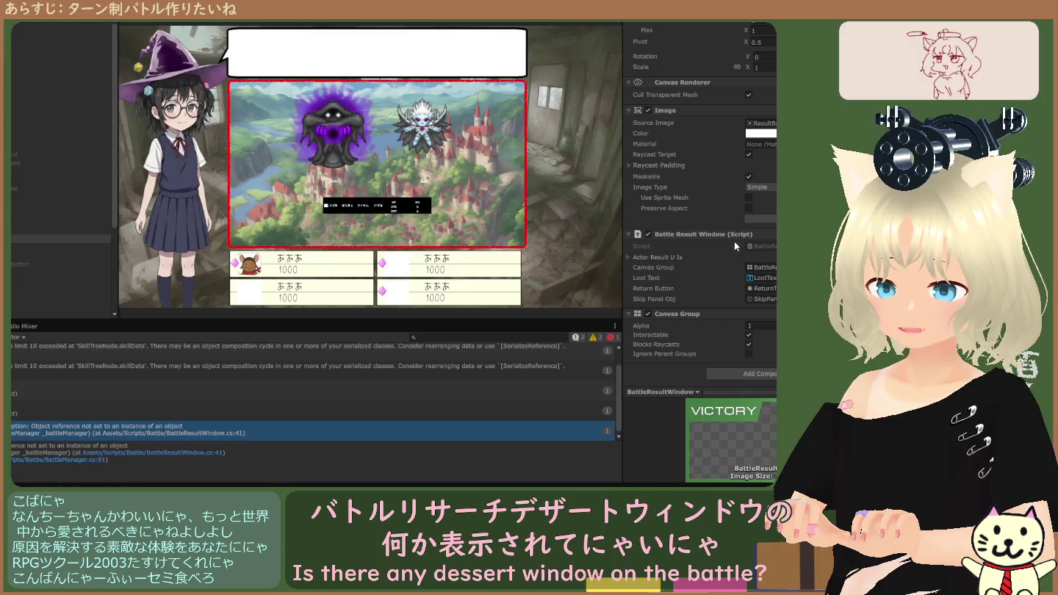
# Locate the BattleResultWindow script in Project, return to the Console, and inspect DataManager.
pyautogui.hotkey('ctrl', '5')
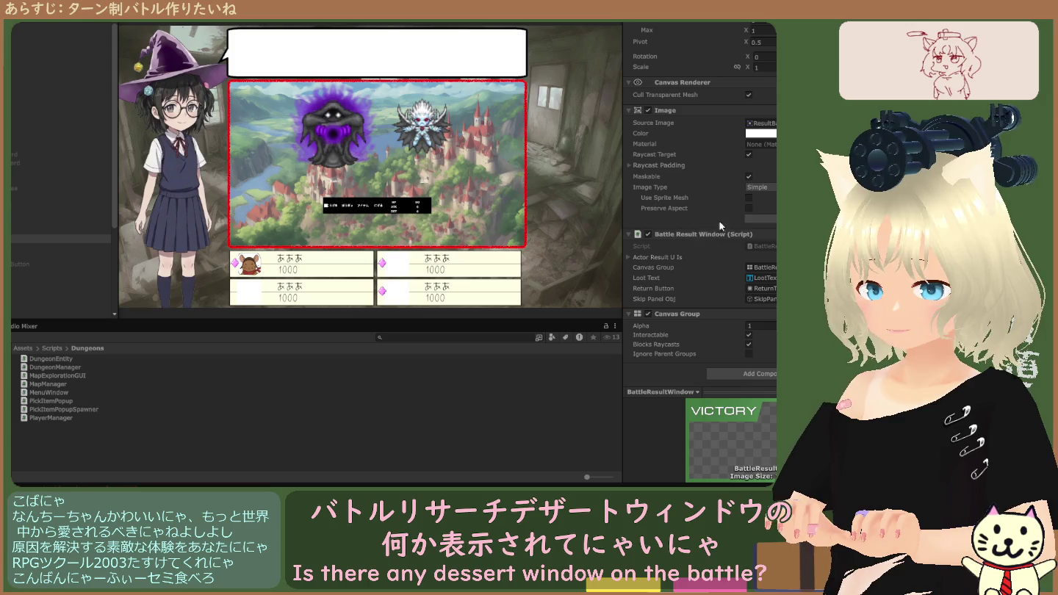
pyautogui.click(760, 247)
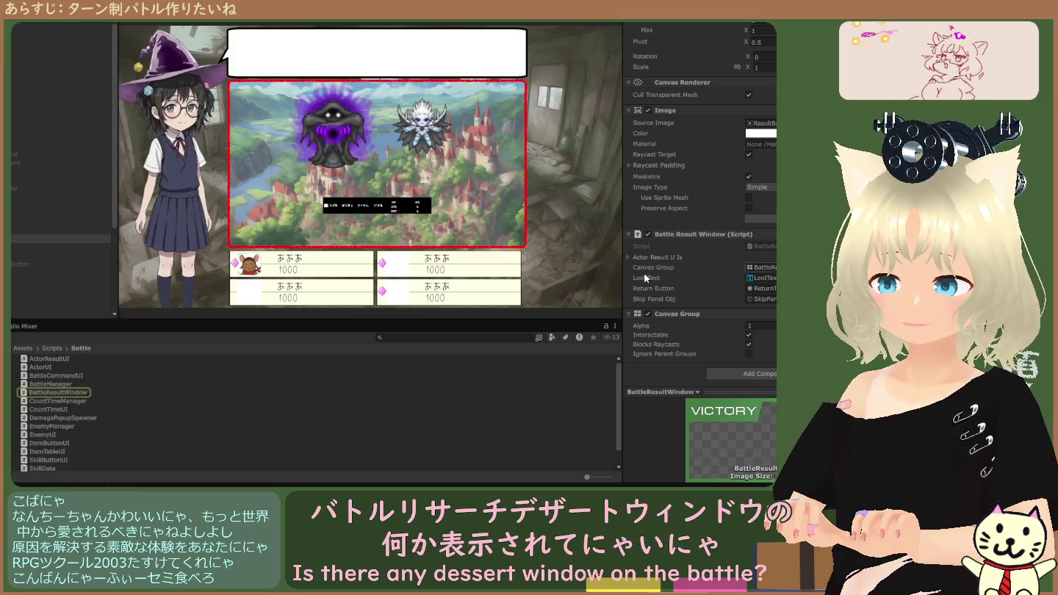
pyautogui.scroll(-1, 55, 397)
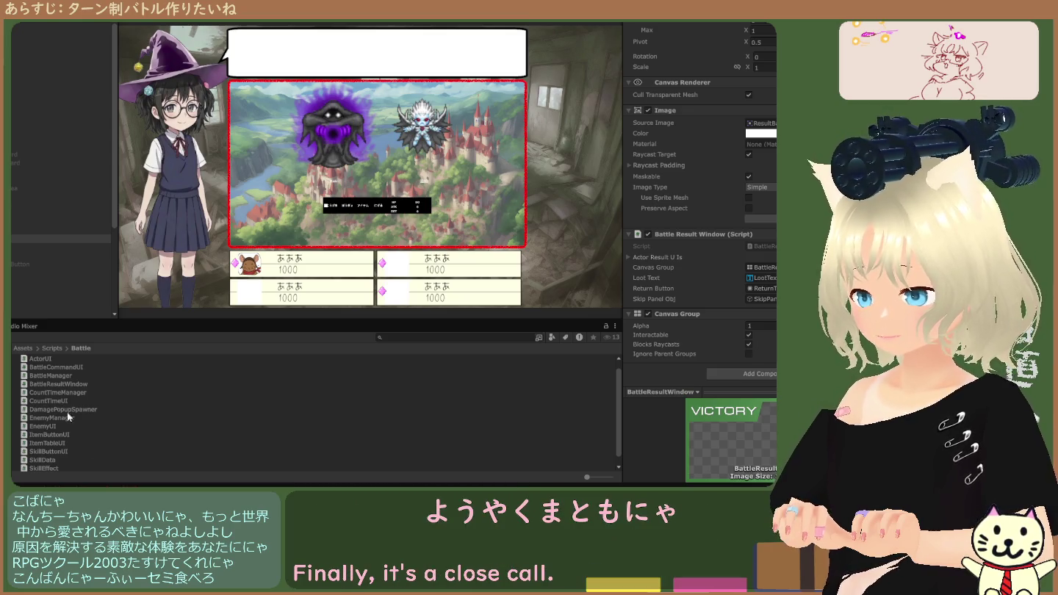
pyautogui.hotkey('ctrl', 'shift', 'c')
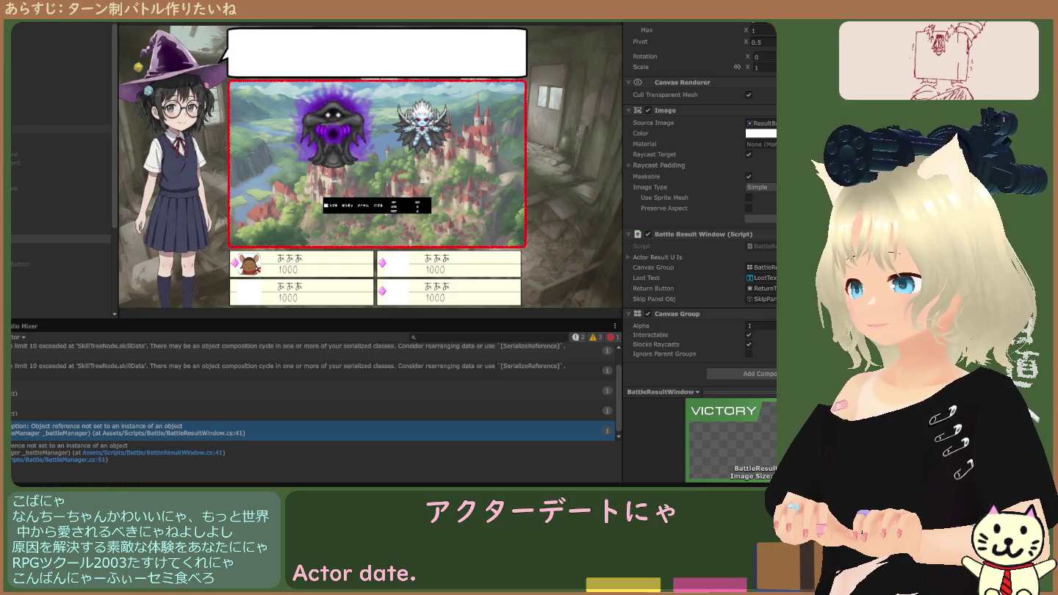
pyautogui.click(59, 112)
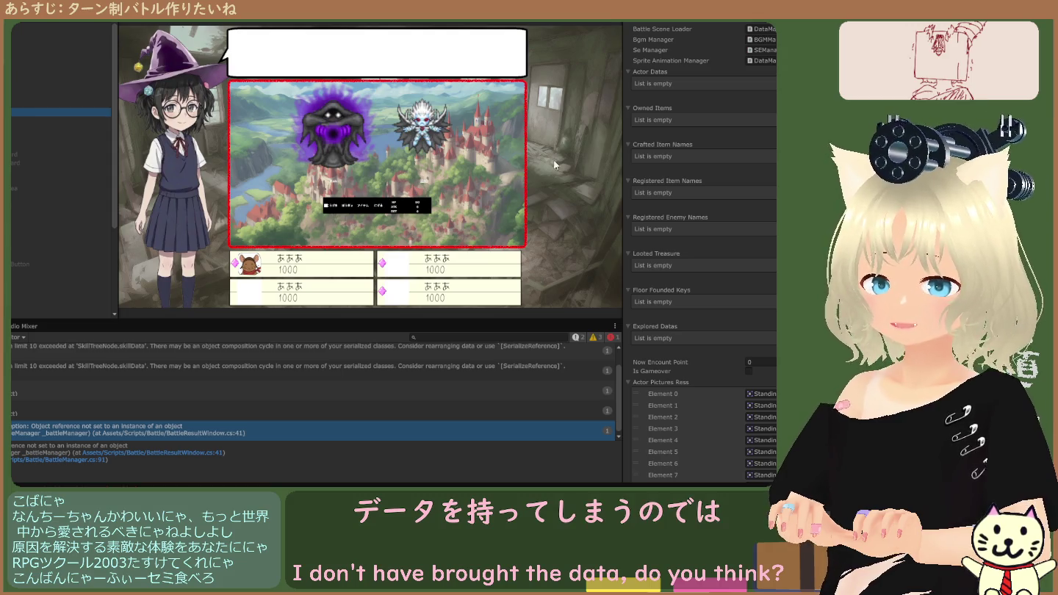
# Rerun the battle so four party members appear with HP, reviewing the Console log.
pyautogui.scroll(3, 745, 185)
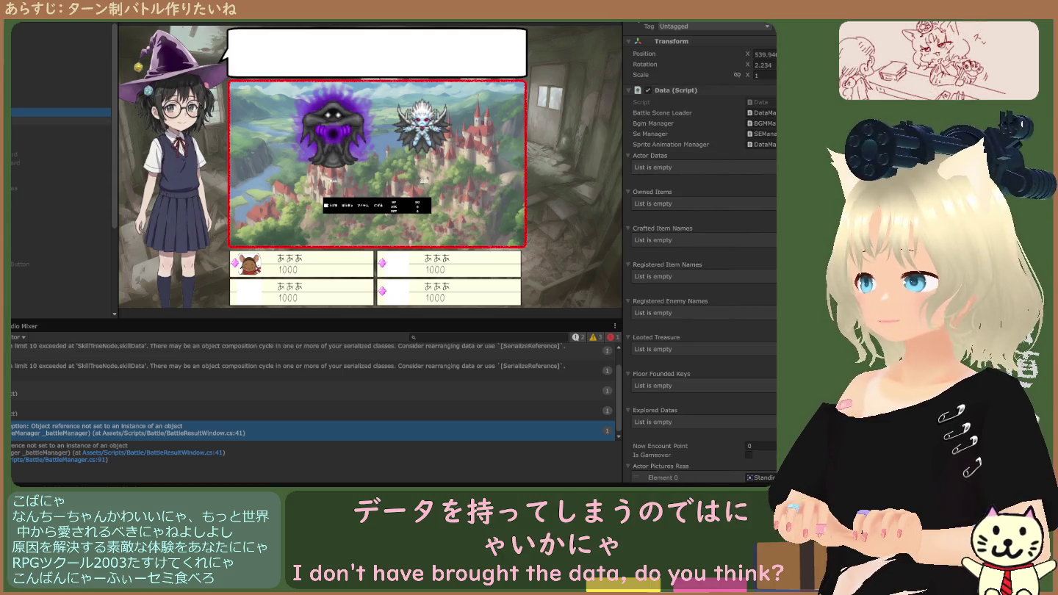
pyautogui.scroll(-5, 63, 168)
pyautogui.scroll(5, 63, 168)
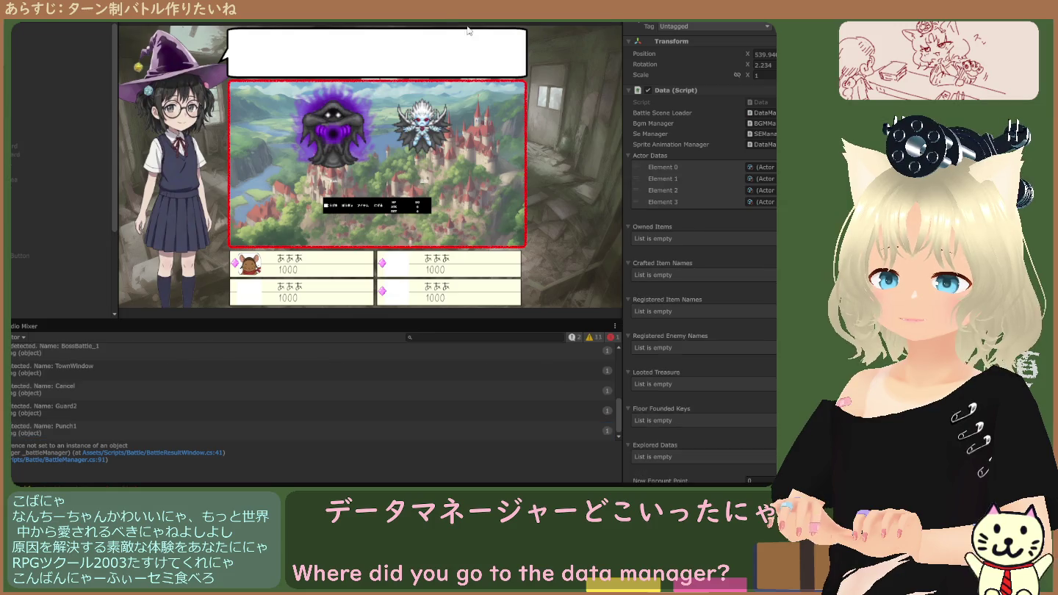
pyautogui.hotkey('ctrl', 'p')
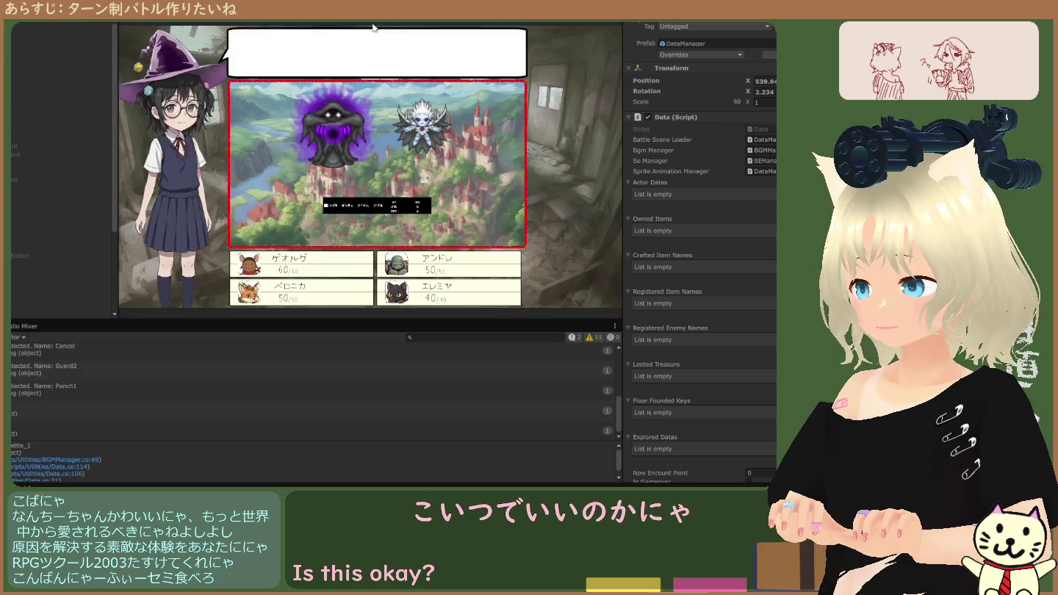
pyautogui.scroll(-3, 187, 386)
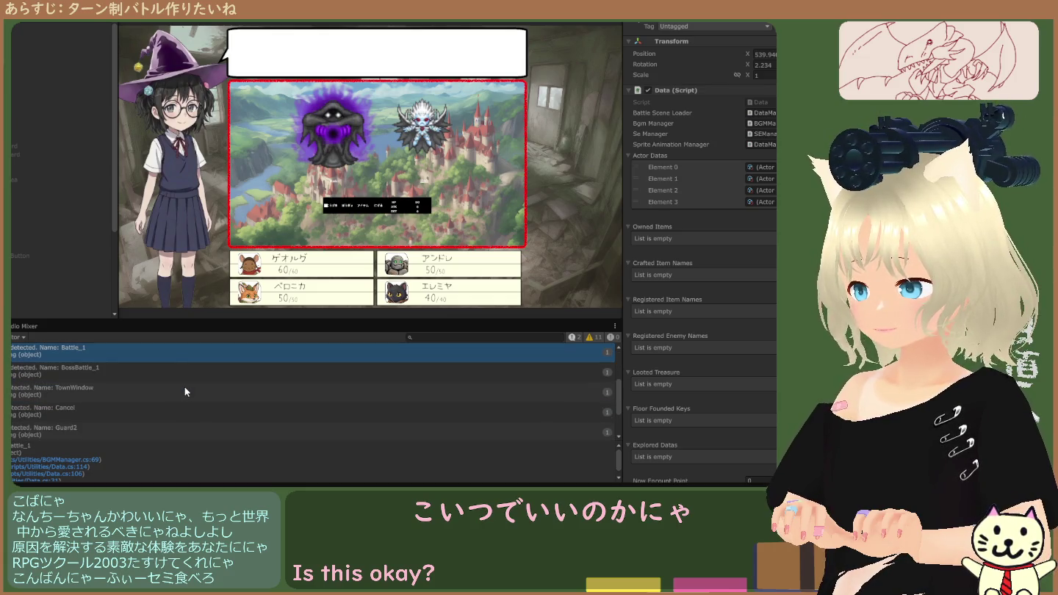
pyautogui.scroll(3, 185, 387)
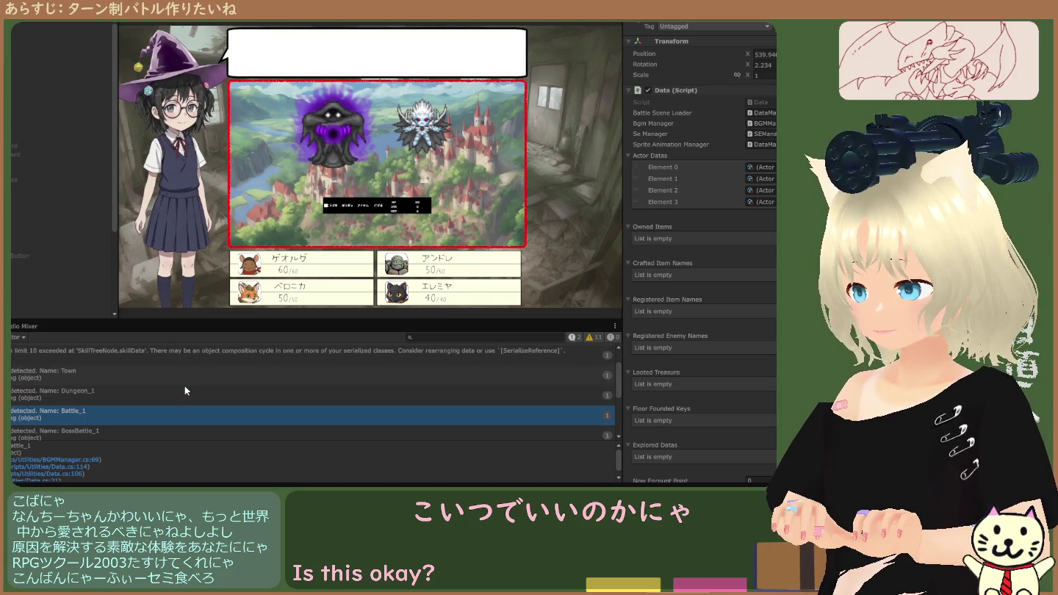
pyautogui.scroll(1, 185, 385)
pyautogui.scroll(-1, 184, 385)
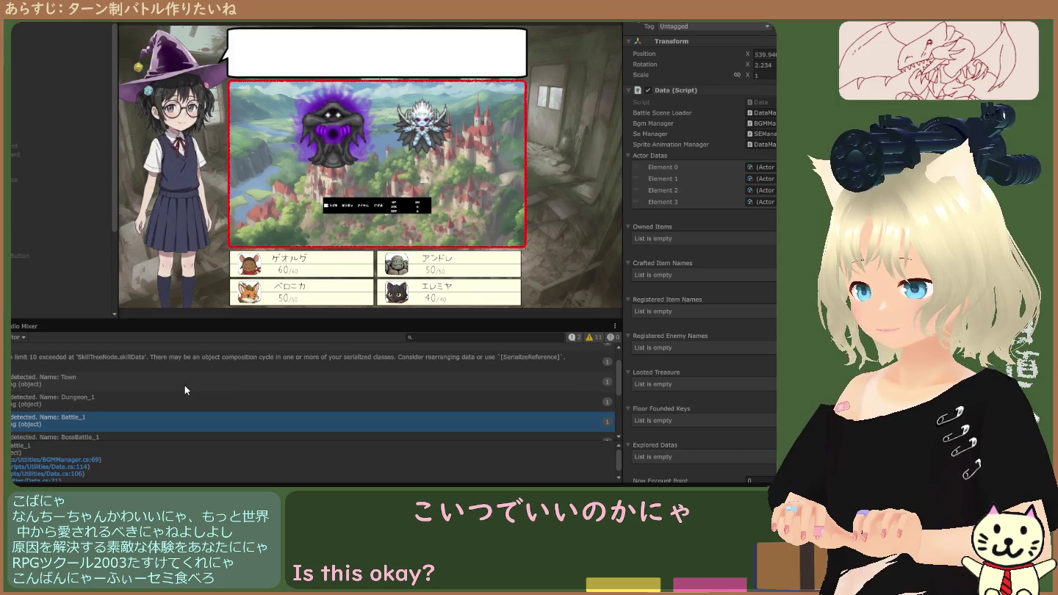
pyautogui.scroll(-5, 185, 386)
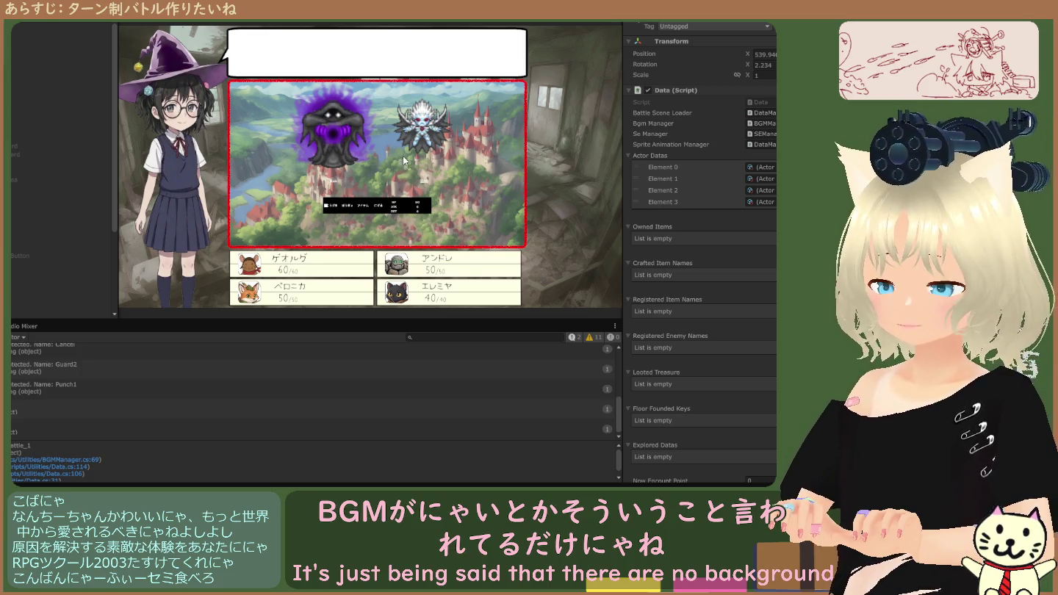
# Inspect a Canvas object's settings, then exit Play mode.
pyautogui.click(23, 112)
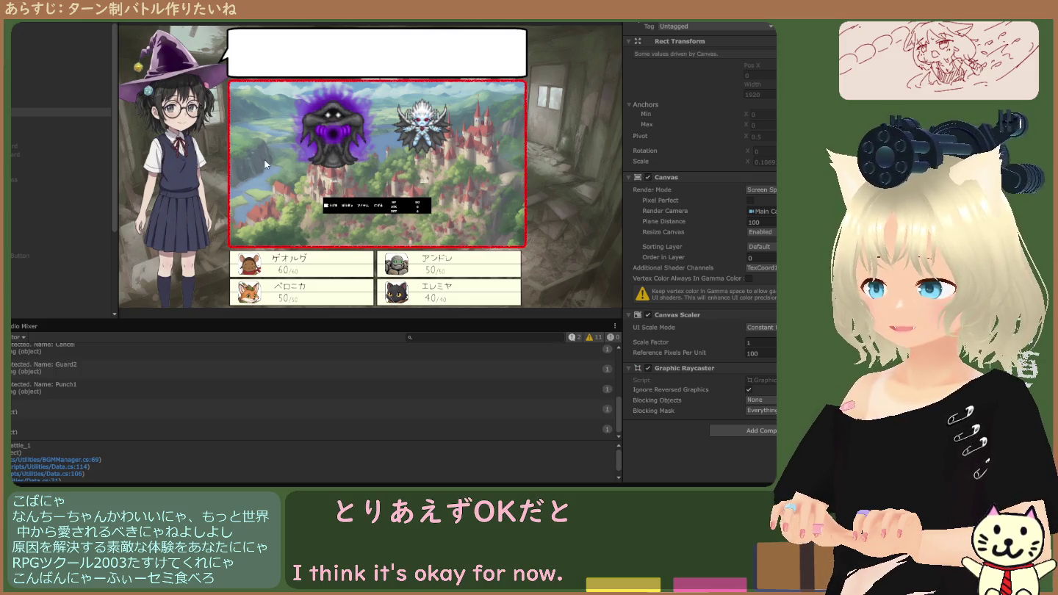
pyautogui.scroll(-4, 26, 199)
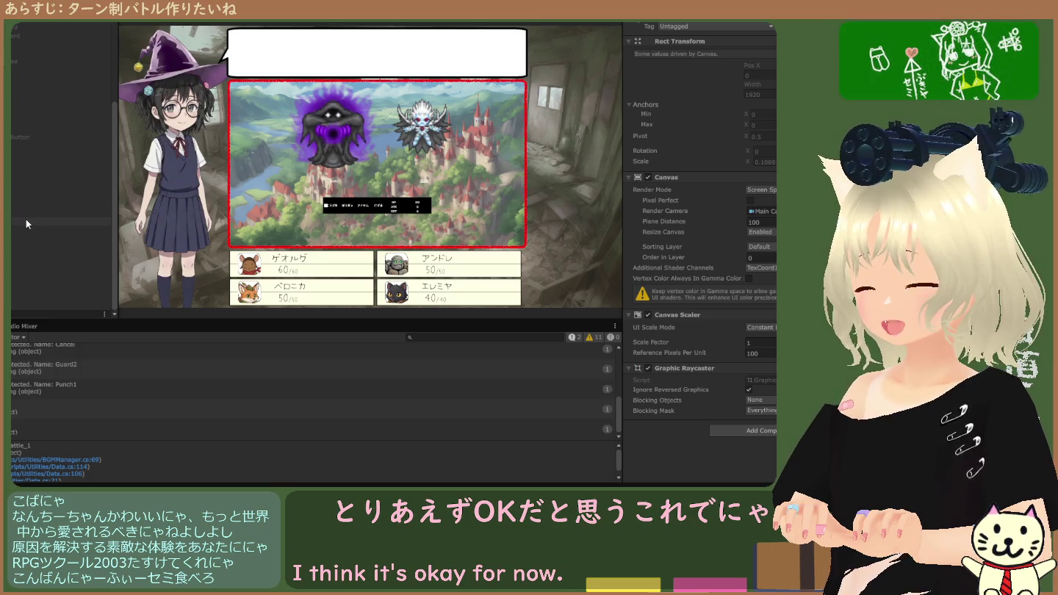
pyautogui.hotkey('ctrl', 'p')
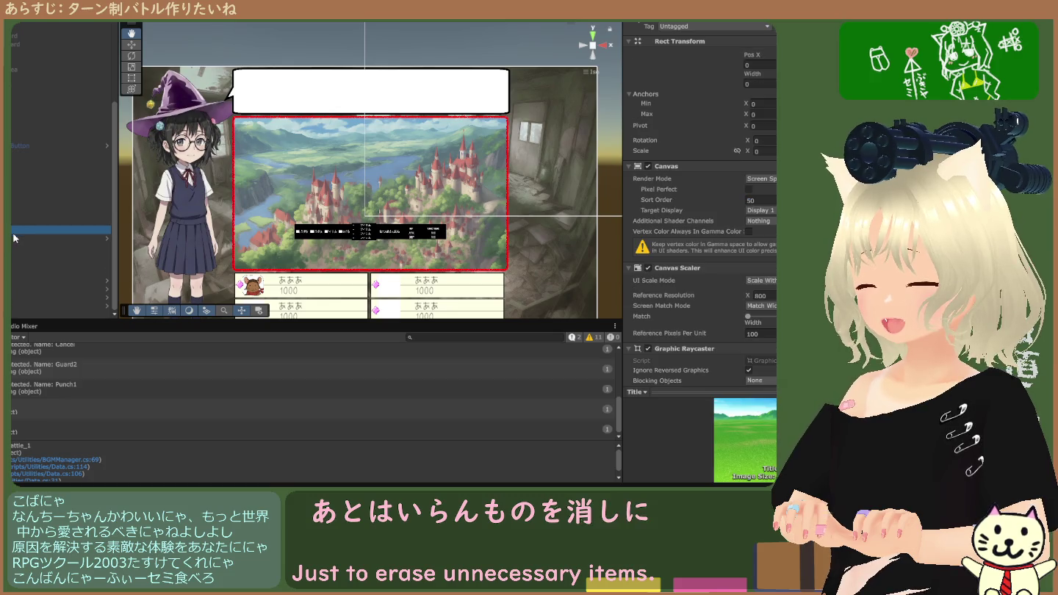
# Inspect the FieldMap, RPG Scene Manager and Battle Manager objects in the Hierarchy.
pyautogui.click(13, 237)
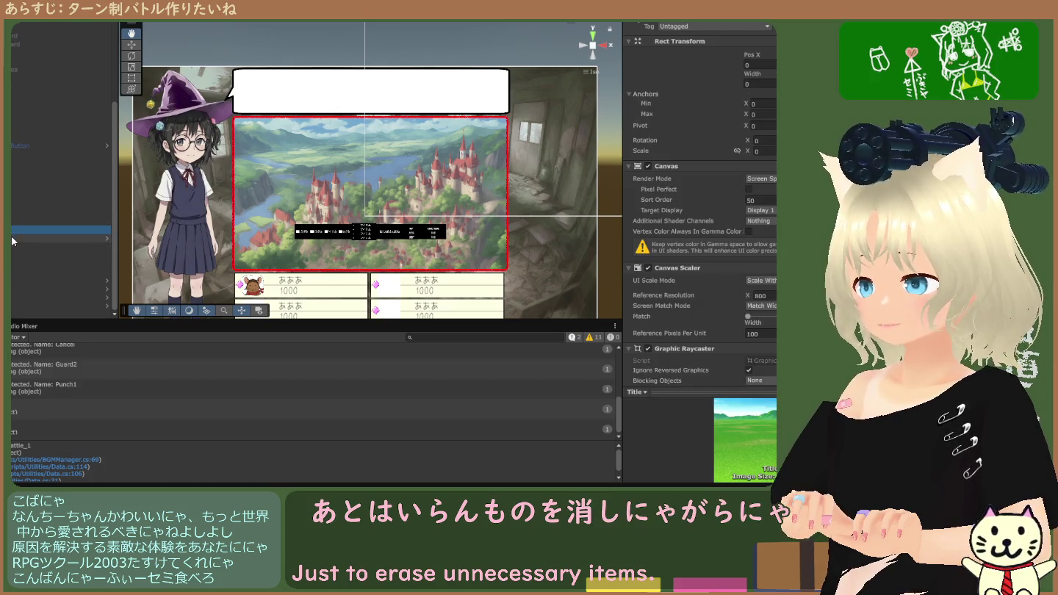
pyautogui.keyDown('ctrl'); pyautogui.click(13, 306); pyautogui.keyUp('ctrl')
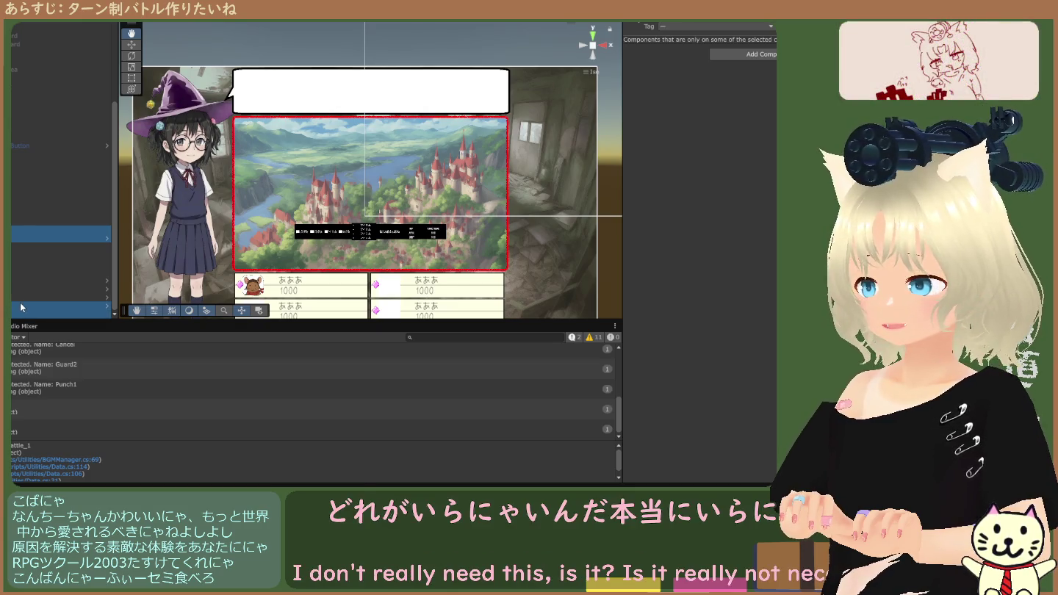
pyautogui.click(15, 222)
pyautogui.click(11, 232)
pyautogui.click(15, 222)
pyautogui.scroll(3, 12, 210)
pyautogui.scroll(-3, 13, 214)
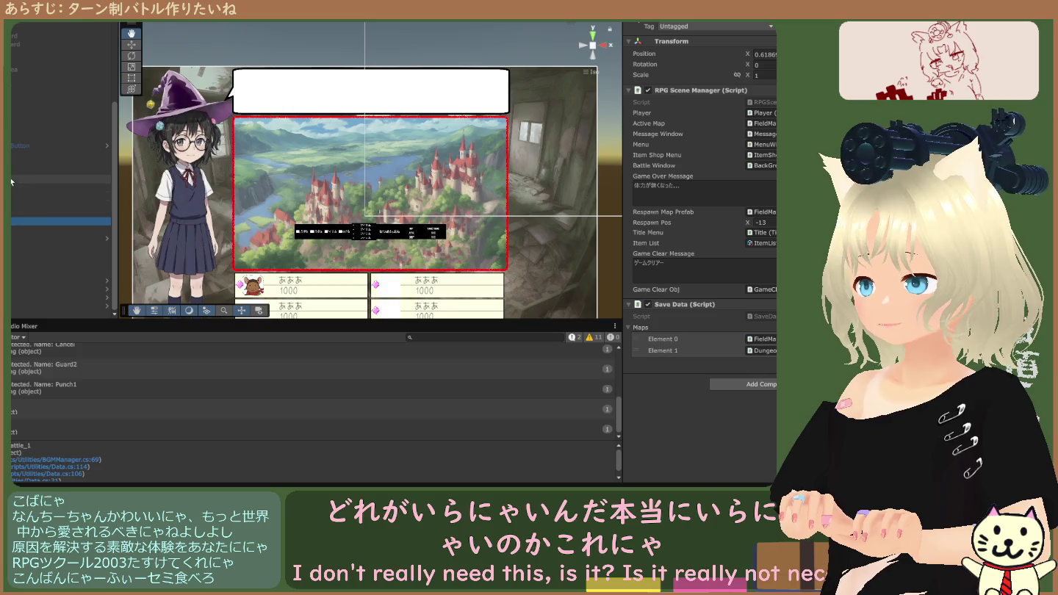
pyautogui.click(11, 173)
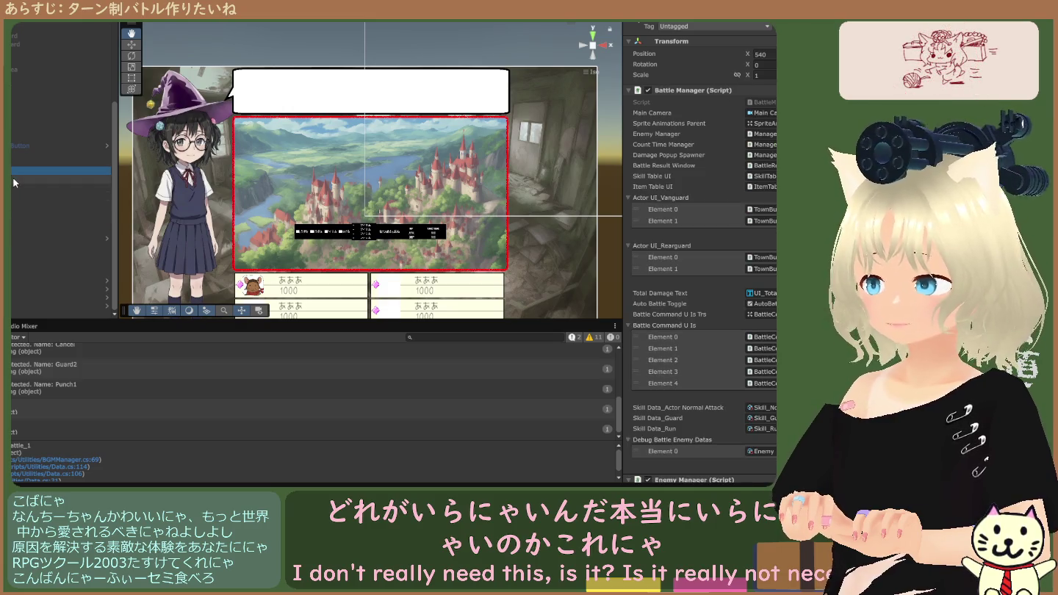
pyautogui.scroll(3, 14, 181)
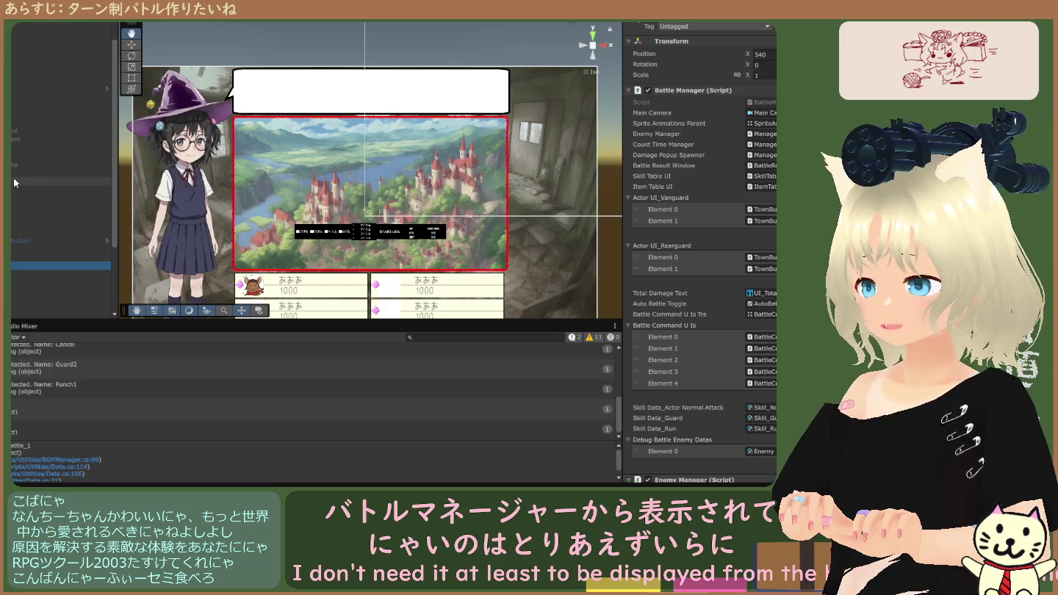
pyautogui.scroll(-3, 14, 199)
# Review the GameClearWindow and Title canvases, then return to the Battle Manager's actor UIs and skills.
pyautogui.click(18, 214)
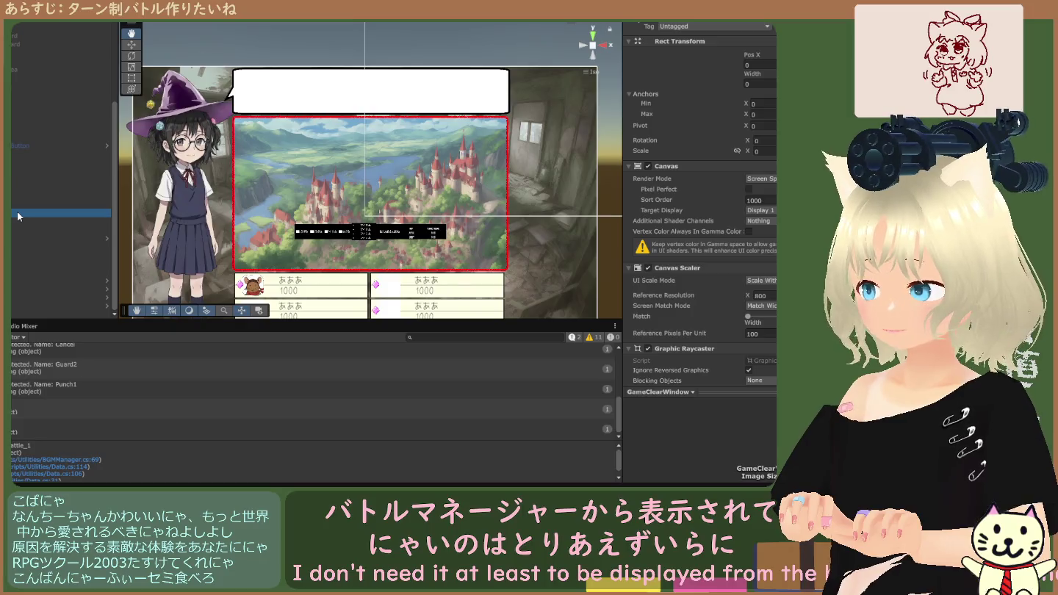
pyautogui.click(13, 230)
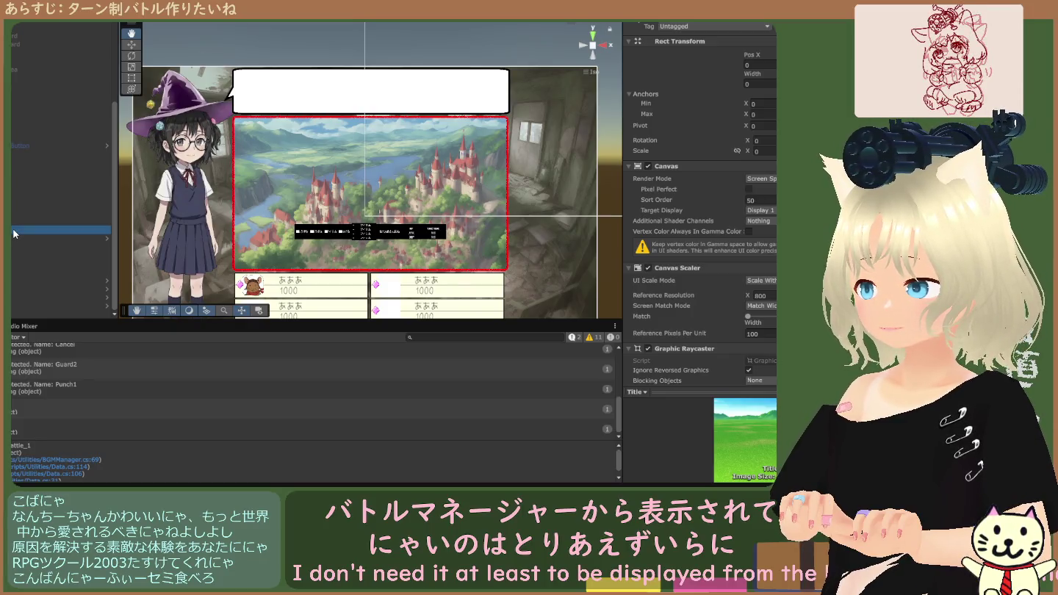
pyautogui.scroll(4, 15, 224)
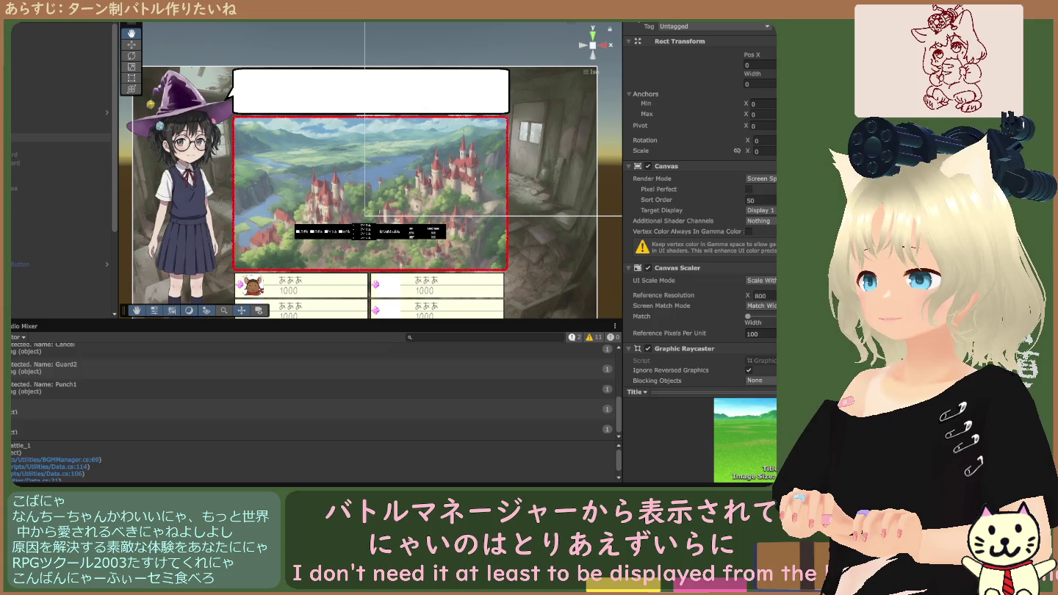
pyautogui.scroll(-4, 23, 227)
pyautogui.click(23, 227)
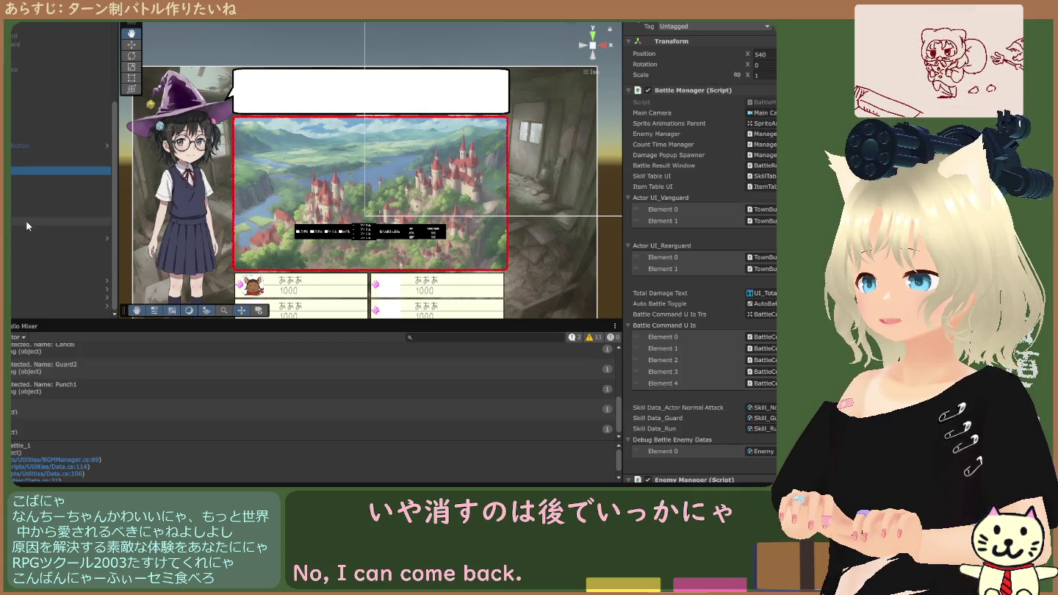
pyautogui.scroll(4, 25, 220)
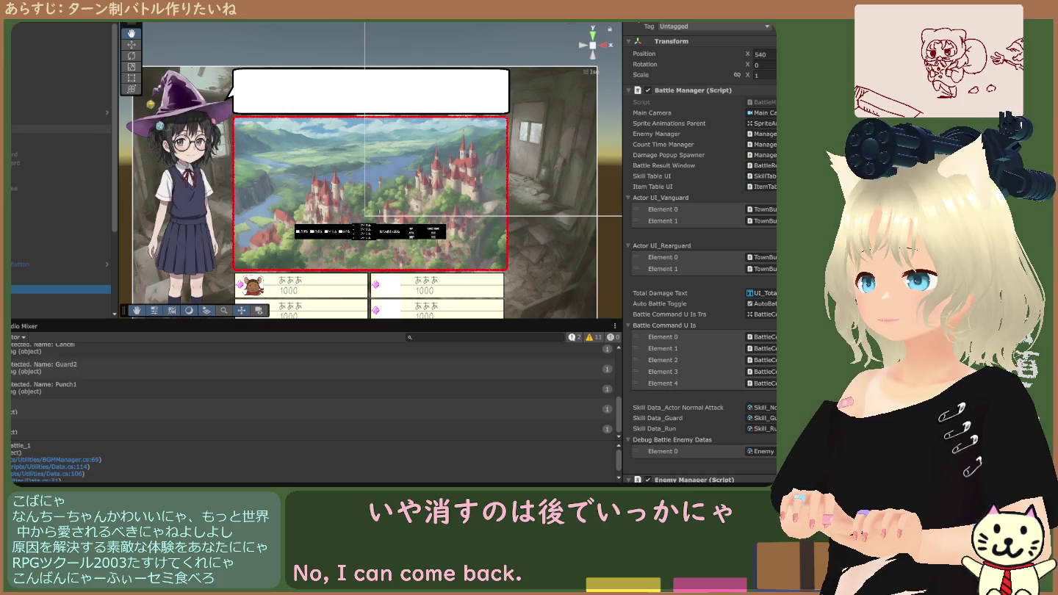
pyautogui.scroll(-4, 43, 138)
pyautogui.scroll(3, 44, 137)
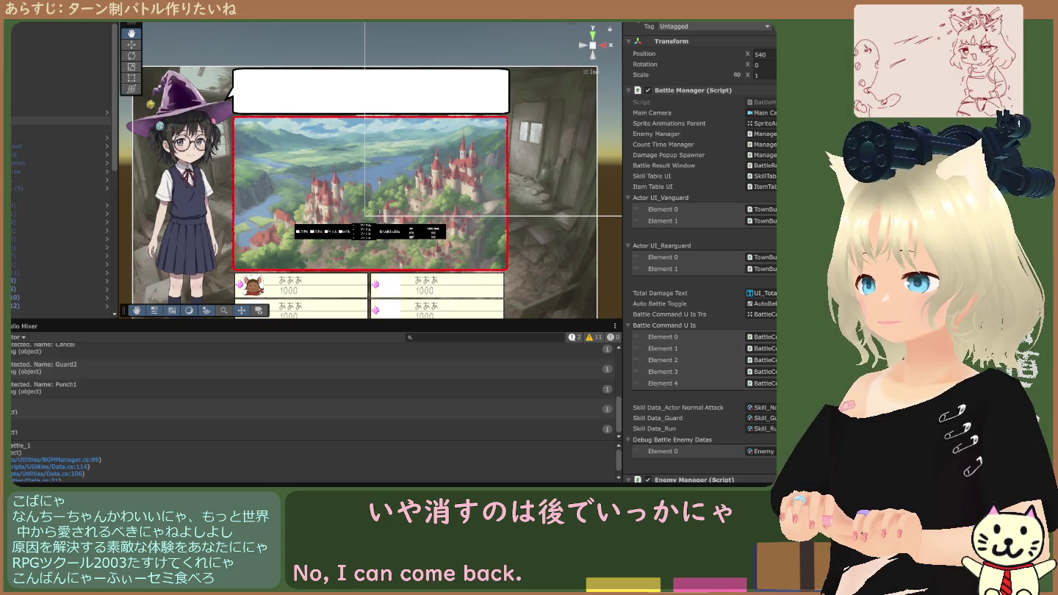
pyautogui.scroll(3, 58, 132)
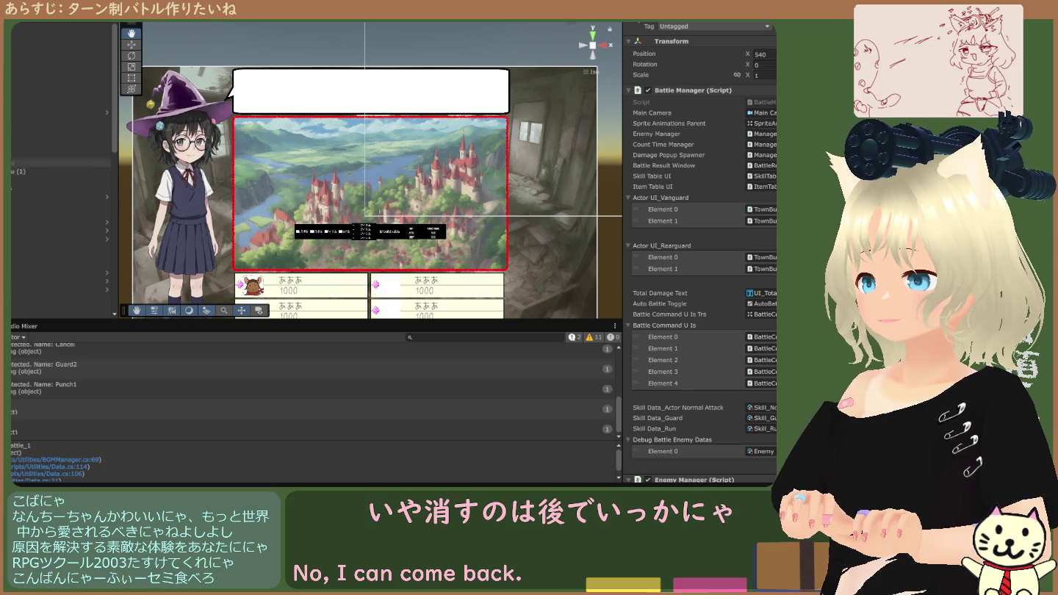
# Ping the battle background's RPG Scene Manager, First Menu Root, Main Commands, Items and Enemy Prefab references.
pyautogui.click(59, 170)
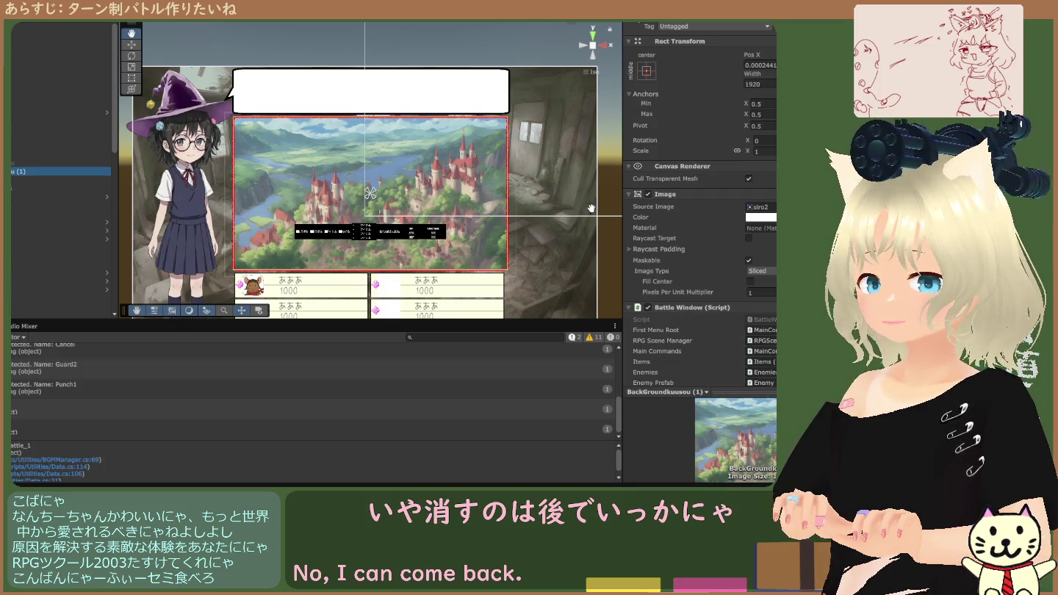
pyautogui.scroll(-5, 709, 235)
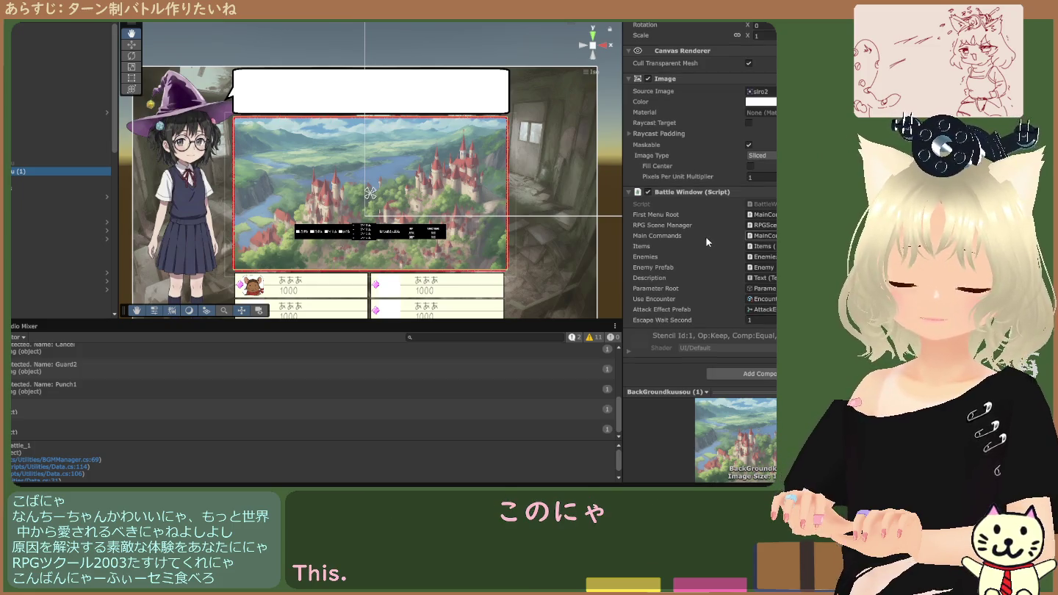
pyautogui.click(765, 226)
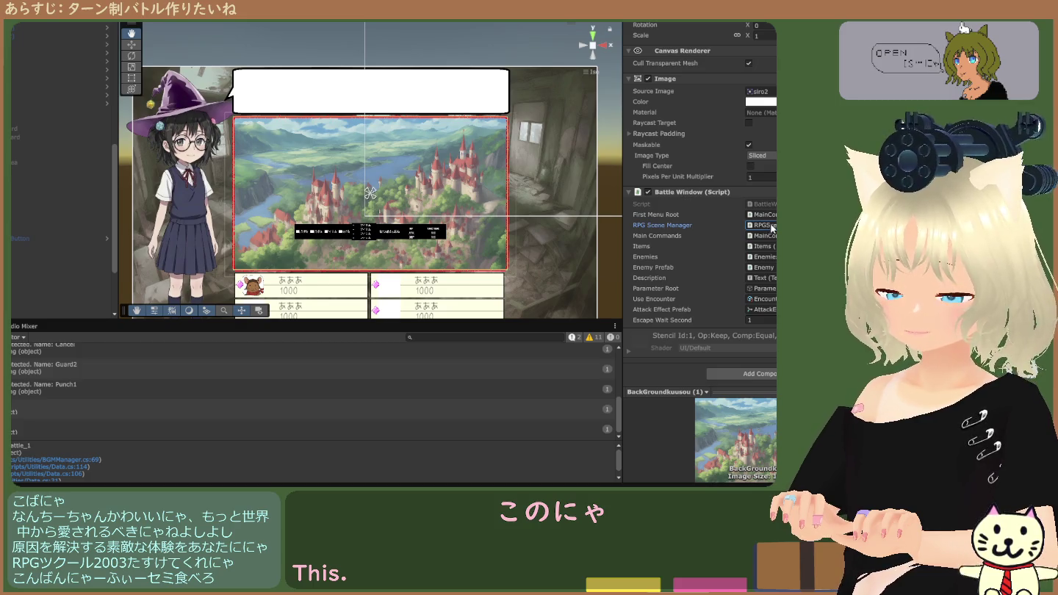
pyautogui.click(764, 216)
pyautogui.click(763, 235)
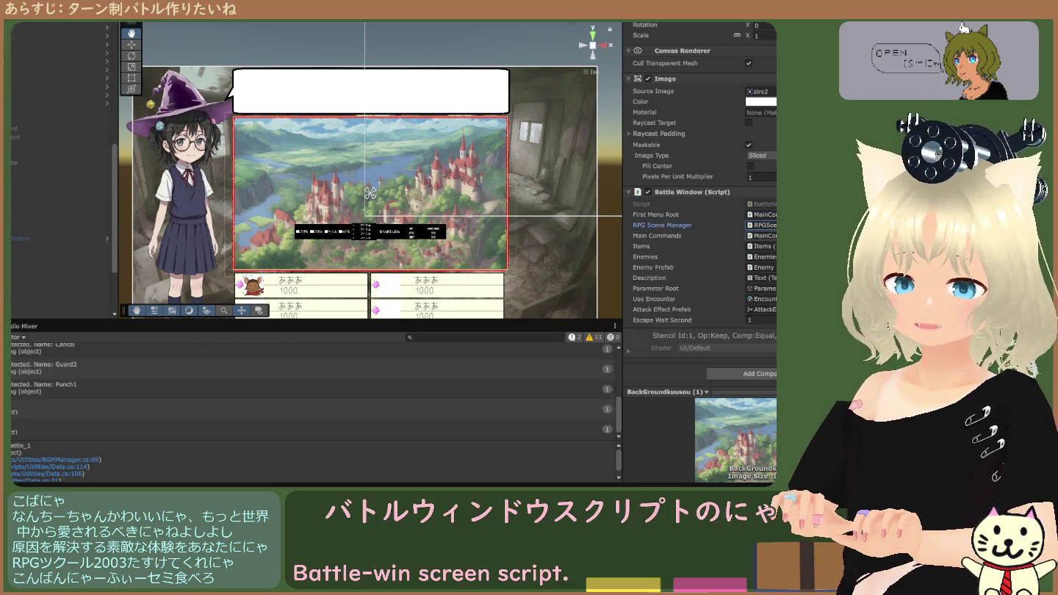
pyautogui.click(764, 247)
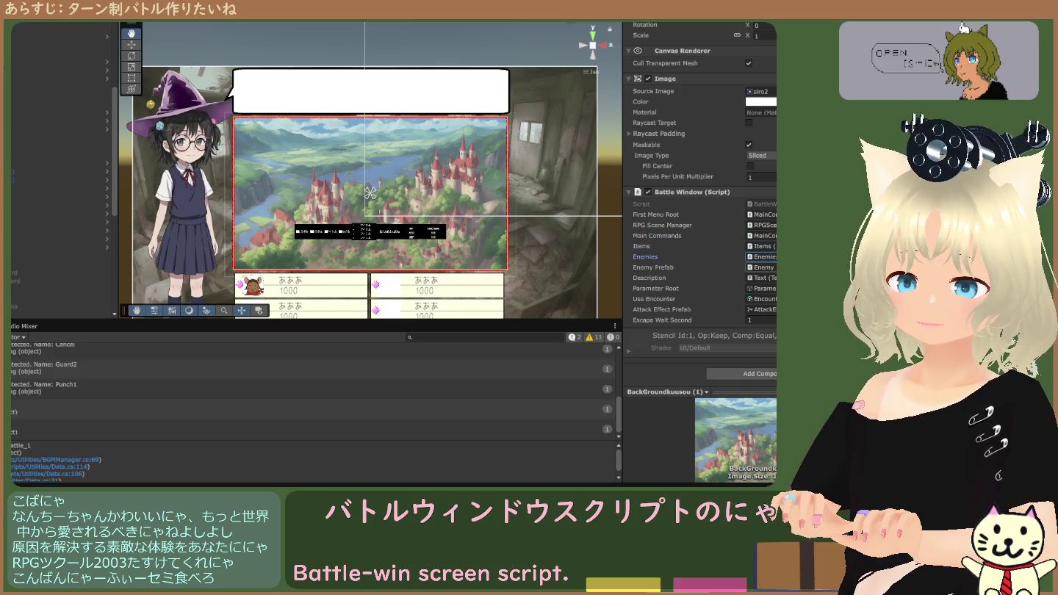
pyautogui.click(764, 268)
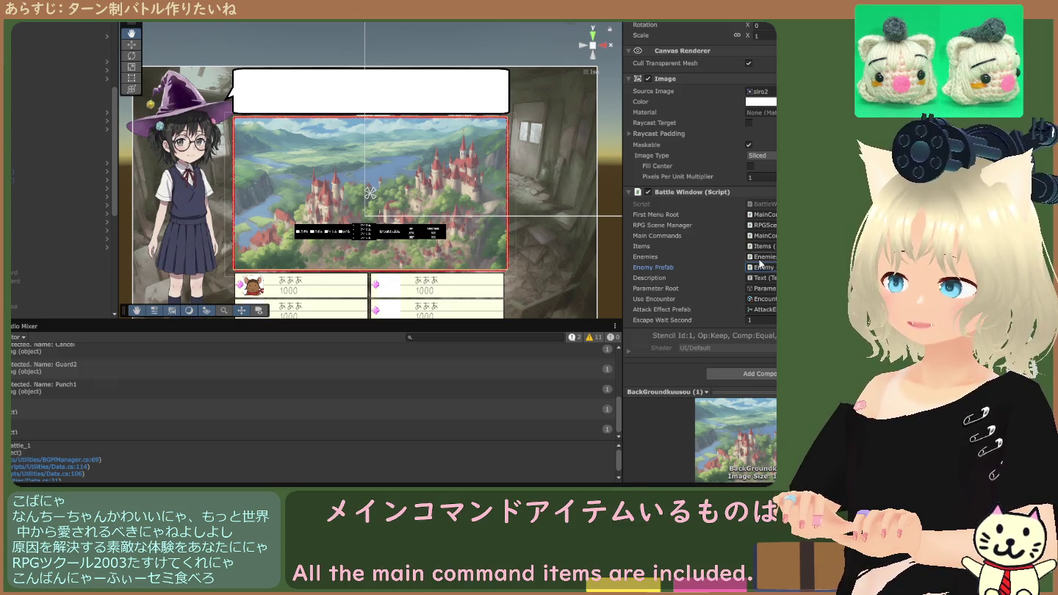
# Open the Enemy prefab for editing and return to the battle scene.
pyautogui.scroll(5, 75, 195)
pyautogui.scroll(2, 74, 195)
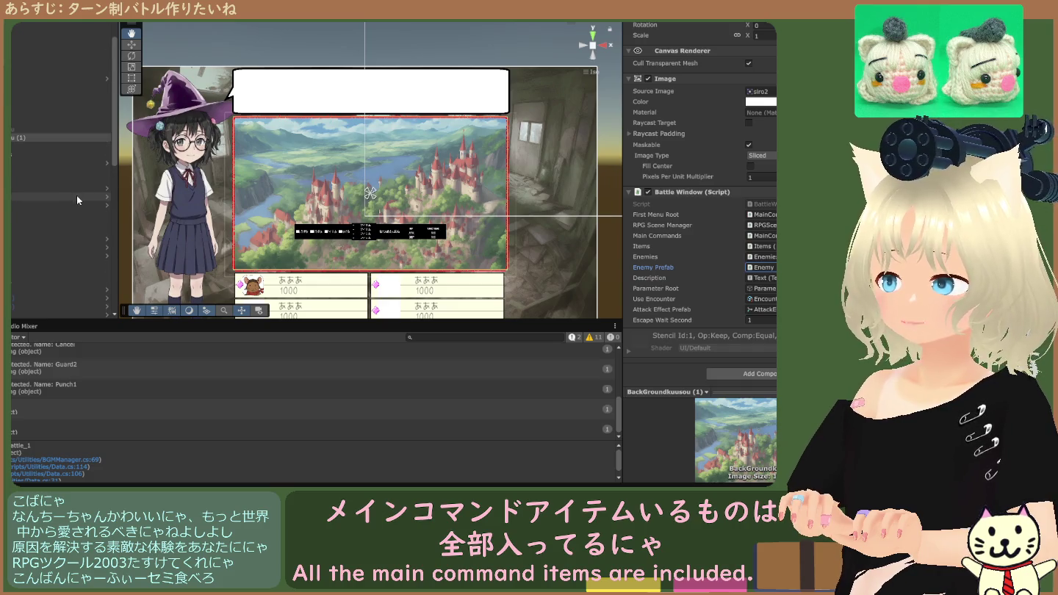
pyautogui.scroll(-5, 76, 195)
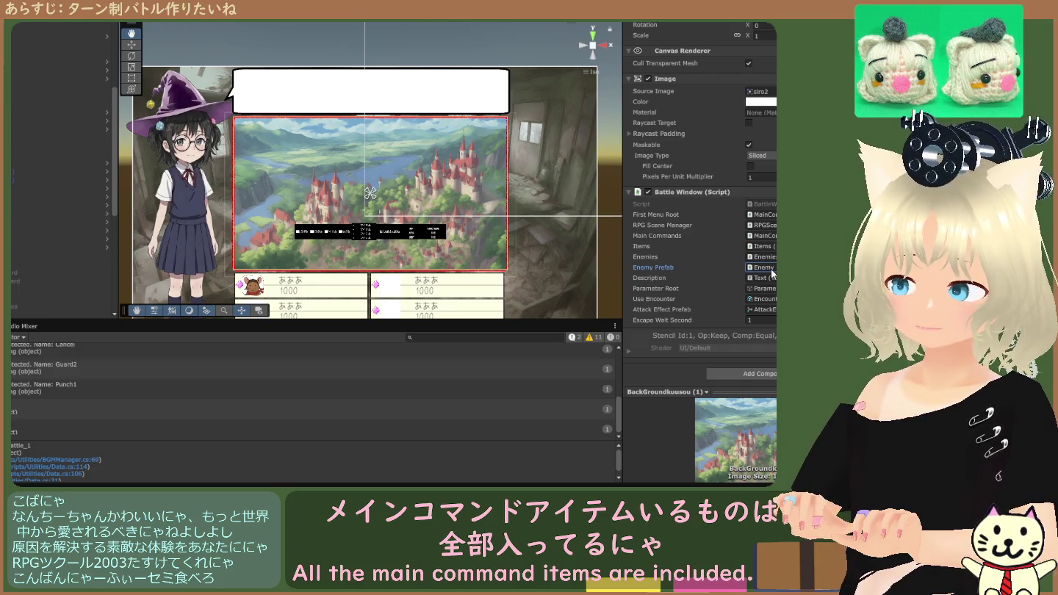
pyautogui.doubleClick(770, 269)
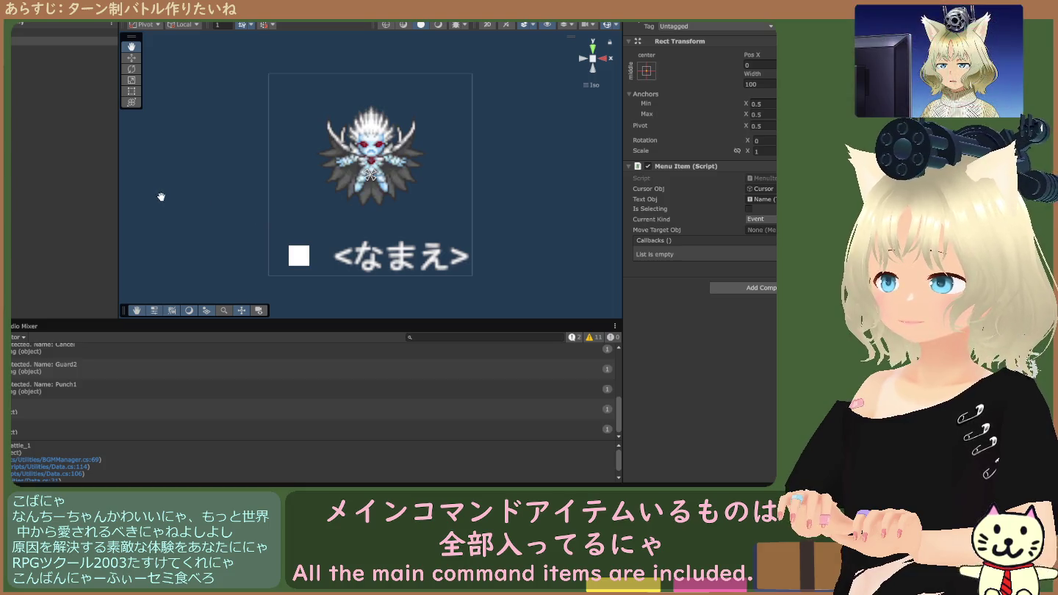
pyautogui.click(132, 28)
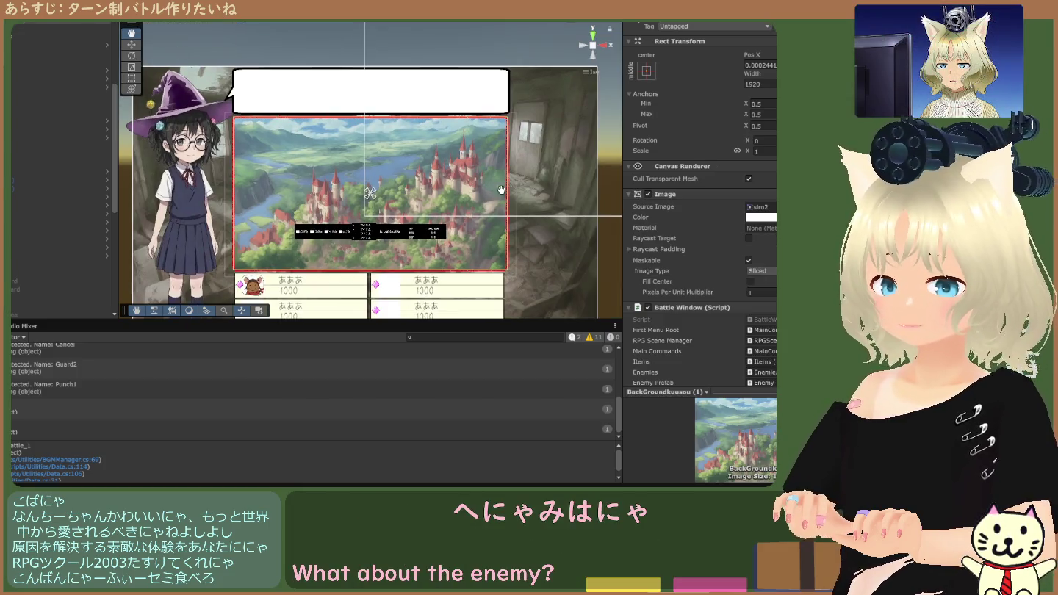
# Ping the Parameter Root reference and inspect the Item Shop Menu canvas.
pyautogui.scroll(-2, 710, 283)
pyautogui.scroll(-2, 710, 283)
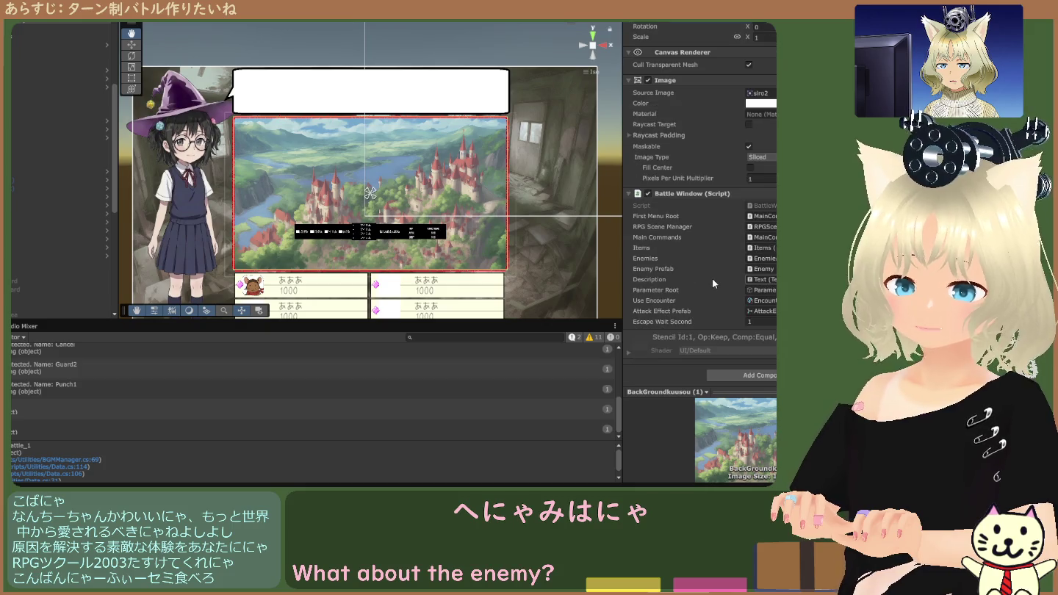
pyautogui.click(761, 290)
pyautogui.scroll(-3, 57, 189)
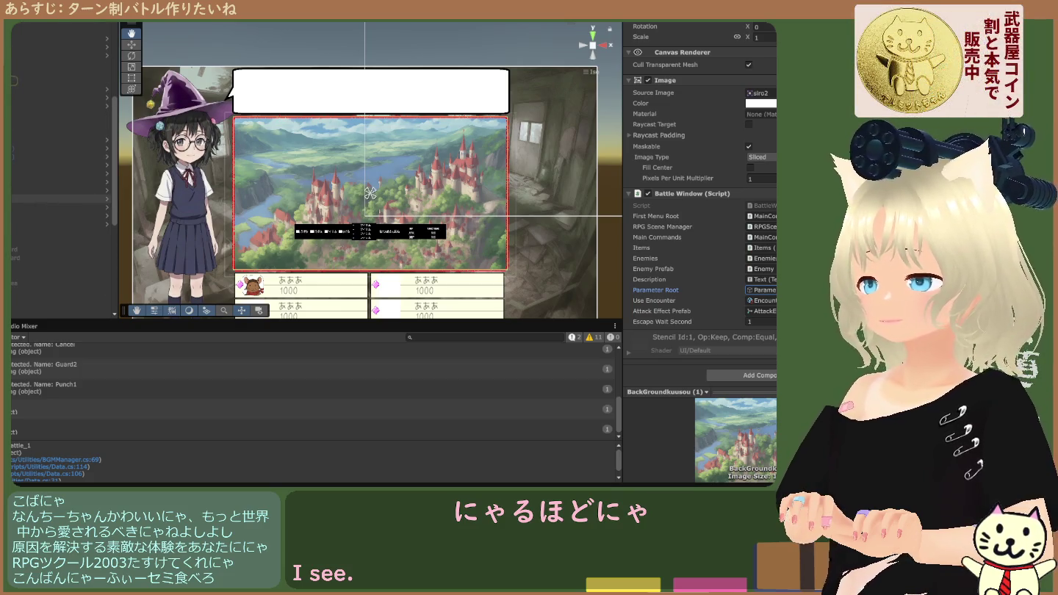
pyautogui.scroll(-1, 56, 188)
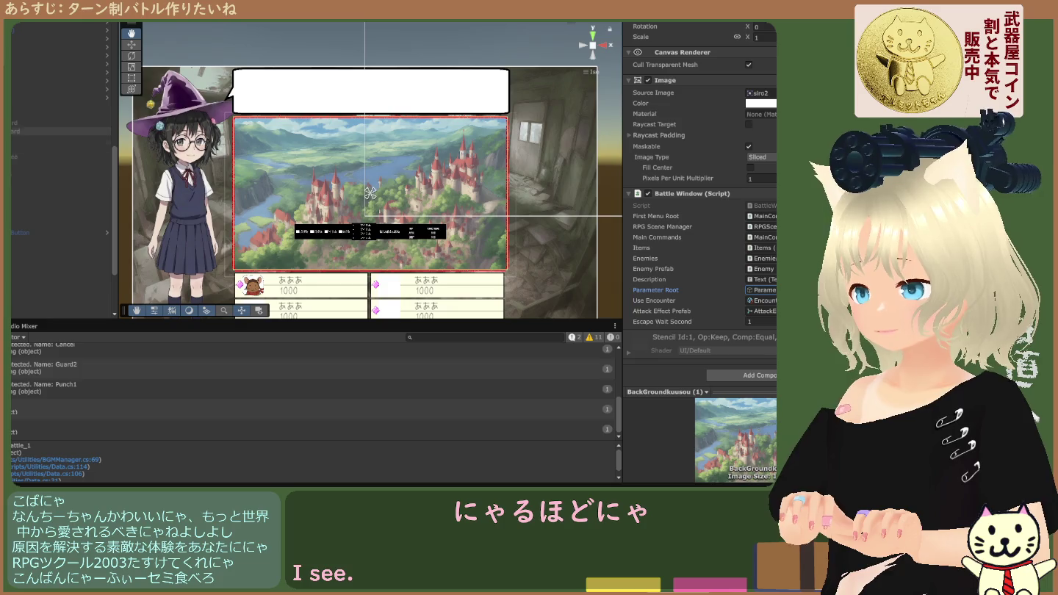
pyautogui.scroll(-3, 58, 189)
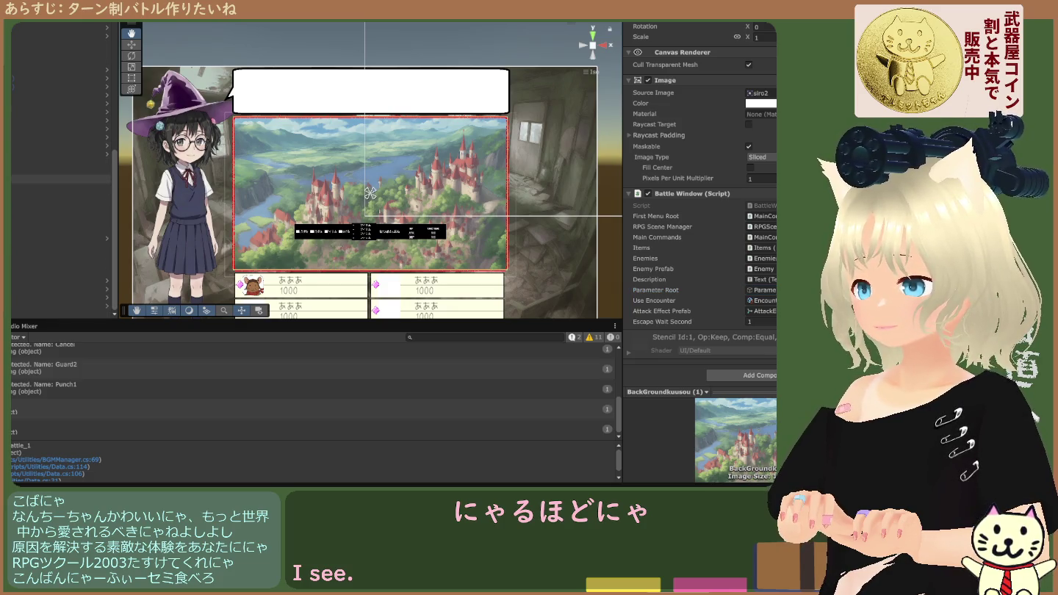
pyautogui.click(57, 180)
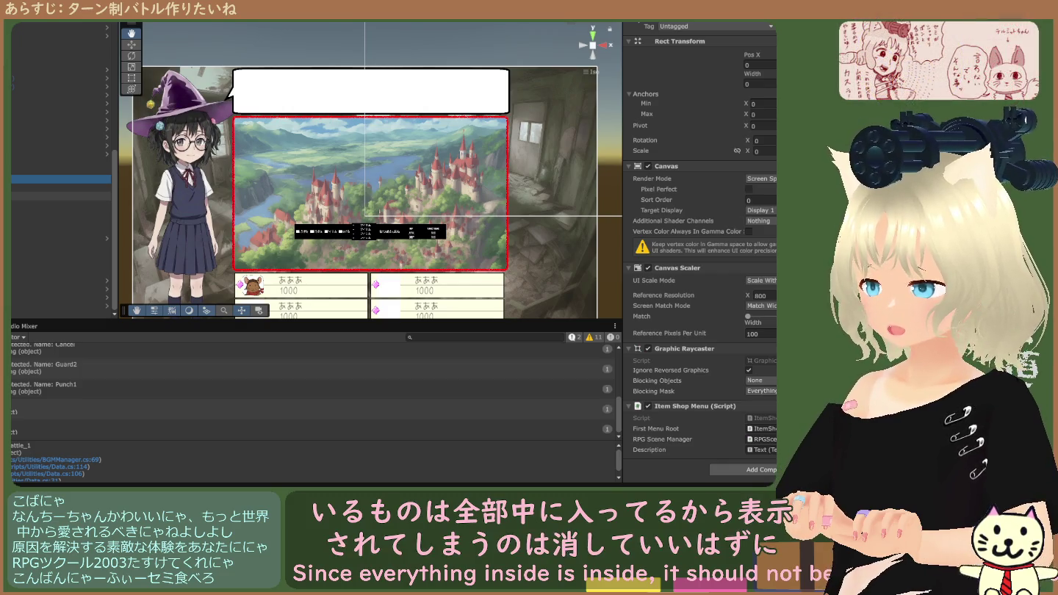
# Delete the duplicate EventSystem object from the battle scene.
pyautogui.click(56, 203)
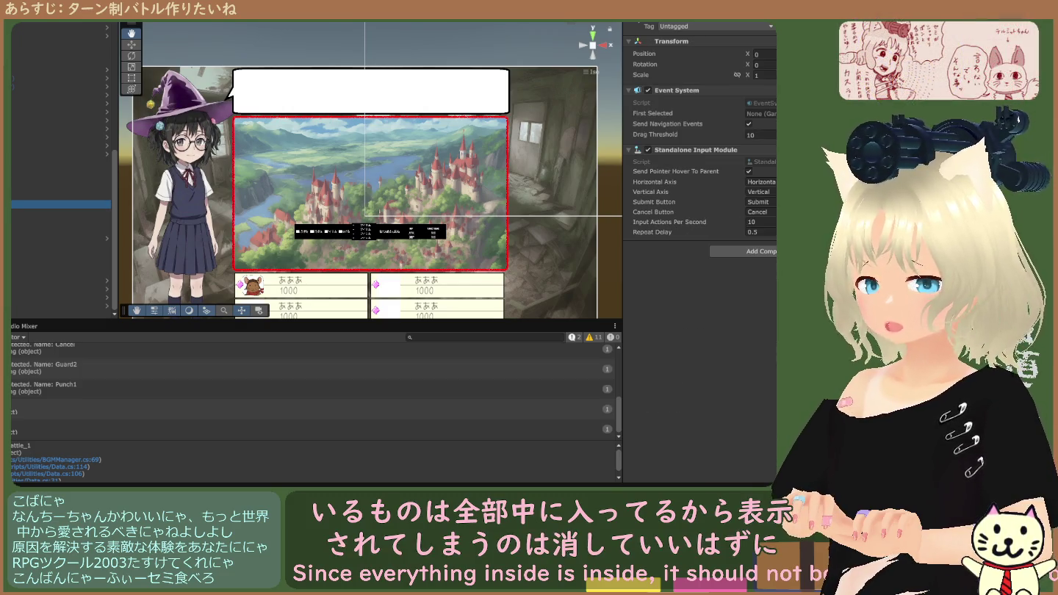
pyautogui.scroll(3, 59, 183)
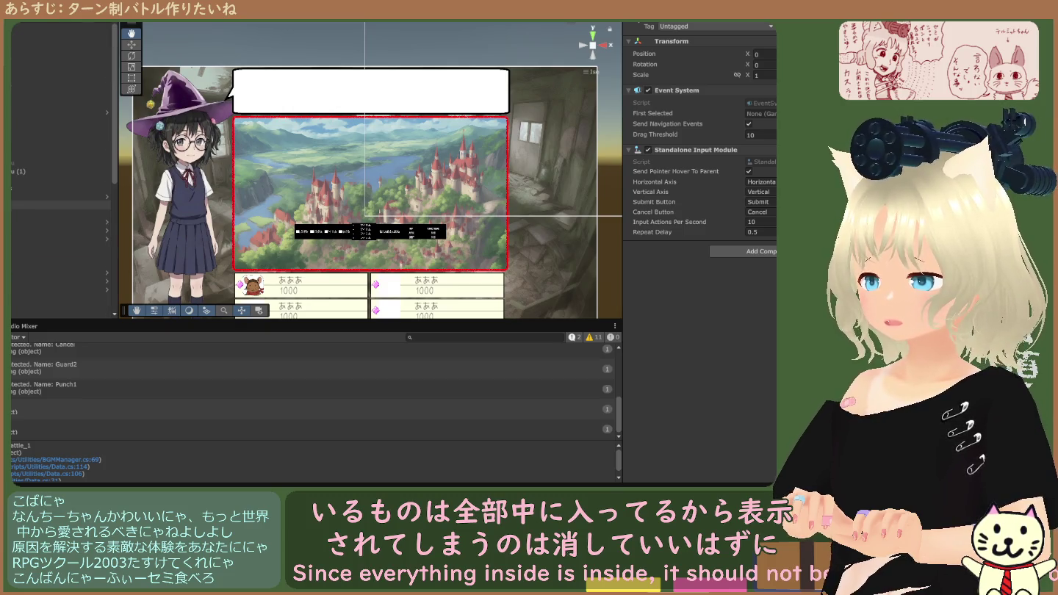
pyautogui.click(59, 70)
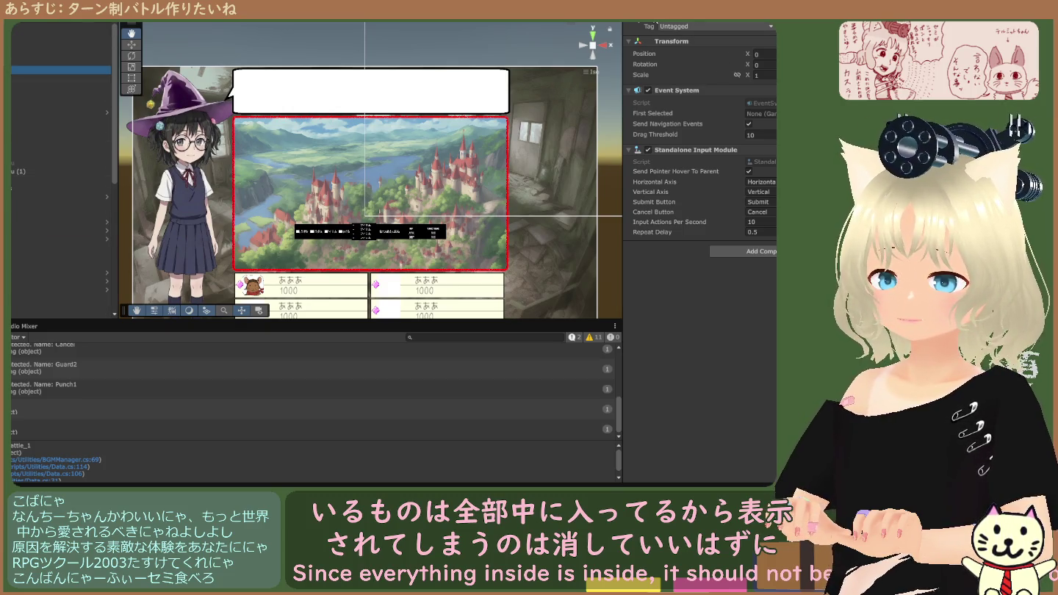
pyautogui.scroll(-3, 30, 182)
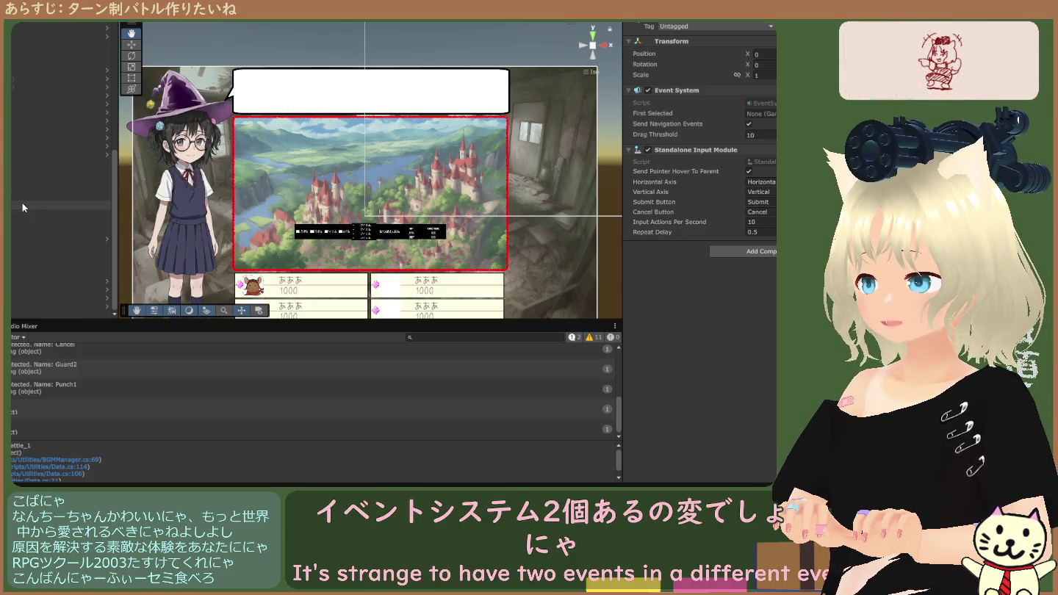
pyautogui.click(24, 206)
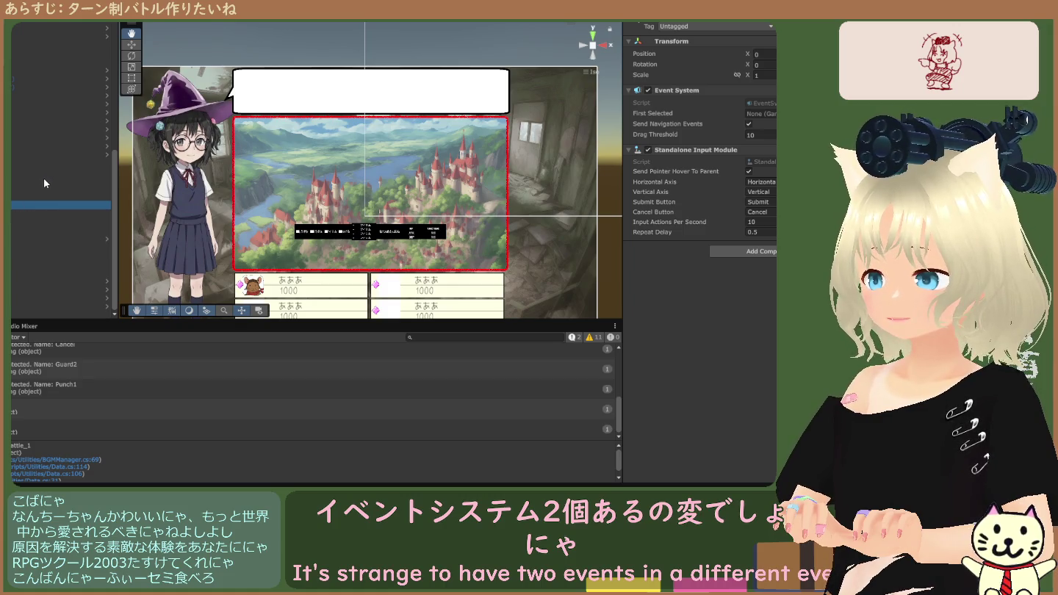
pyautogui.press('Delete')
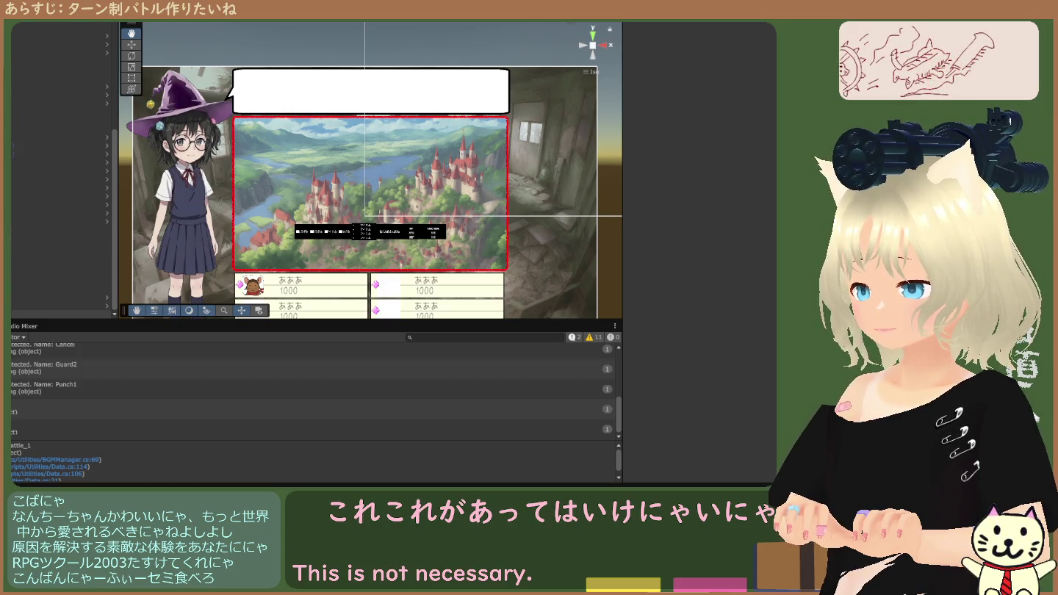
# Check the RPG Scene Manager, Battle Manager, item shop, FieldMap and Main Menu canvas components.
pyautogui.click(59, 281)
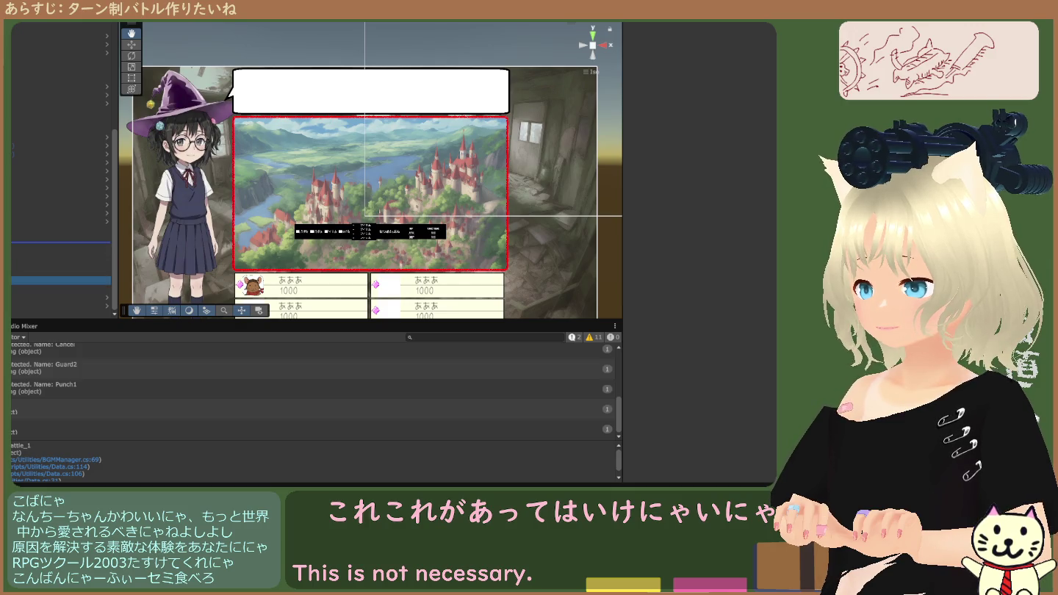
pyautogui.moveTo(59, 280); pyautogui.dragTo(58, 245)
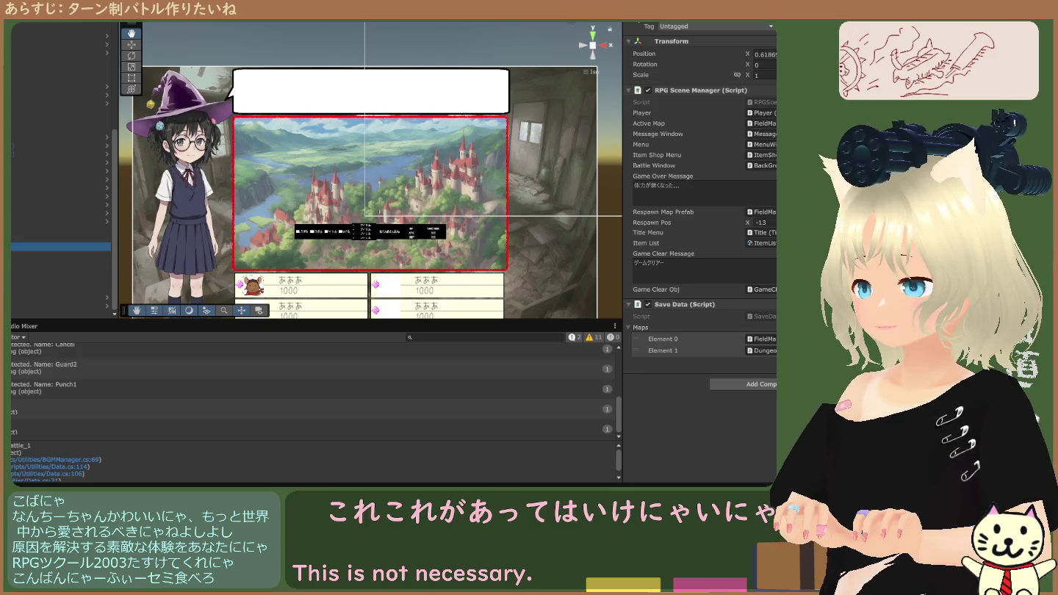
pyautogui.click(59, 239)
pyautogui.click(58, 248)
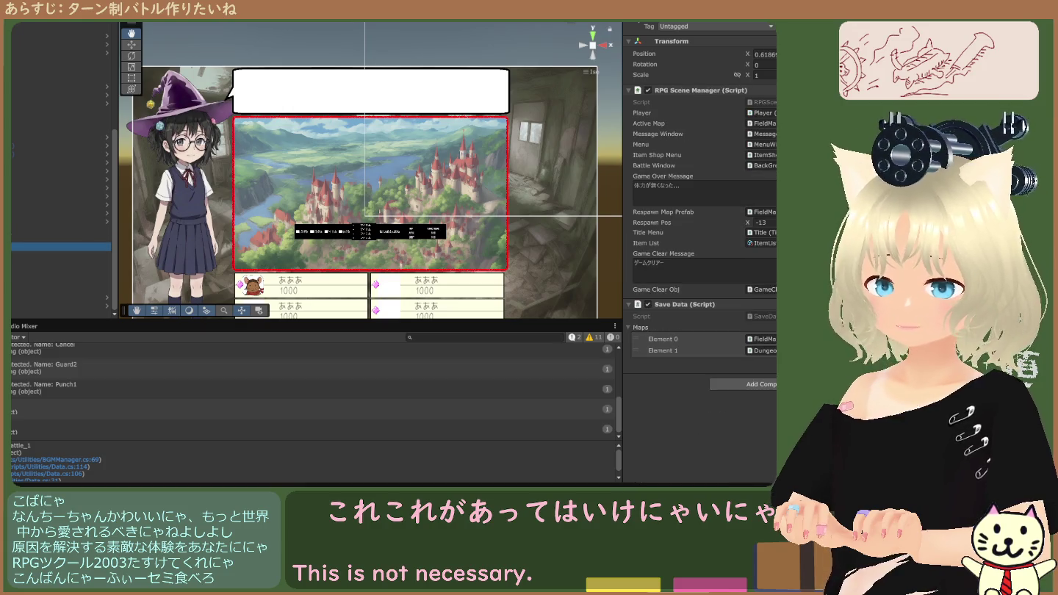
pyautogui.press('Down')
pyautogui.press('Down')
pyautogui.press('Down')
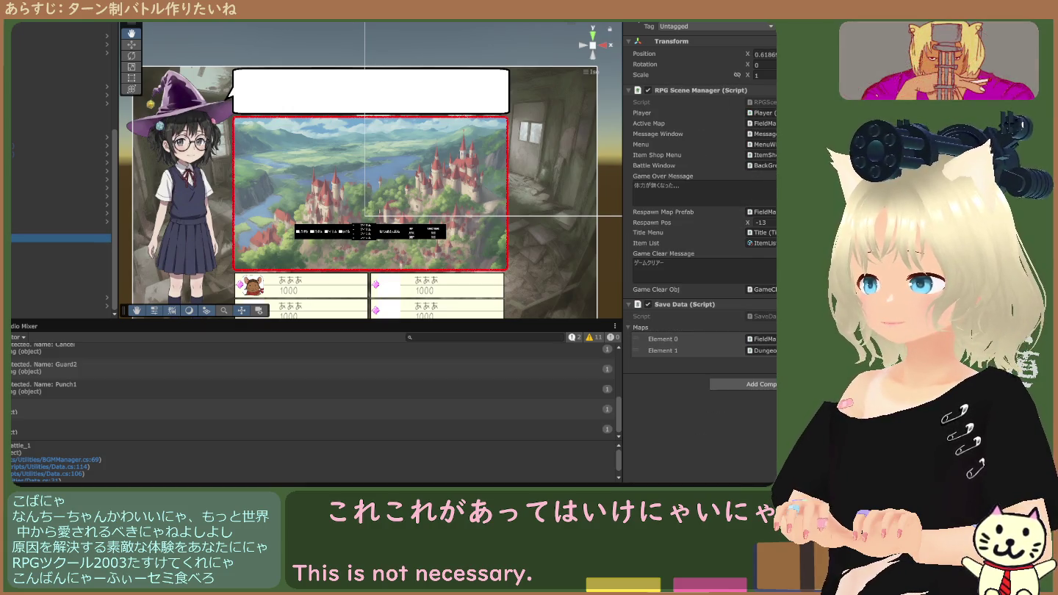
pyautogui.press('Up')
pyautogui.press('Down')
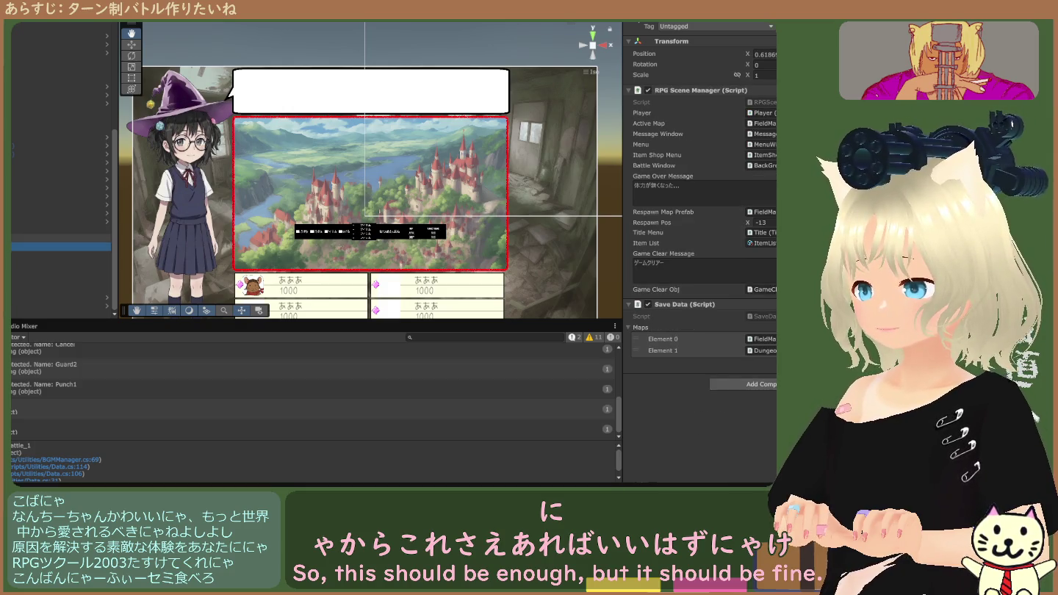
pyautogui.press('Down')
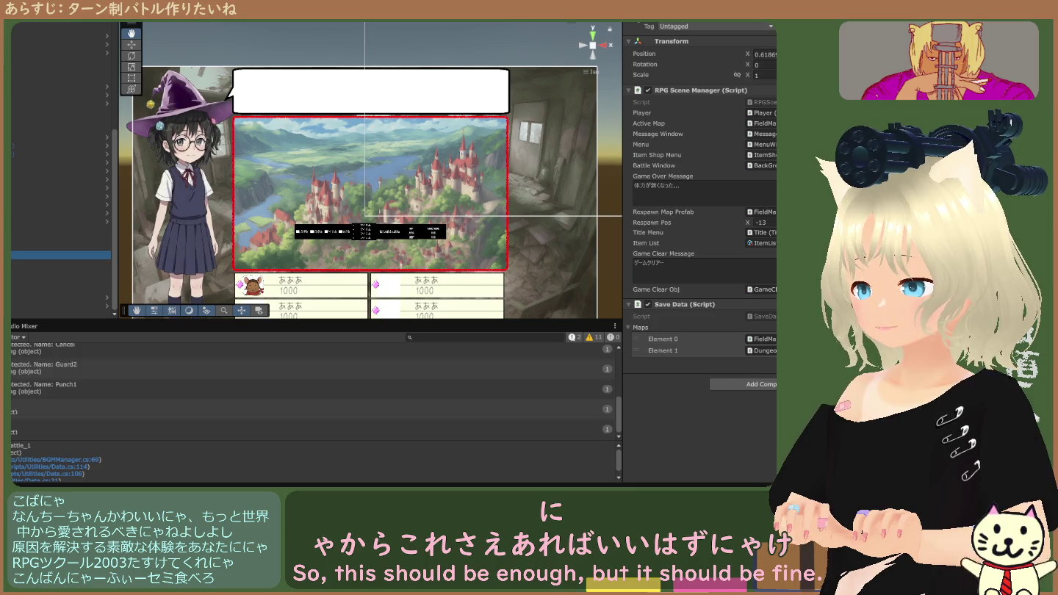
pyautogui.click(59, 297)
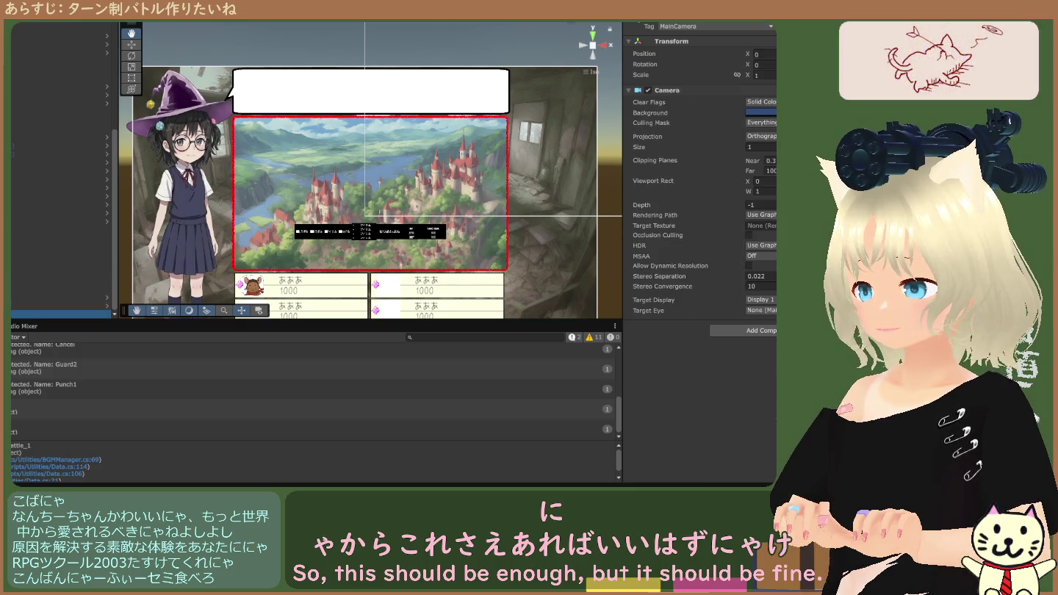
pyautogui.press('Up')
pyautogui.press('Up')
pyautogui.press('Up')
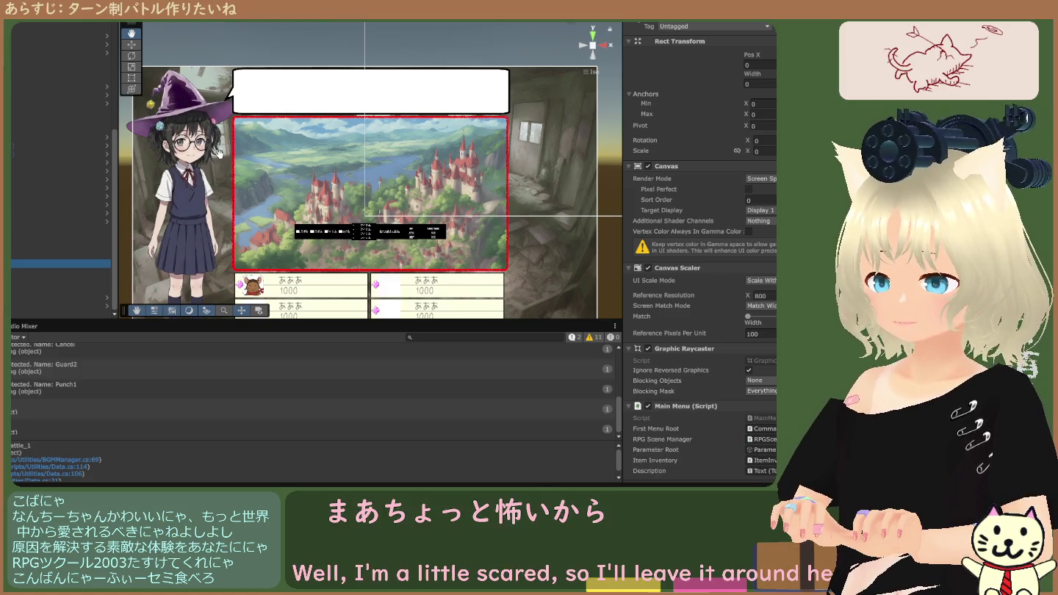
pyautogui.scroll(5, 51, 189)
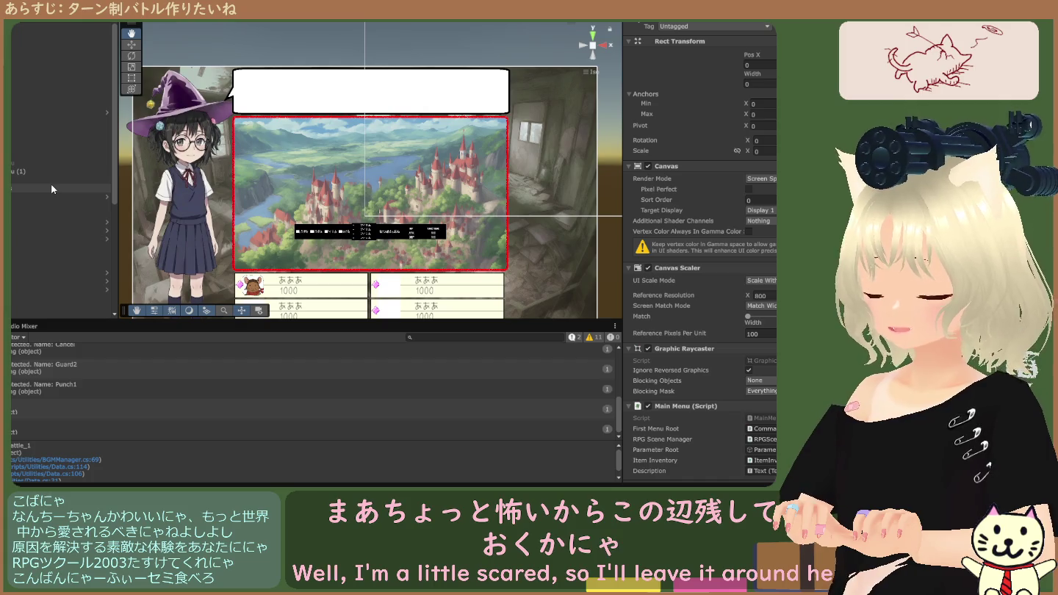
pyautogui.scroll(-5, 61, 188)
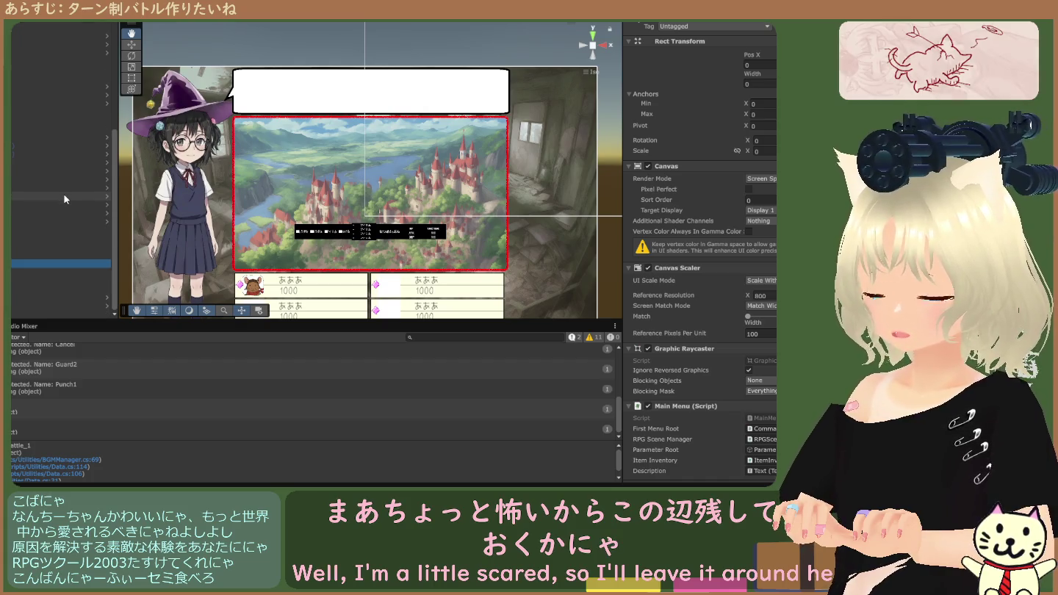
pyautogui.hotkey('alt', 'Tab')
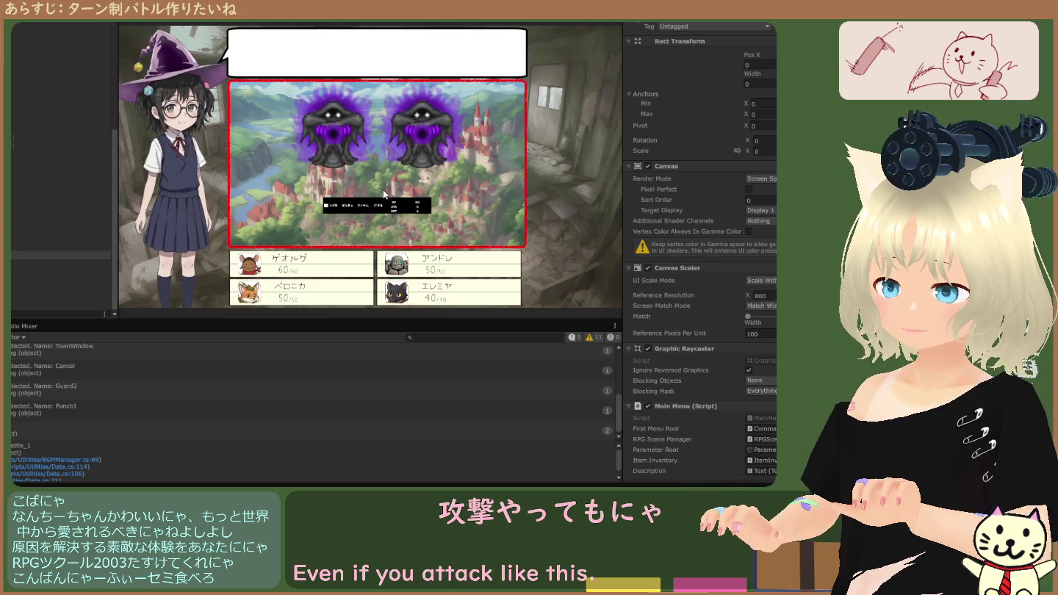
# Attack in the battle test, read the inactive MessageWindow coroutine error, and stop Play mode.
pyautogui.press('Return')
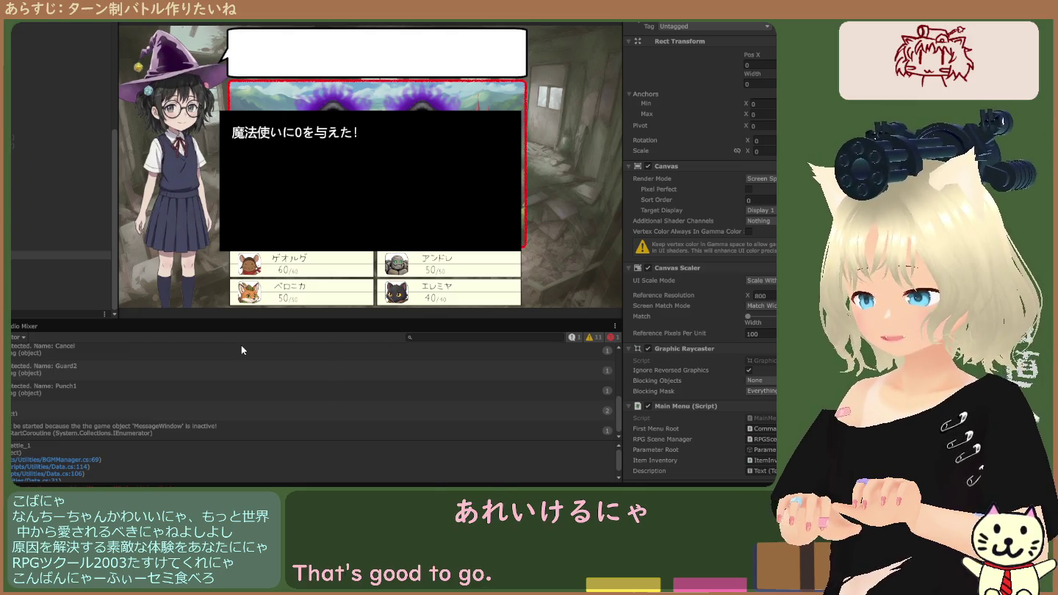
pyautogui.click(201, 422)
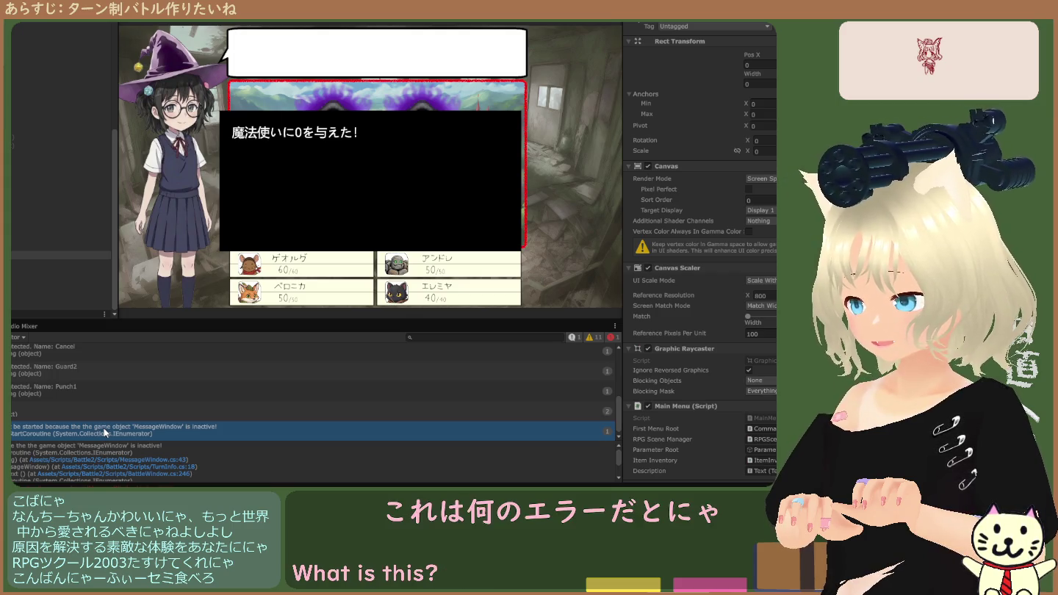
pyautogui.hotkey('ctrl', 'p')
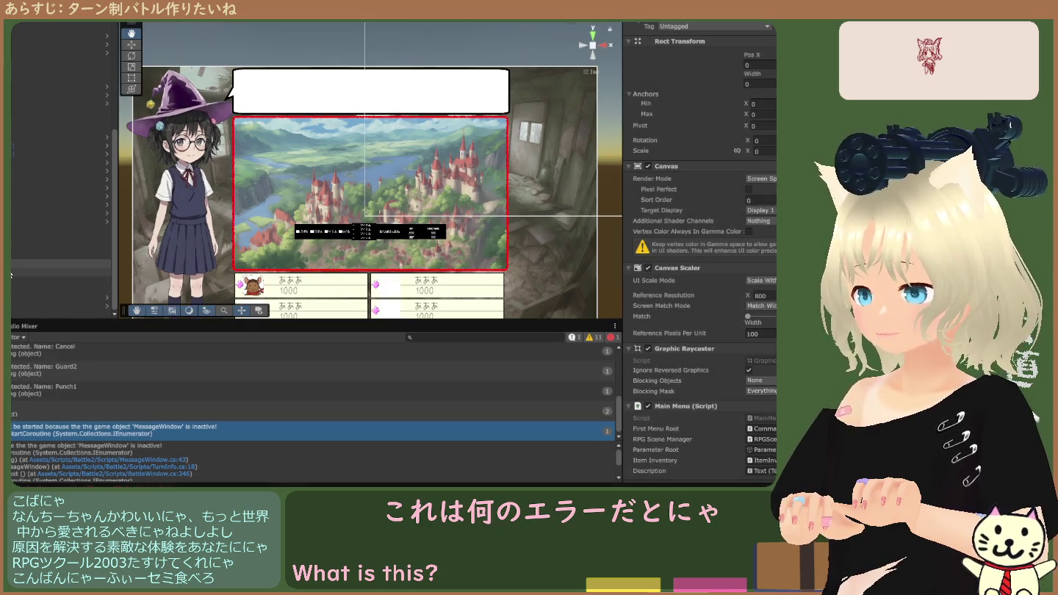
# Select the MessageWindow canvas and tick its active checkbox.
pyautogui.click(30, 272)
pyautogui.scroll(-1, 702, 261)
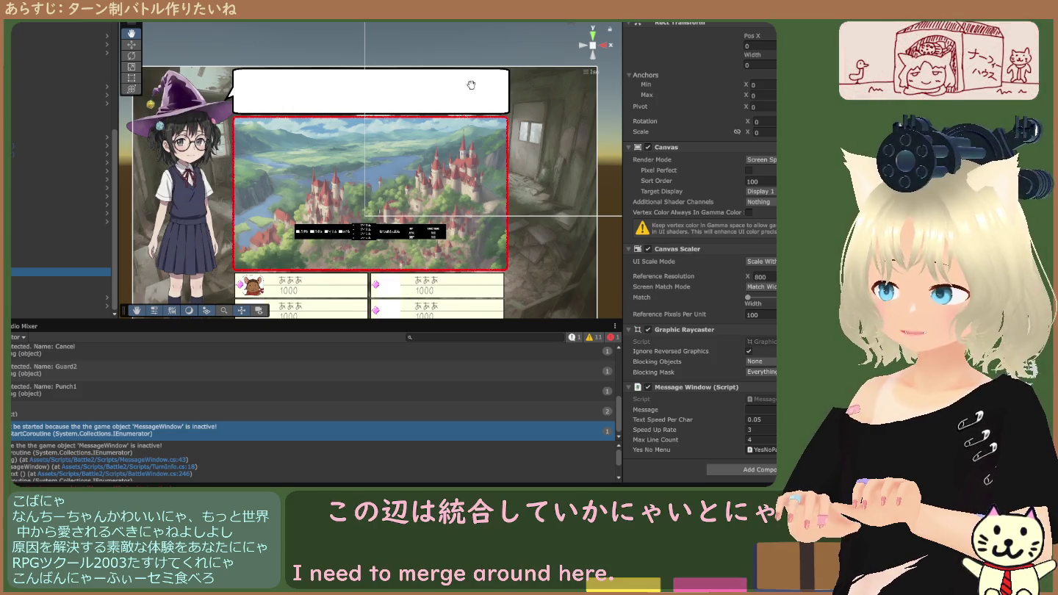
pyautogui.scroll(2, 727, 280)
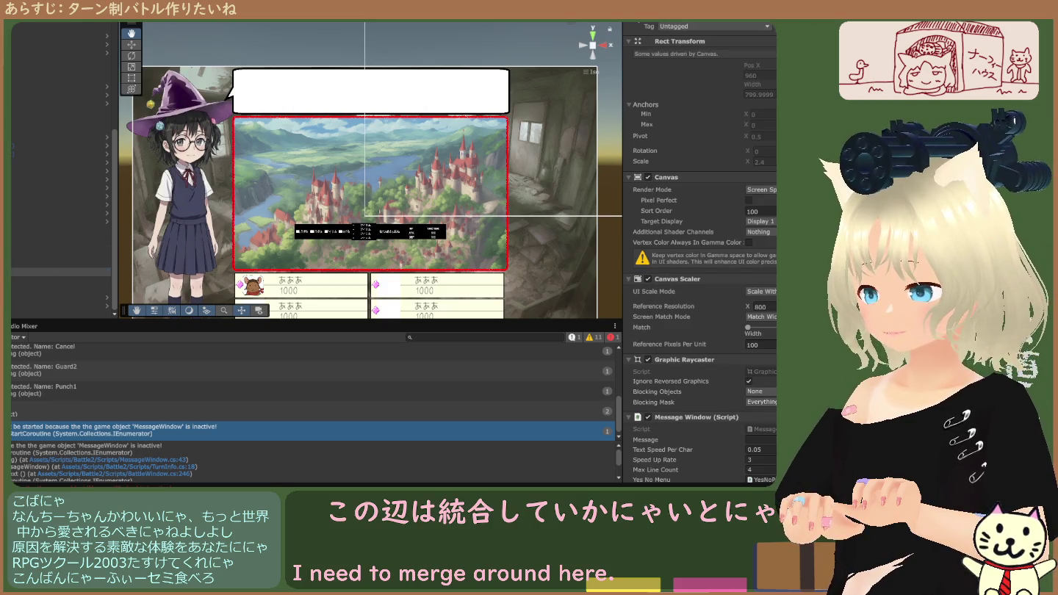
pyautogui.click(16, 255)
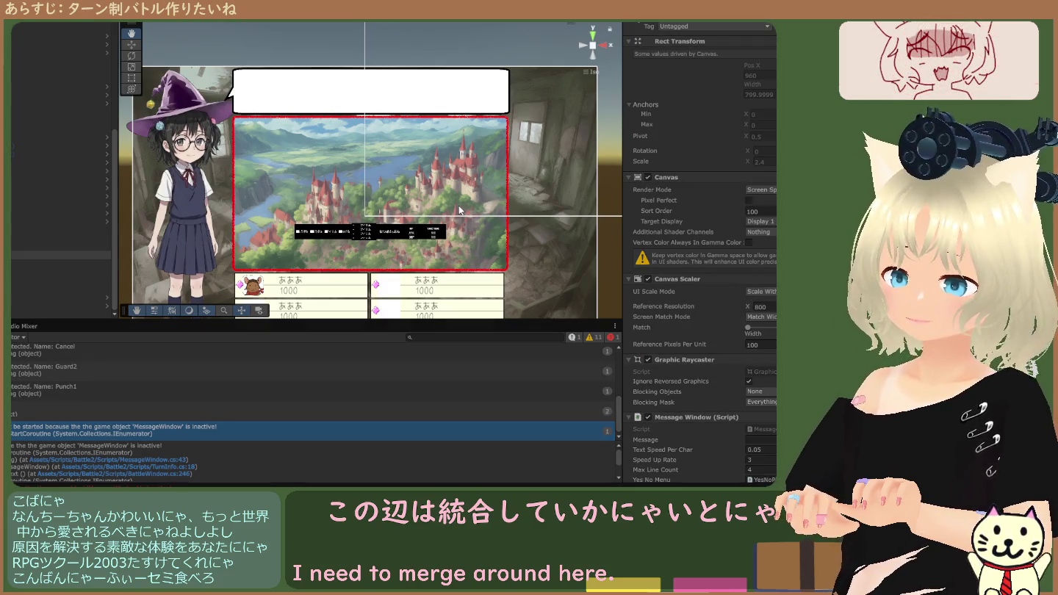
# Play the battle, attack, and step through the attack and damage messages before stopping.
pyautogui.hotkey('ctrl', 'p')
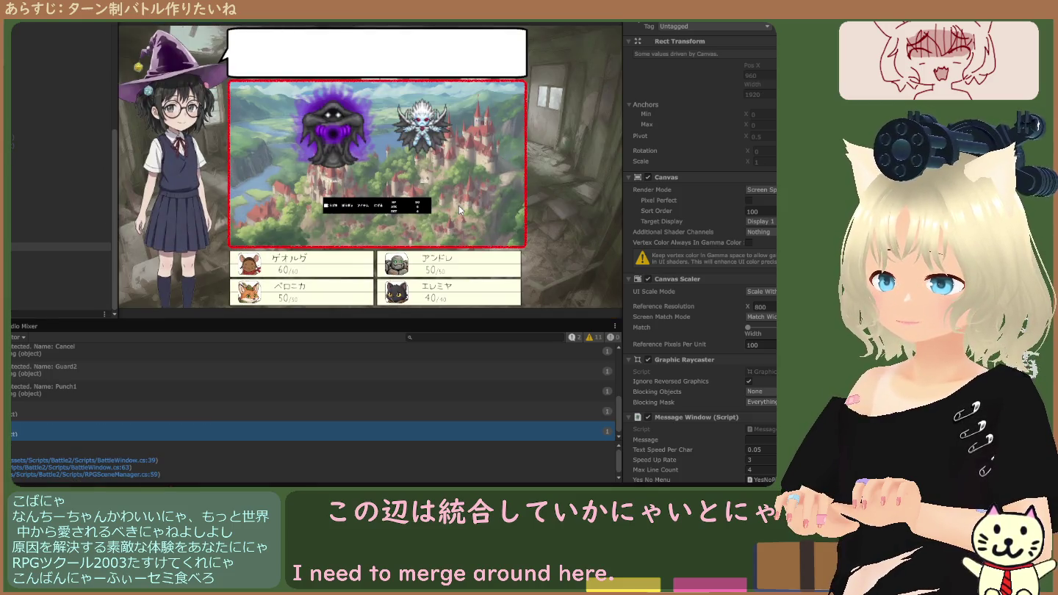
pyautogui.press('Return')
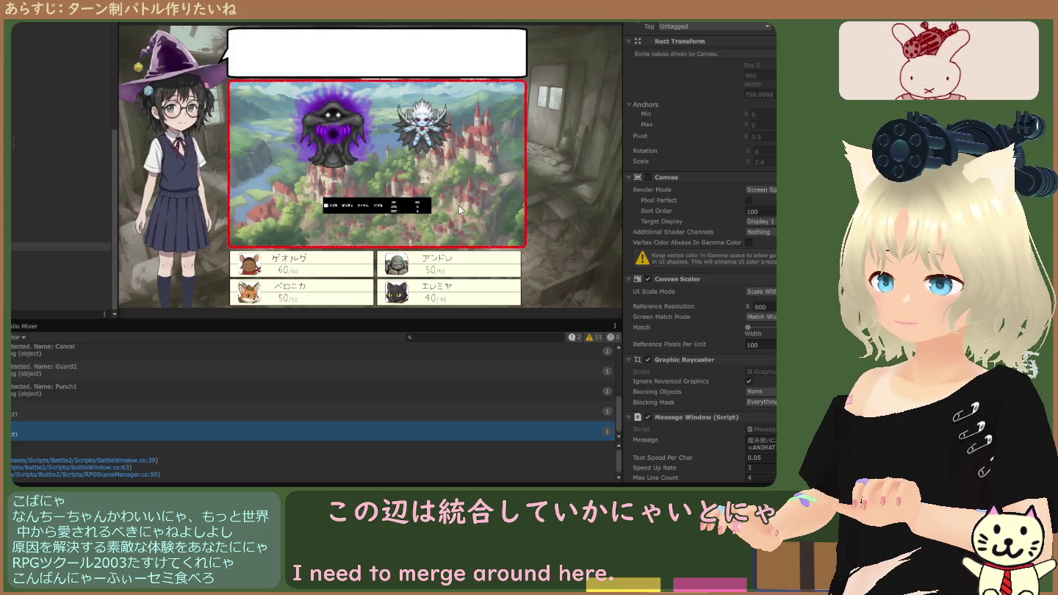
pyautogui.press('Return')
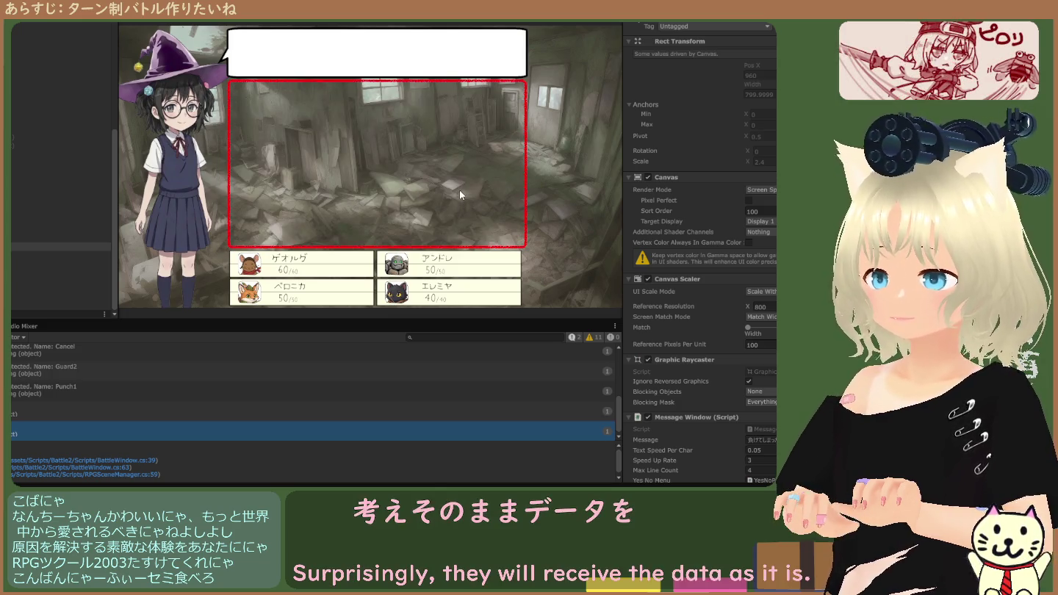
pyautogui.hotkey('ctrl', 'p')
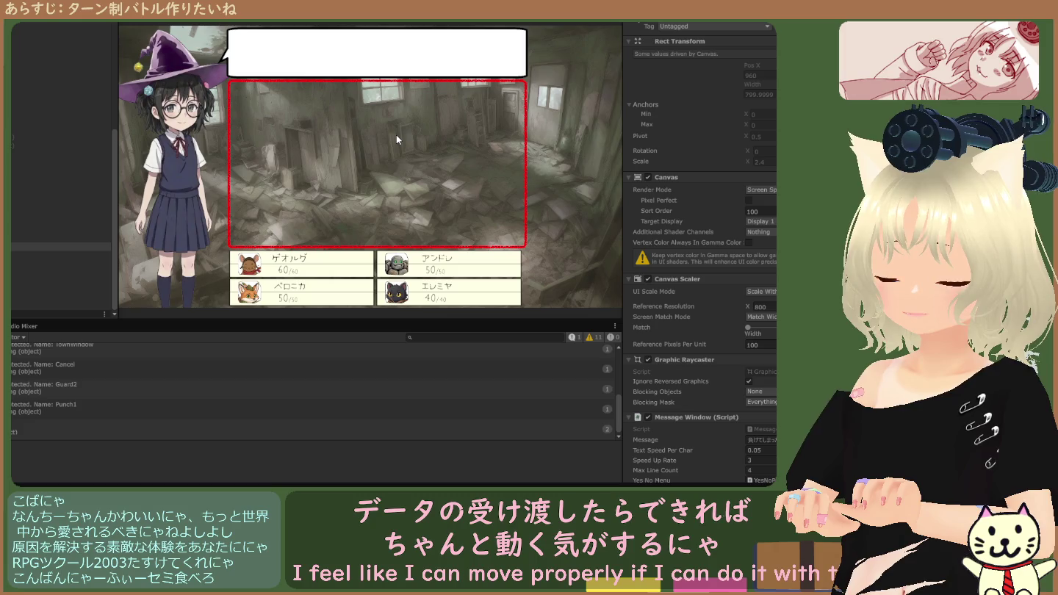
pyautogui.hotkey('ctrl', 'p')
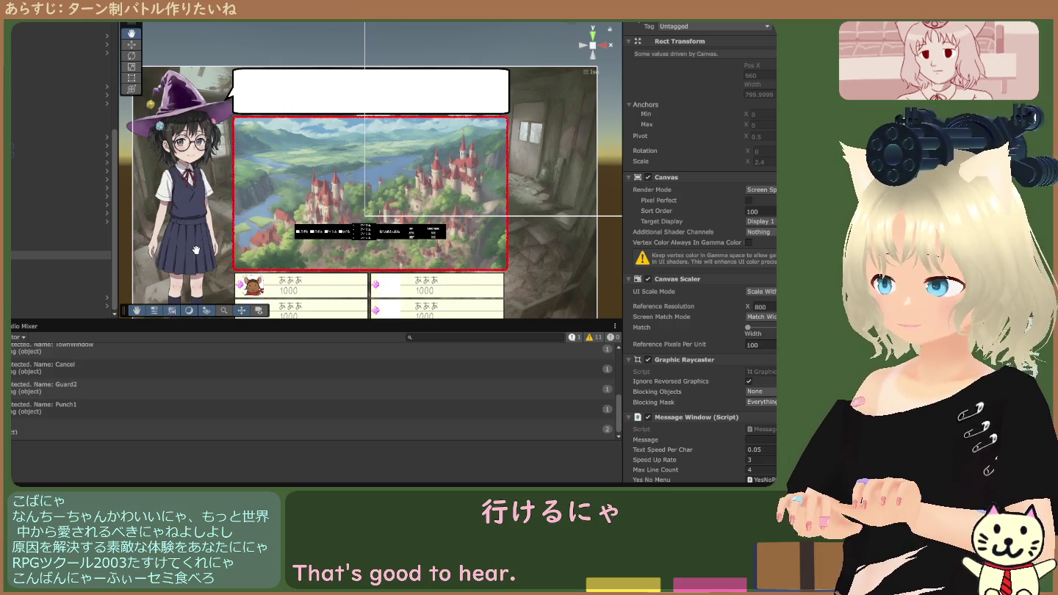
# Inspect the Main Menu, GameClearWindow and MessageWindow canvases and their children in the Hierarchy.
pyautogui.click(21, 271)
pyautogui.click(22, 278)
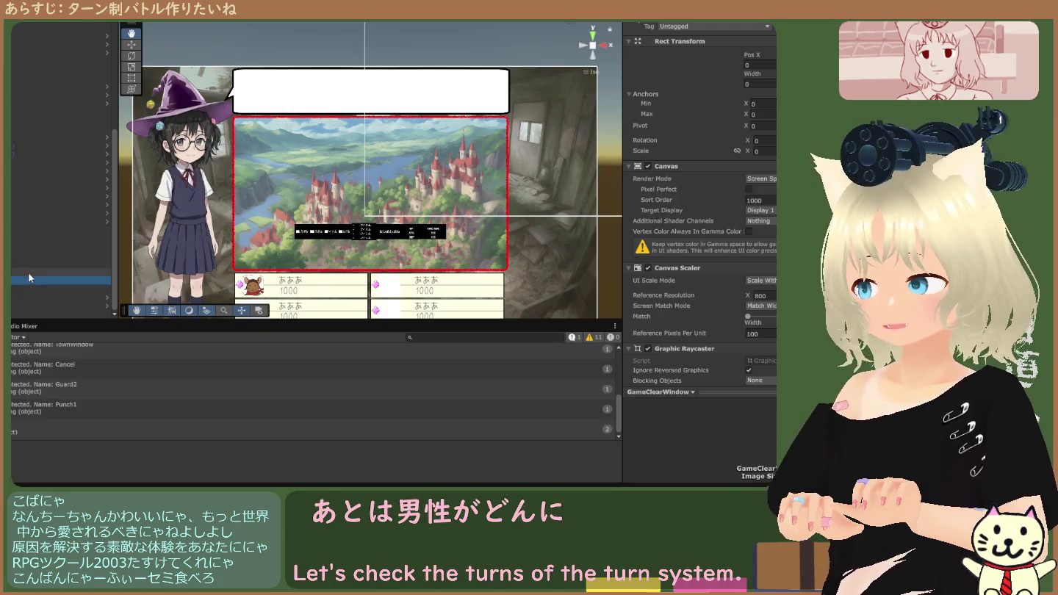
pyautogui.click(22, 255)
pyautogui.click(20, 256)
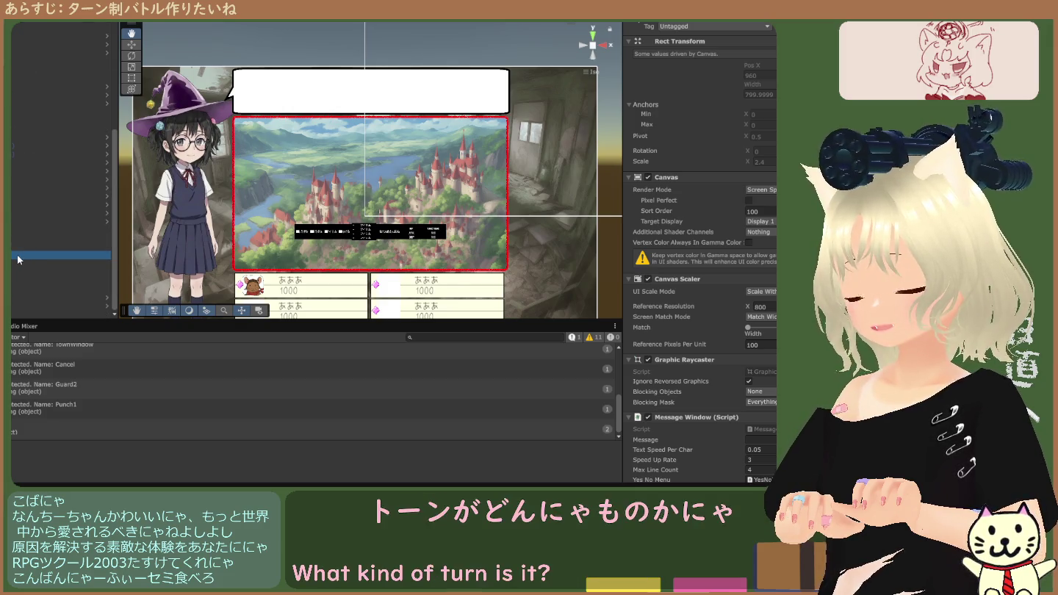
pyautogui.click(11, 253)
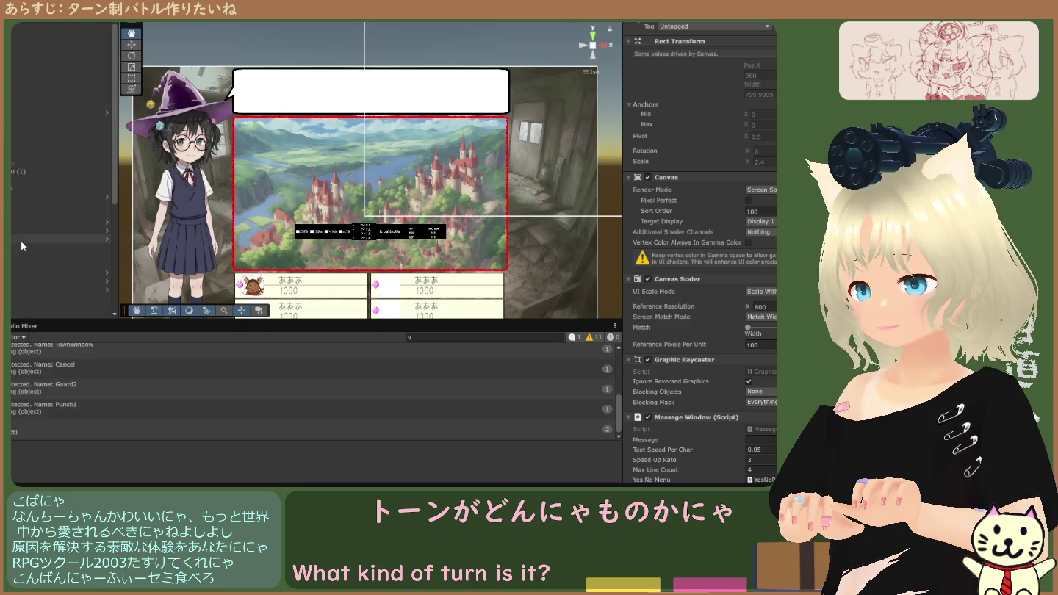
pyautogui.click(22, 241)
pyautogui.click(17, 283)
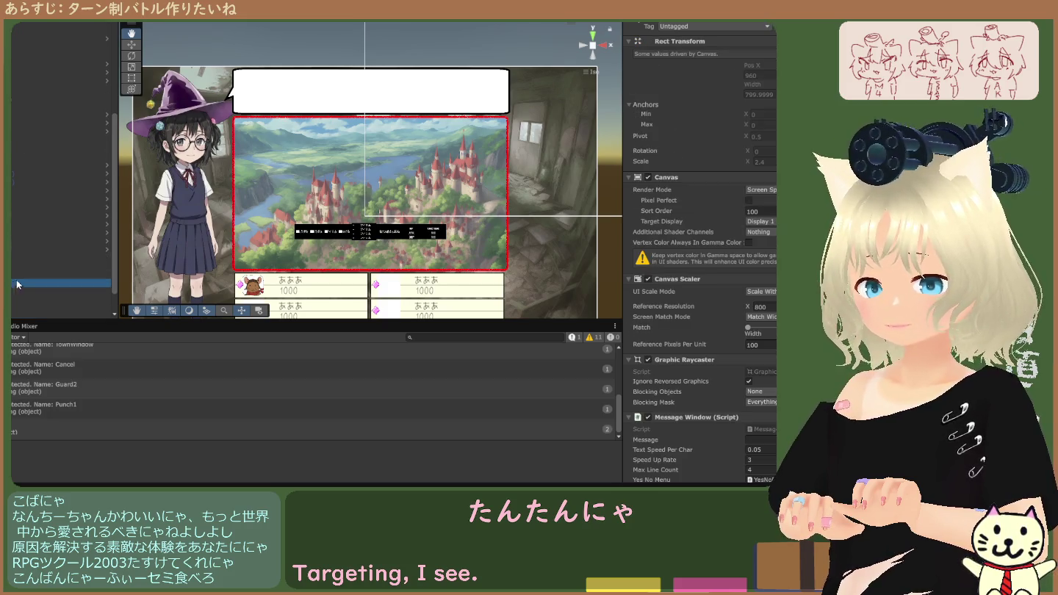
pyautogui.scroll(-2, 698, 298)
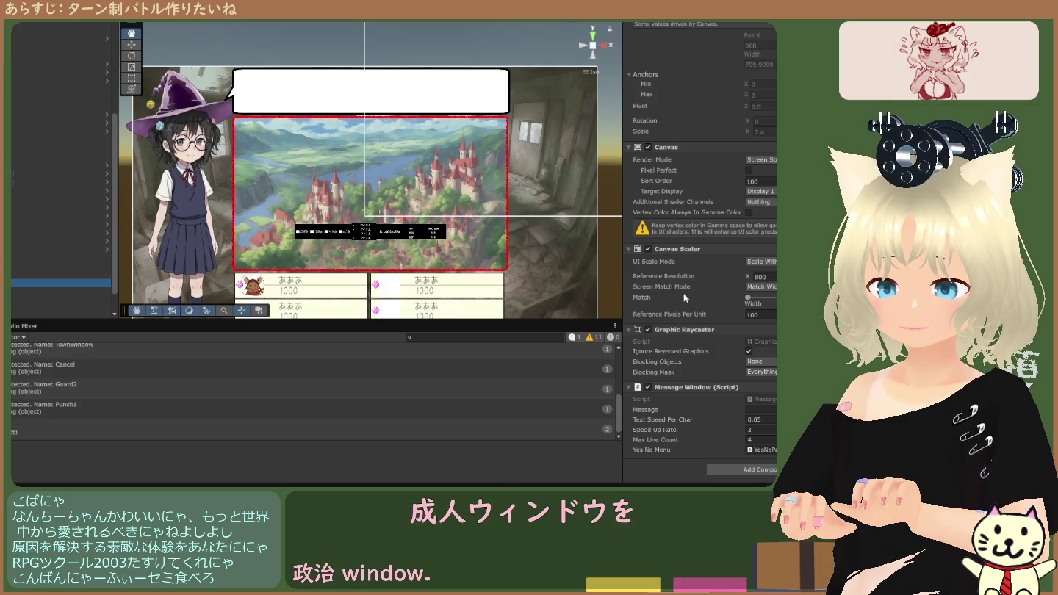
pyautogui.click(772, 405)
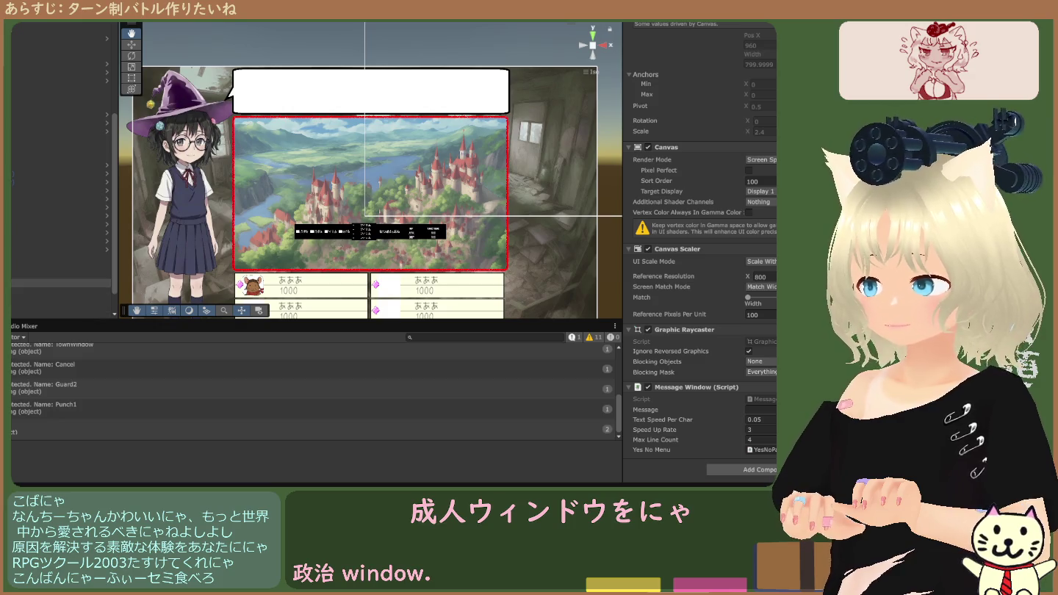
# Set the message window Text colour to black, then reselect the message window canvas.
pyautogui.click(59, 291)
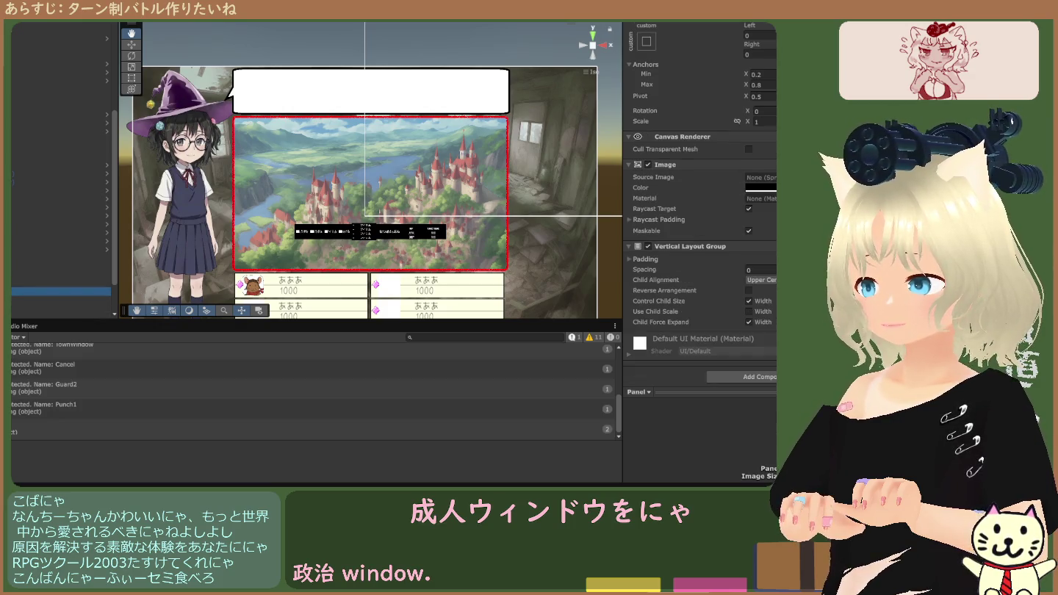
pyautogui.click(58, 300)
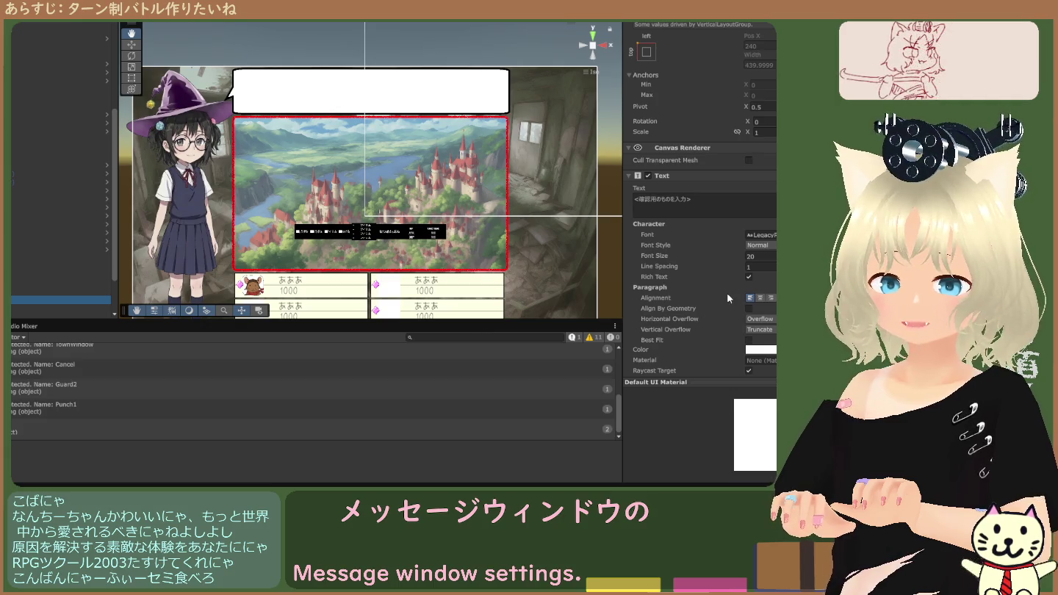
pyautogui.scroll(-2, 717, 295)
pyautogui.click(760, 293)
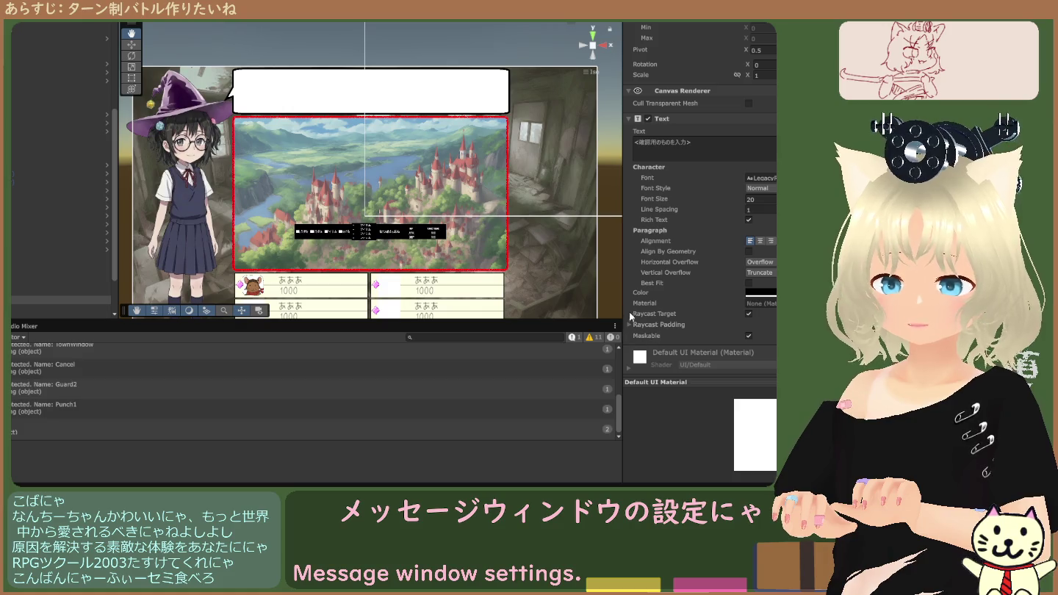
pyautogui.click(27, 291)
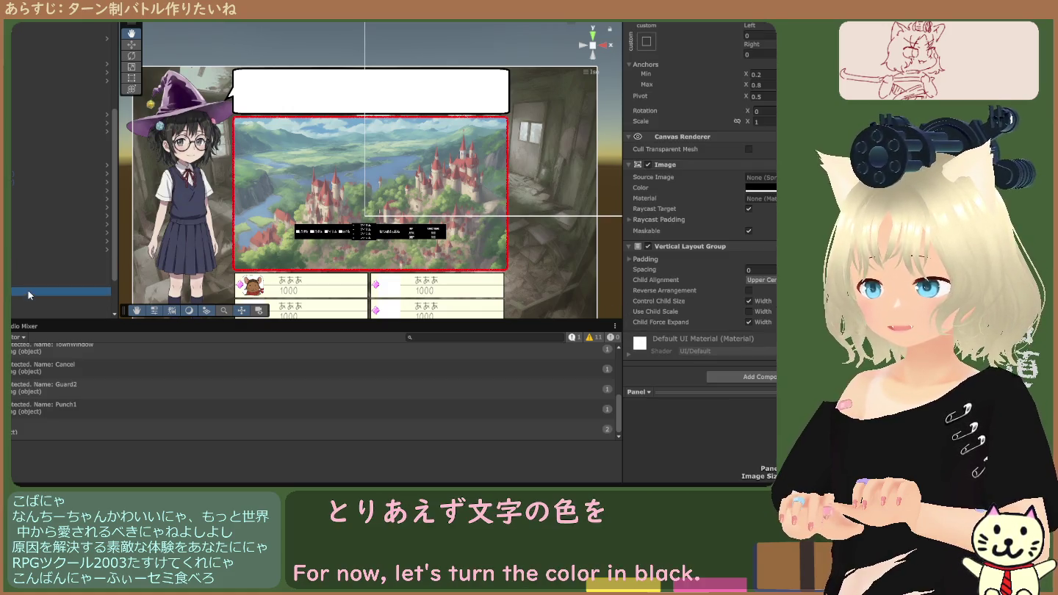
pyautogui.click(704, 222)
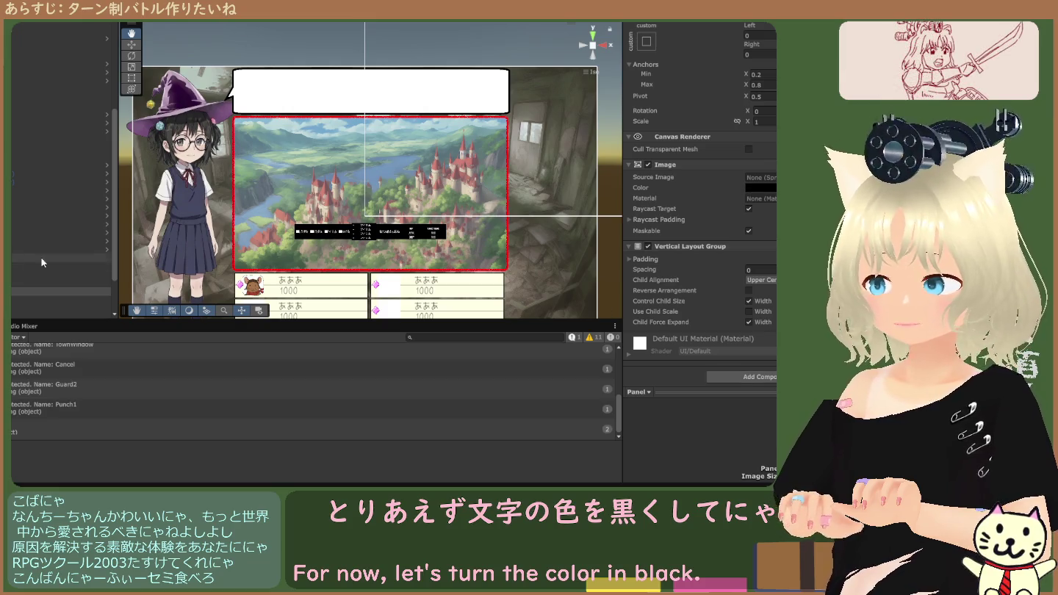
pyautogui.click(11, 284)
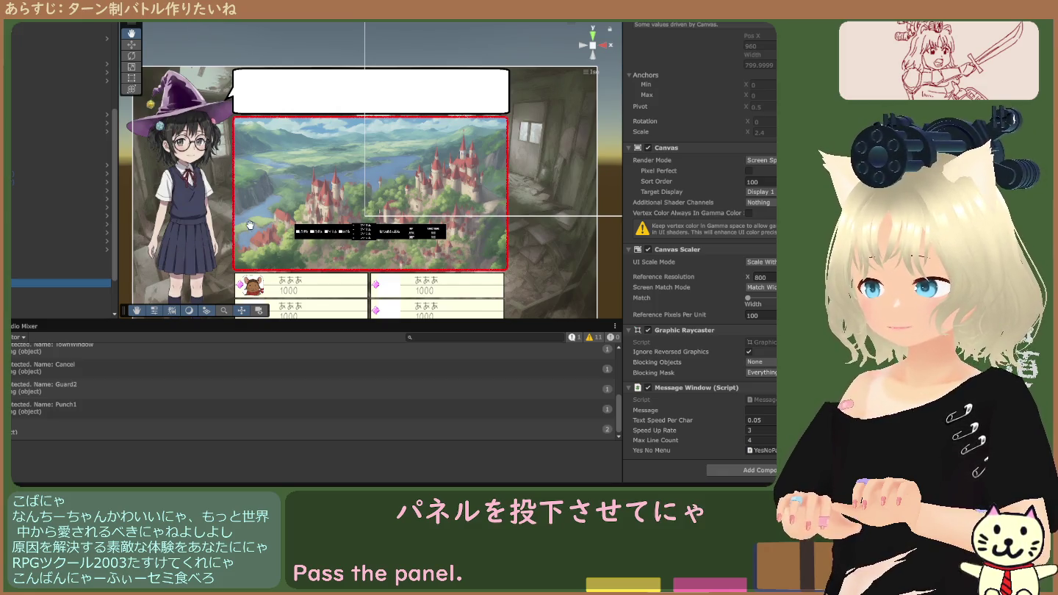
# With the Move tool active, drag the Message Window canvas onto another Canvas as its child.
pyautogui.scroll(-6, 250, 224)
pyautogui.scroll(1, 317, 219)
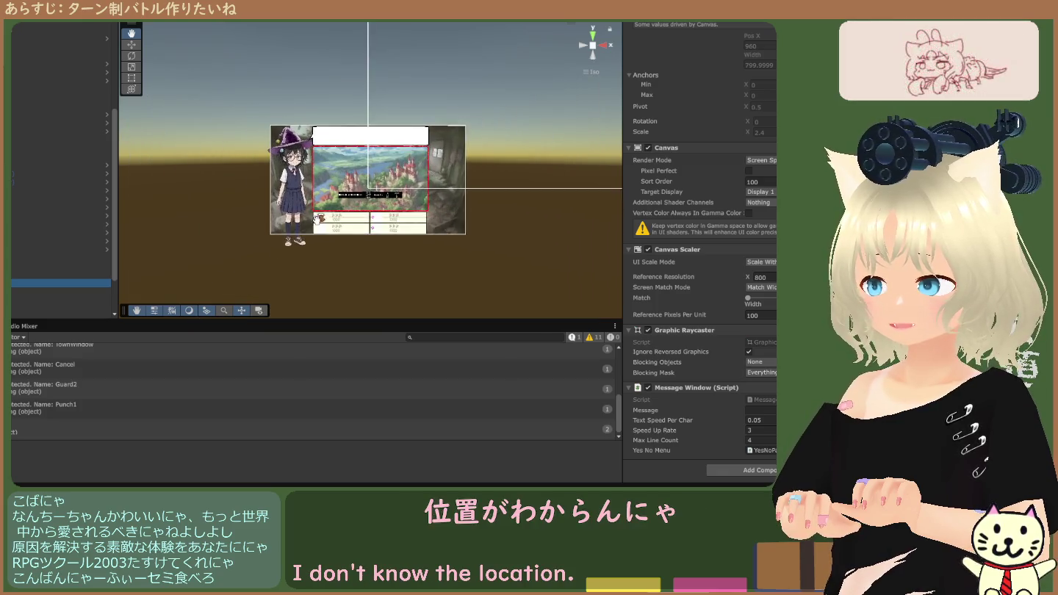
pyautogui.scroll(1, 318, 218)
pyautogui.click(49, 292)
pyautogui.click(53, 285)
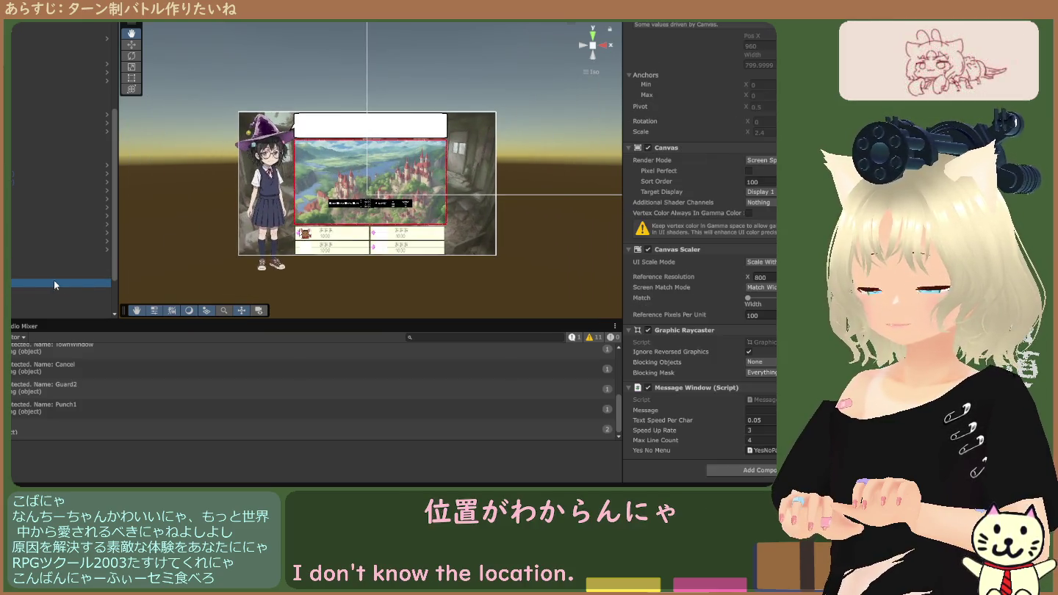
pyautogui.click(131, 44)
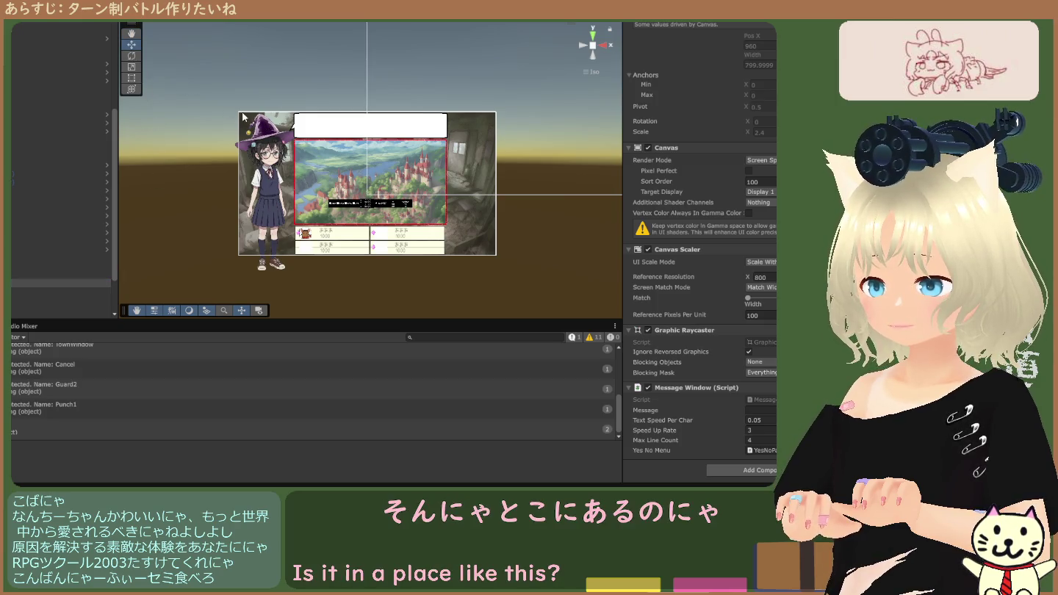
pyautogui.scroll(-1, 386, 145)
pyautogui.scroll(-6, 385, 145)
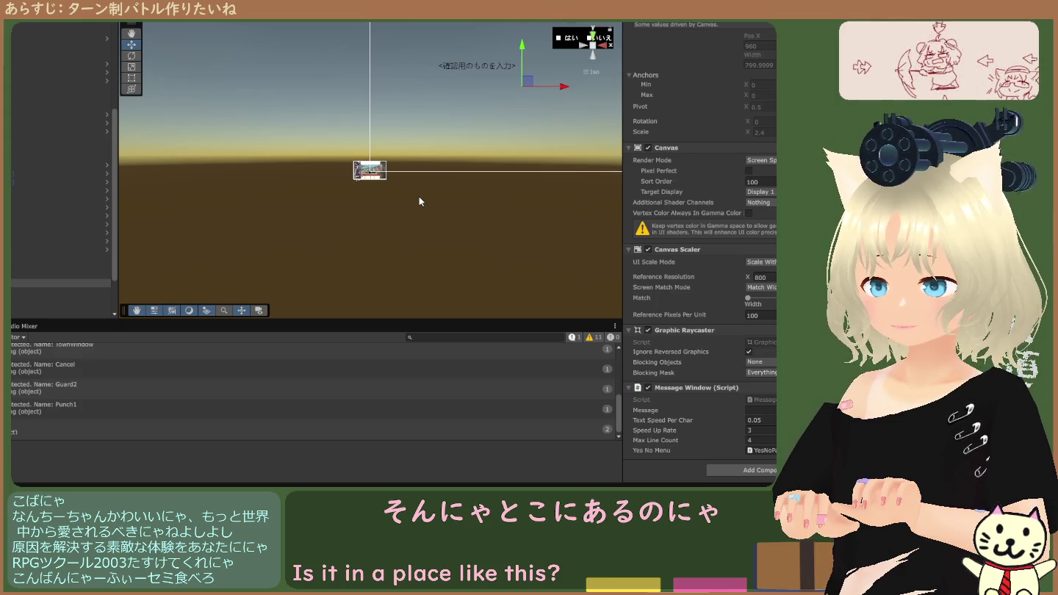
pyautogui.scroll(4, 419, 198)
pyautogui.scroll(3, 419, 194)
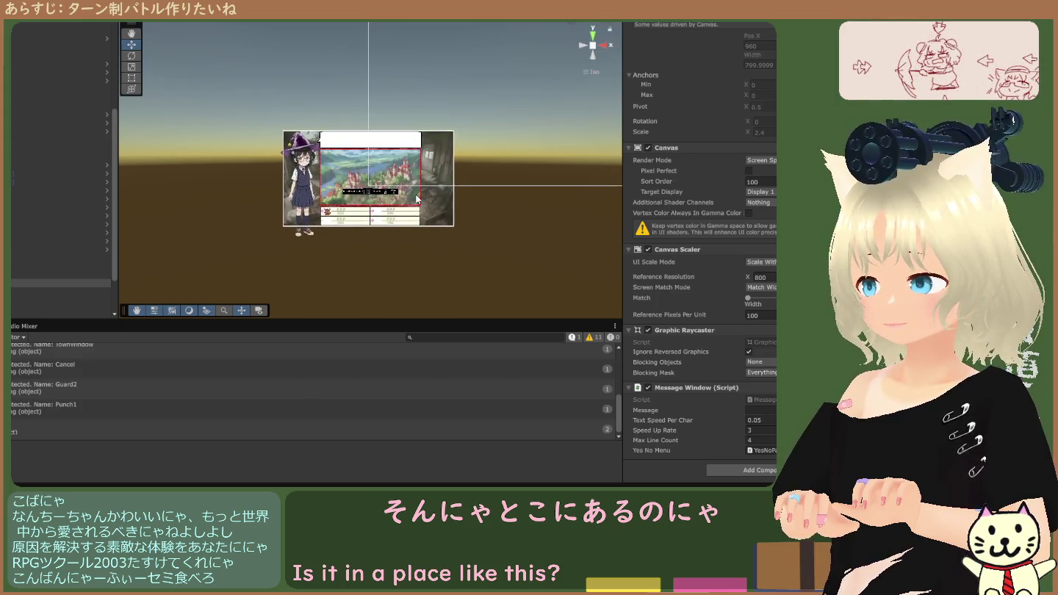
pyautogui.moveTo(22, 283); pyautogui.dragTo(15, 167)
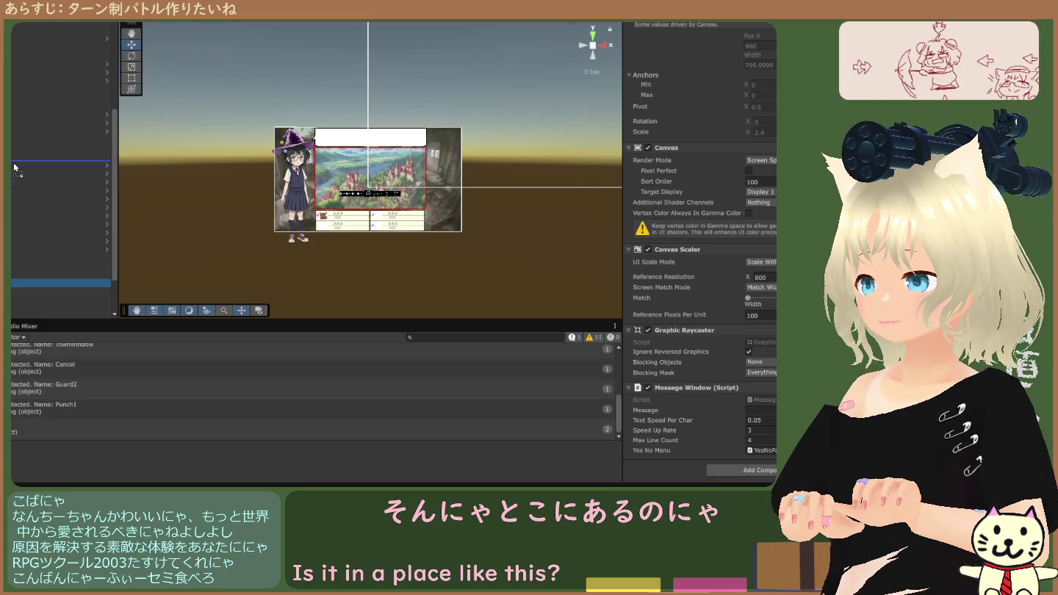
pyautogui.moveTo(15, 169); pyautogui.dragTo(16, 167)
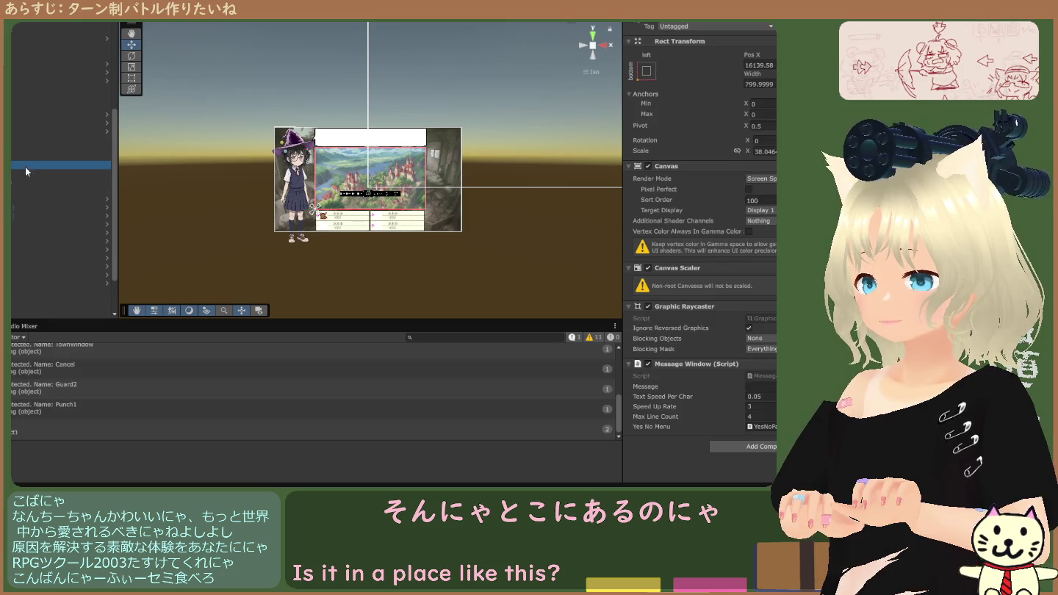
# Frame the canvas in the Scene view and step through its message text and YesNoPanel children.
pyautogui.scroll(-3, 182, 176)
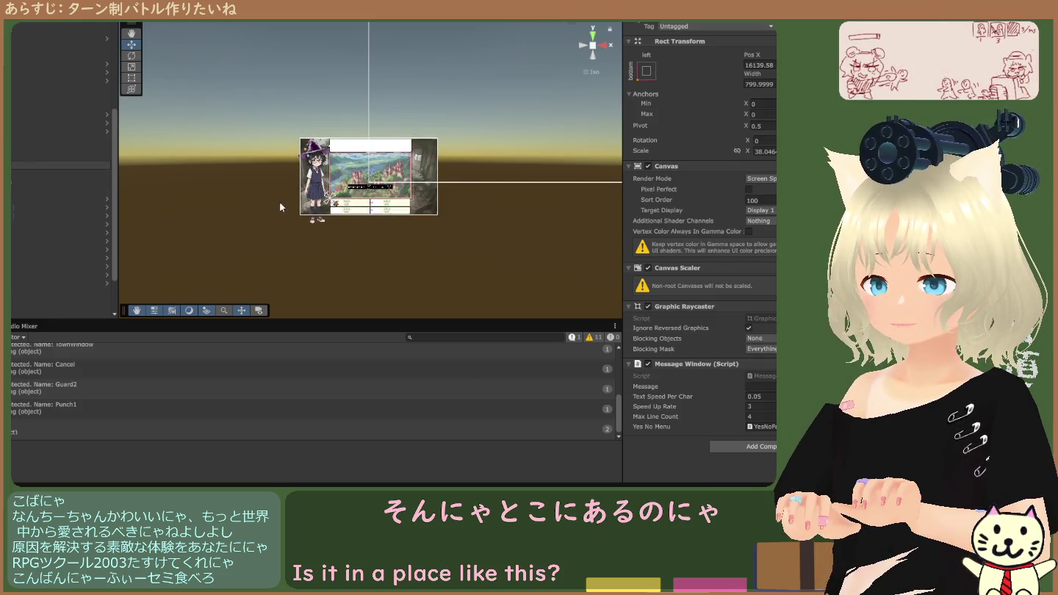
pyautogui.scroll(4, 314, 213)
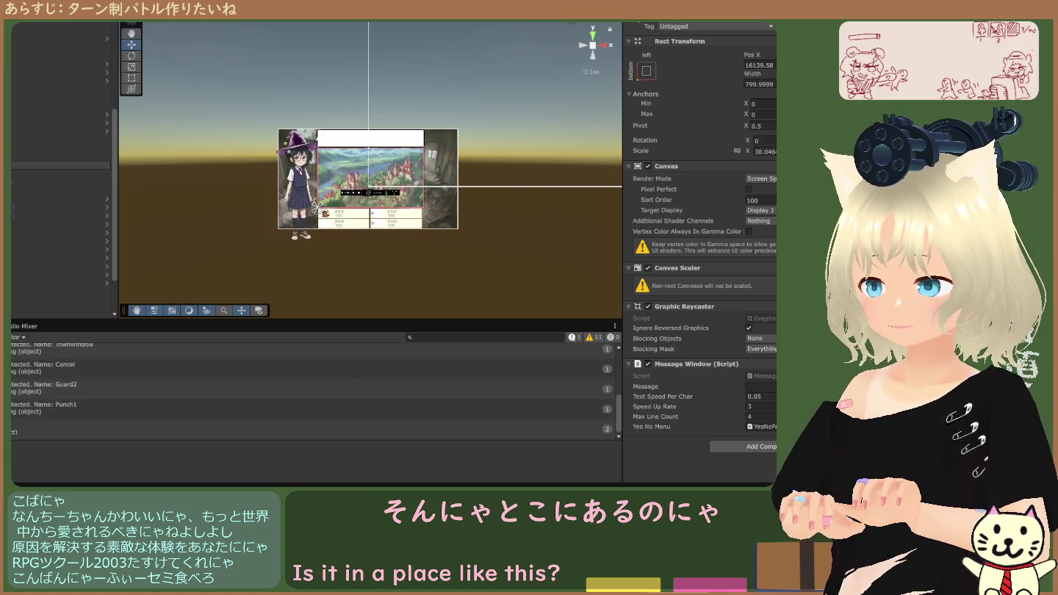
pyautogui.click(317, 208)
pyautogui.press('f')
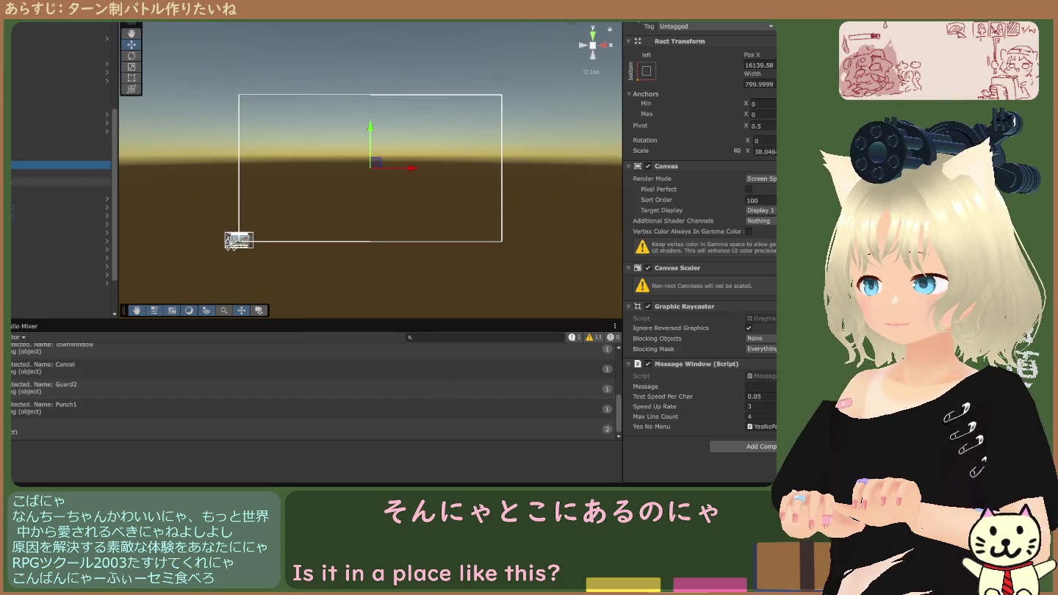
pyautogui.press('Down')
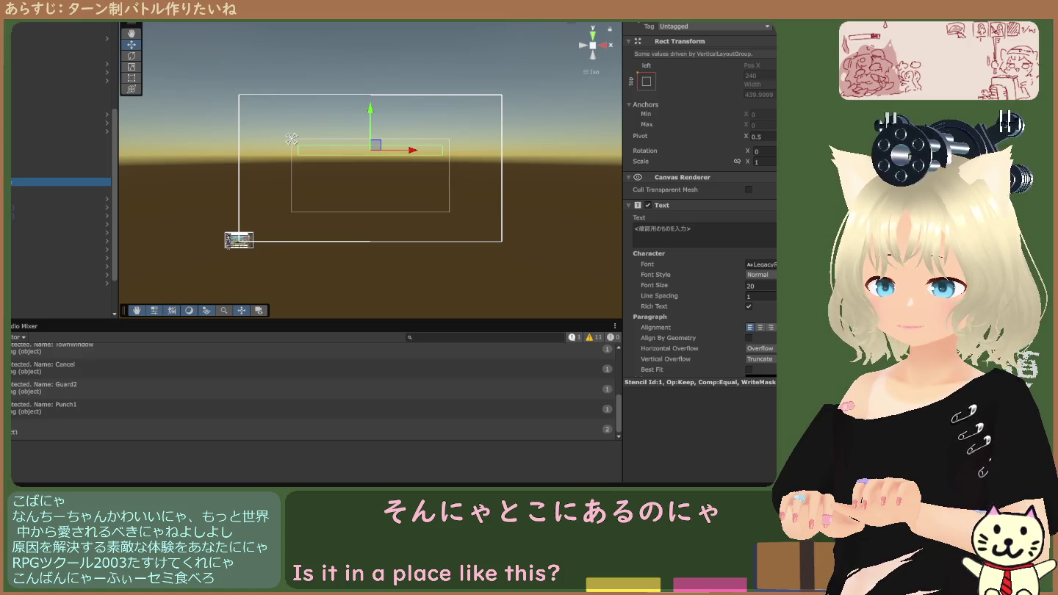
pyautogui.press('Up')
pyautogui.press('Down')
pyautogui.press('Down')
# Move the message window canvas higher in the Hierarchy and reselect it.
pyautogui.scroll(-3, 61, 184)
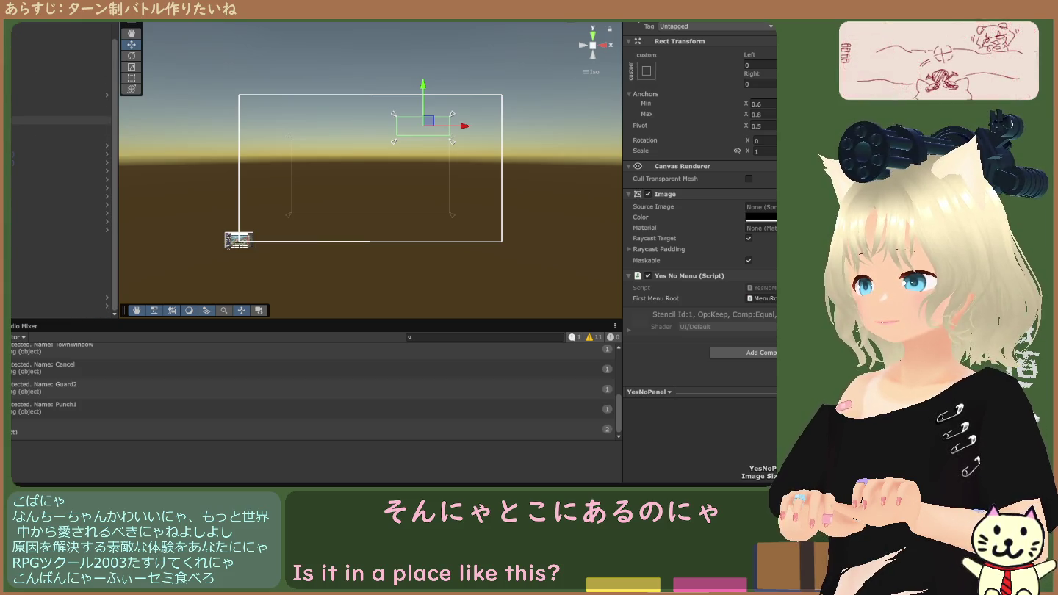
pyautogui.scroll(-2, 61, 175)
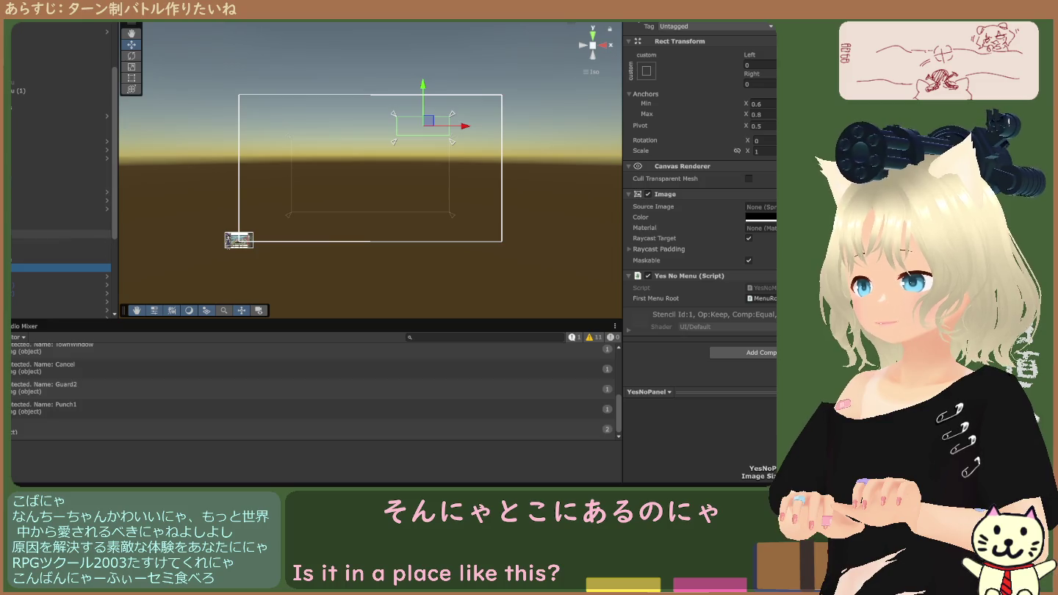
pyautogui.moveTo(61, 242); pyautogui.dragTo(62, 75)
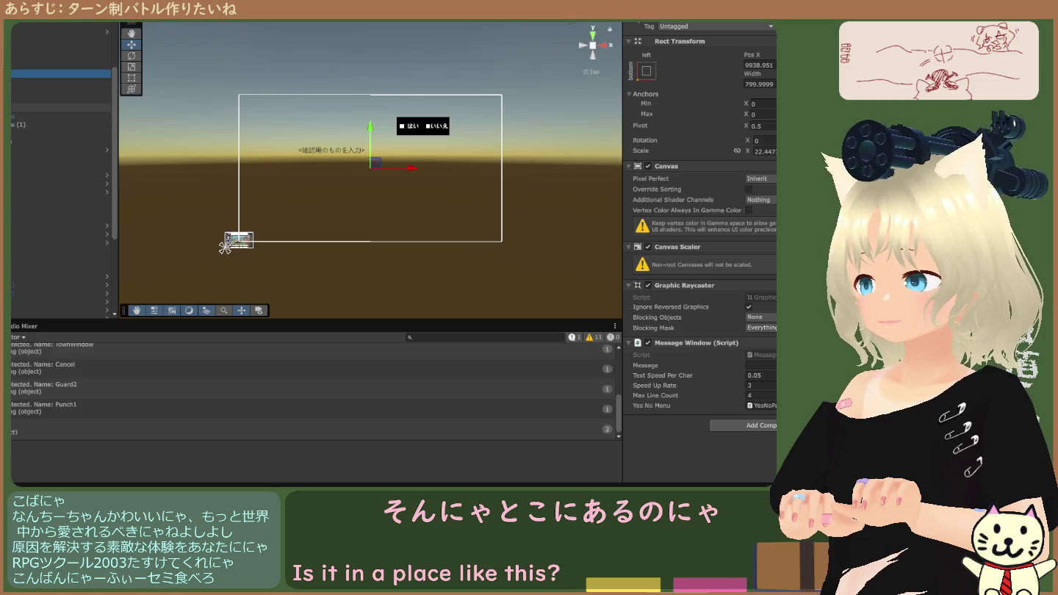
pyautogui.click(61, 136)
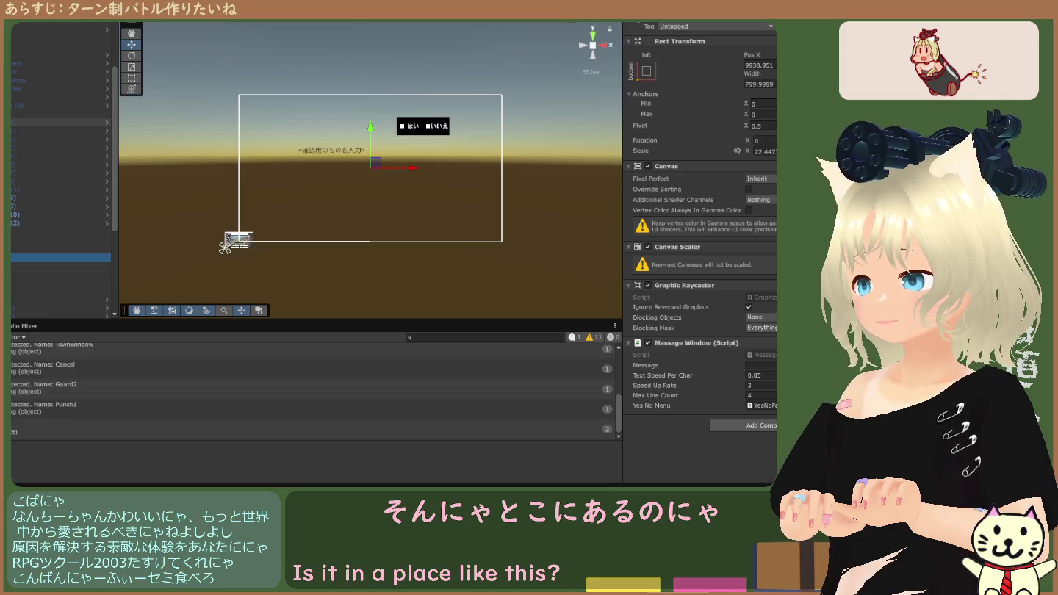
pyautogui.scroll(-2, 62, 148)
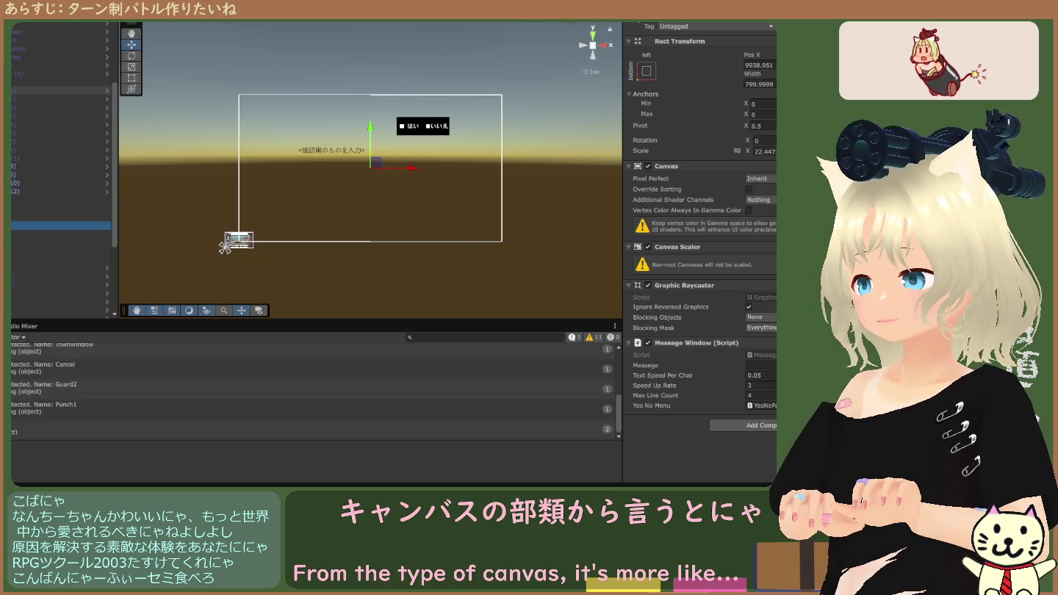
pyautogui.click(44, 89)
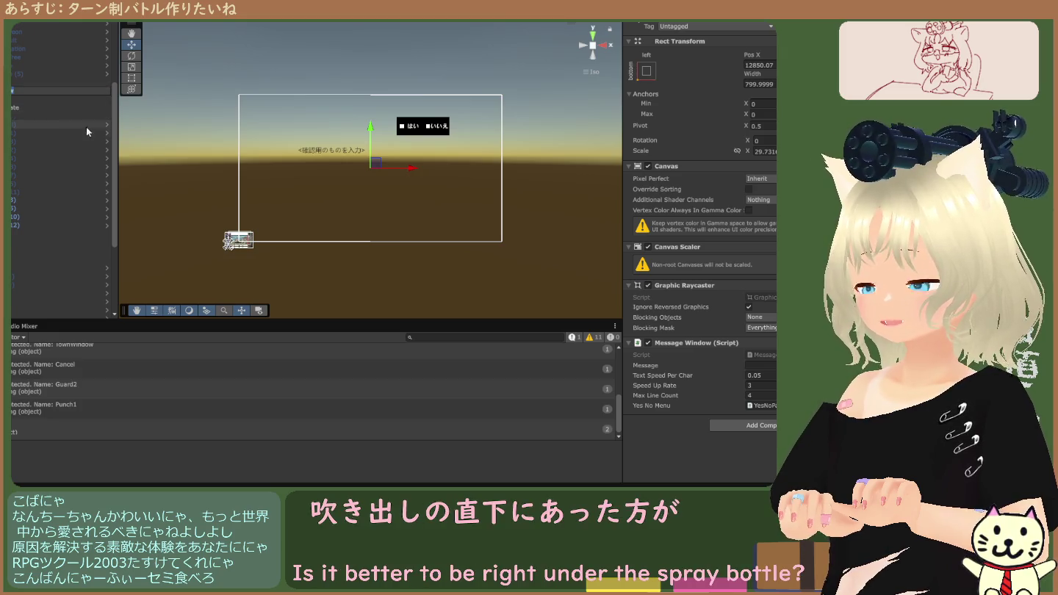
# Inspect the hukidasi image, message window canvas, panel and text, then run the battle scene.
pyautogui.click(77, 82)
pyautogui.click(59, 90)
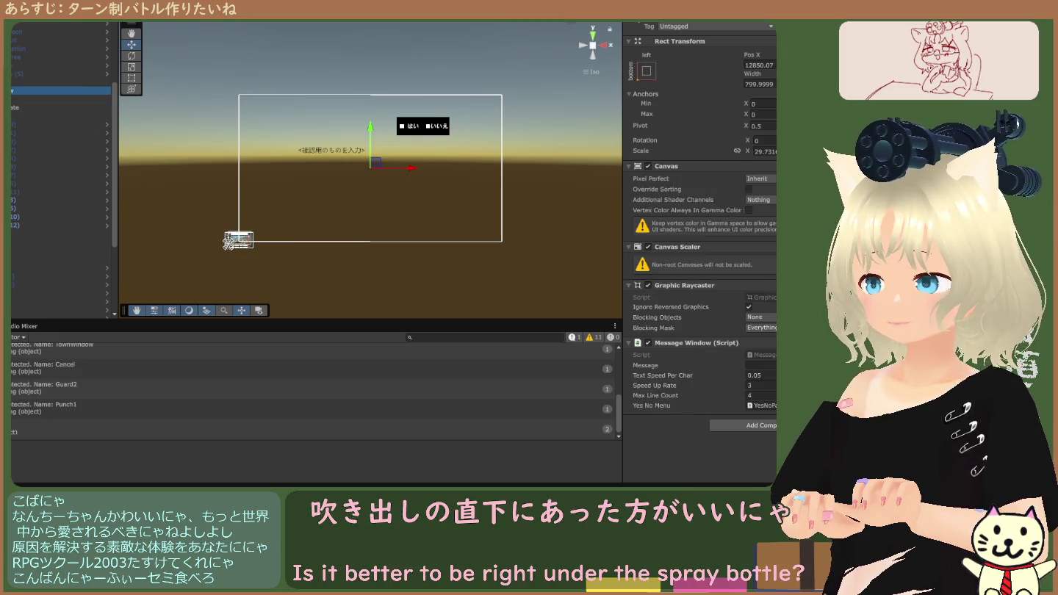
pyautogui.click(59, 82)
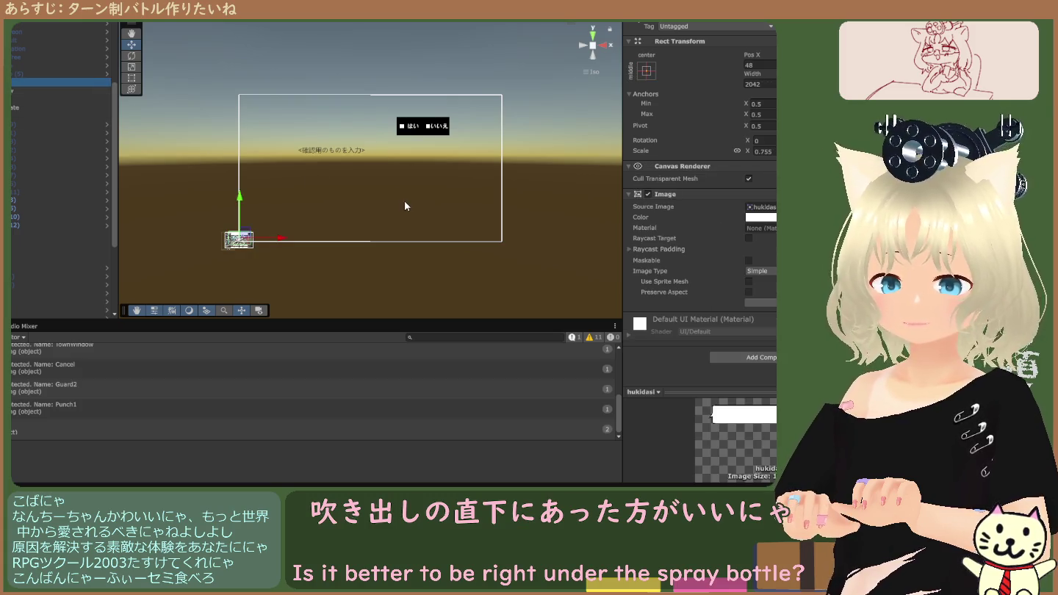
pyautogui.click(26, 90)
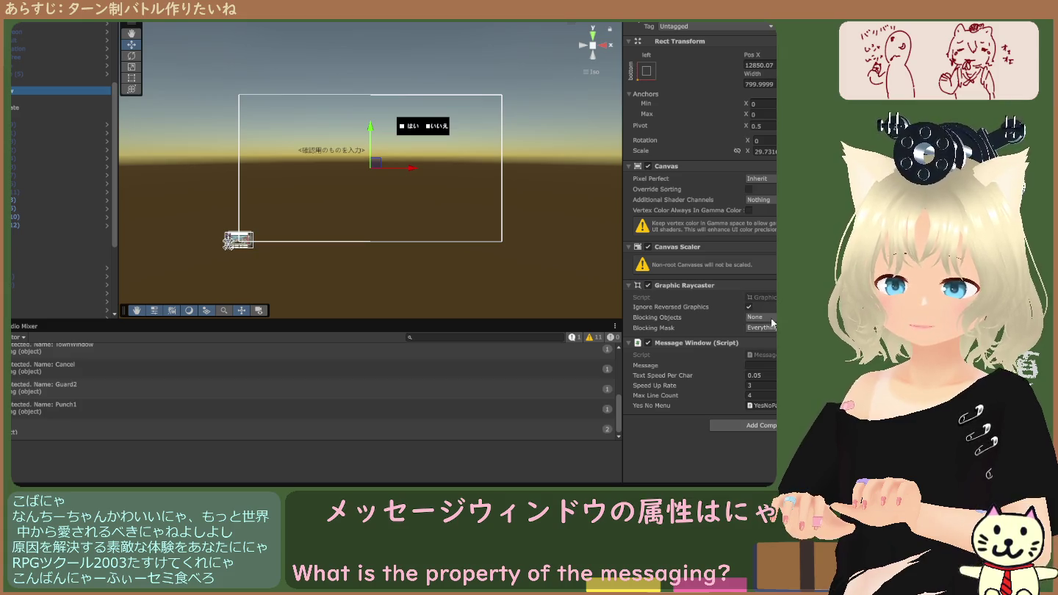
pyautogui.click(28, 101)
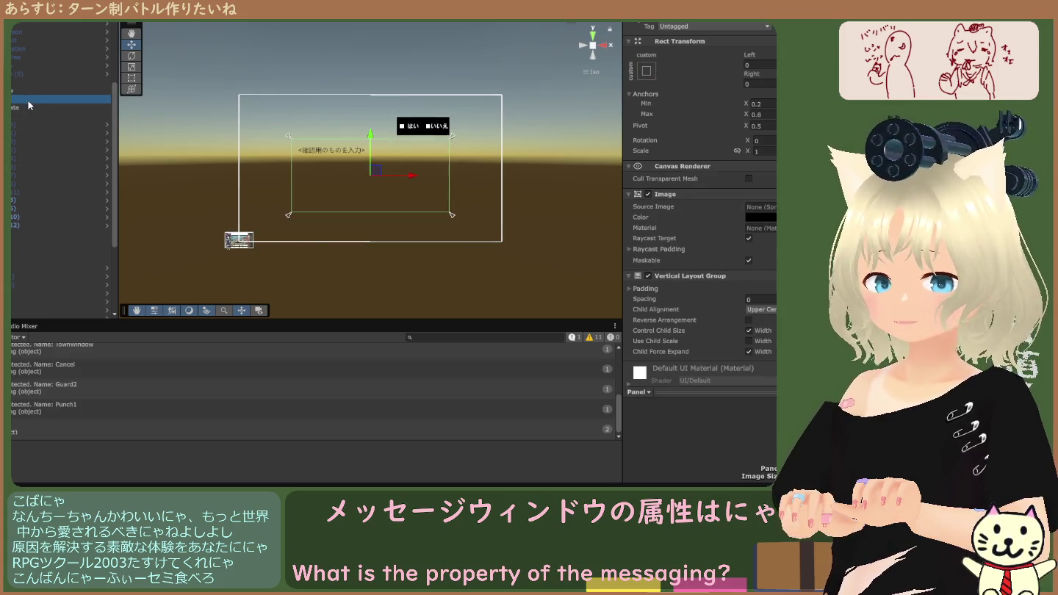
pyautogui.scroll(-1, 742, 264)
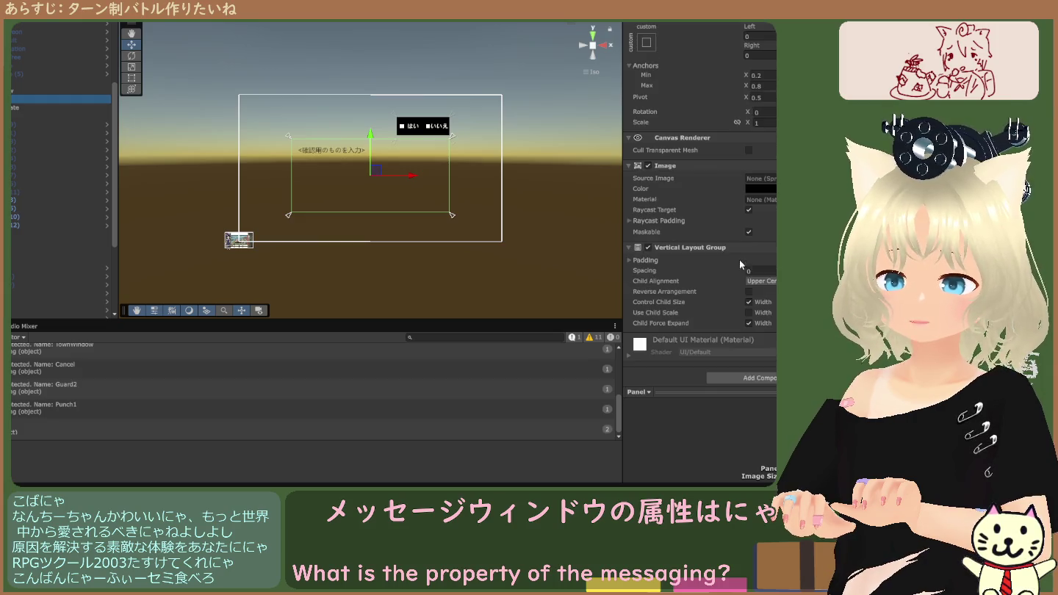
pyautogui.click(30, 108)
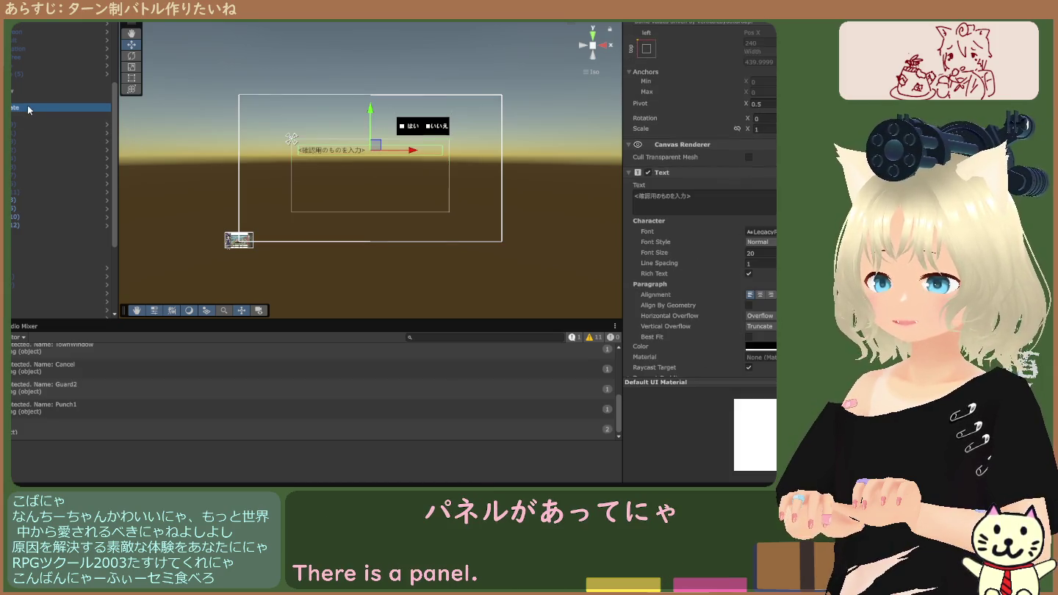
pyautogui.scroll(-3, 733, 244)
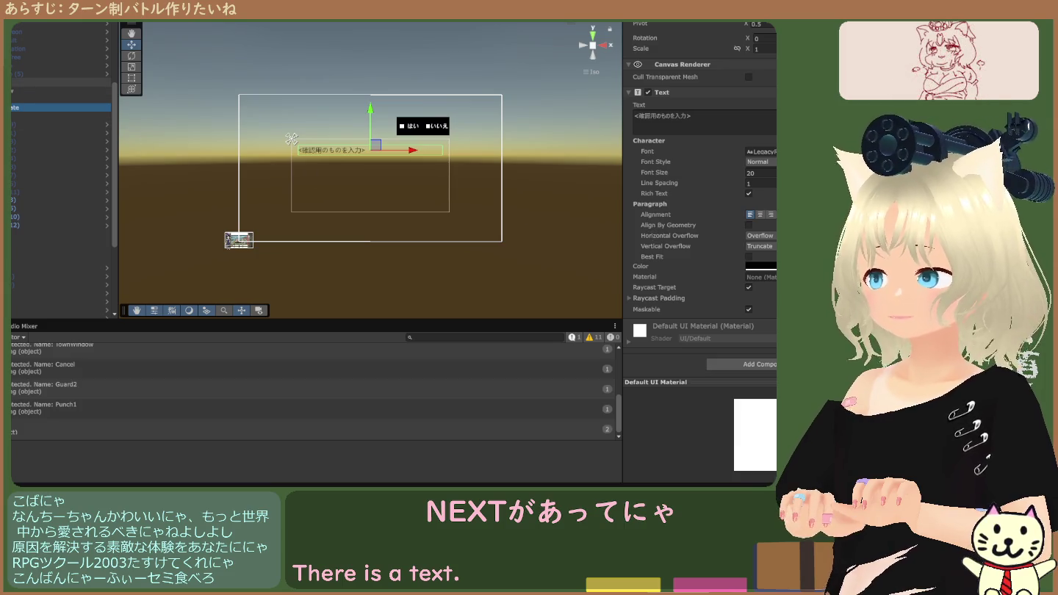
pyautogui.click(30, 89)
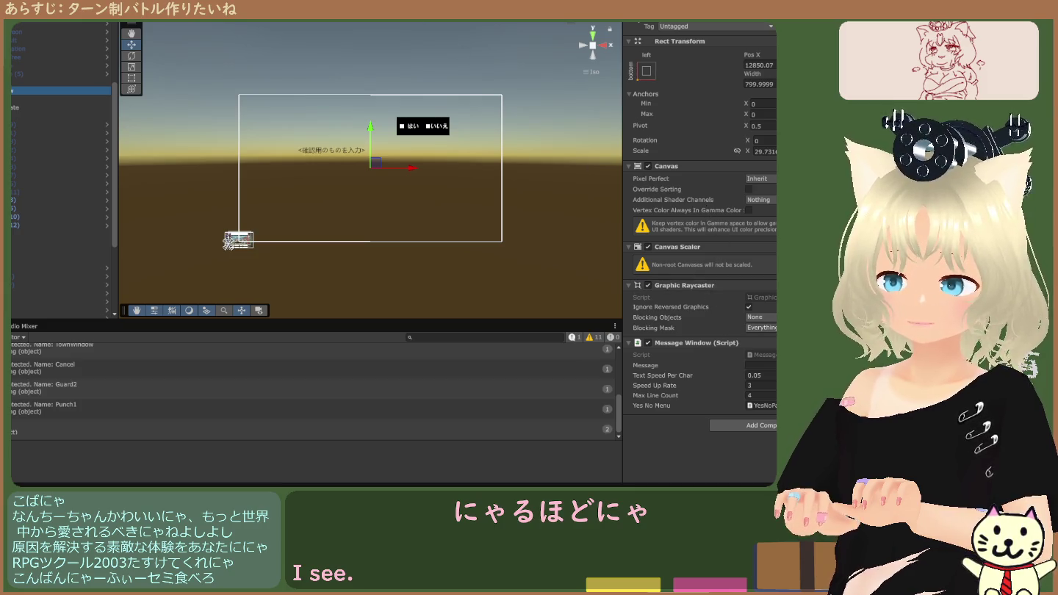
pyautogui.hotkey('alt', 'Tab')
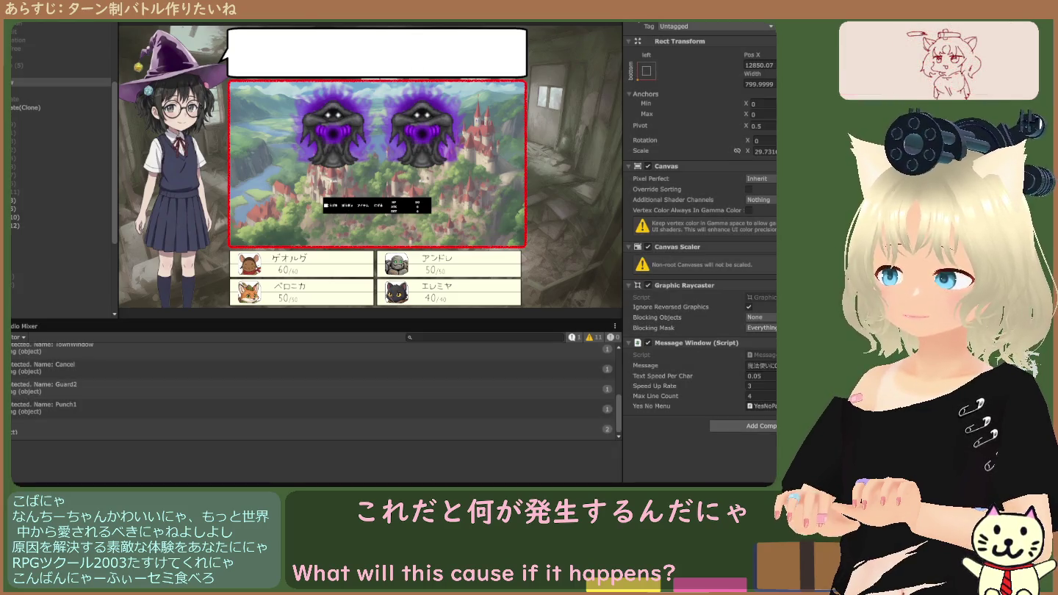
# Exit Play mode and inspect the hukidasi speech-bubble image.
pyautogui.hotkey('ctrl', 'p')
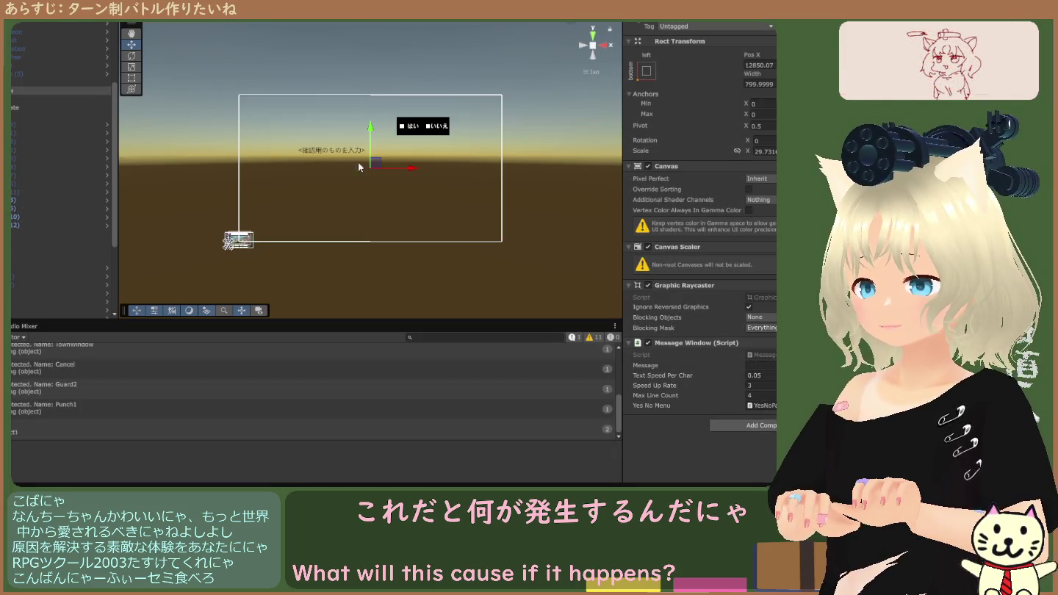
pyautogui.click(66, 83)
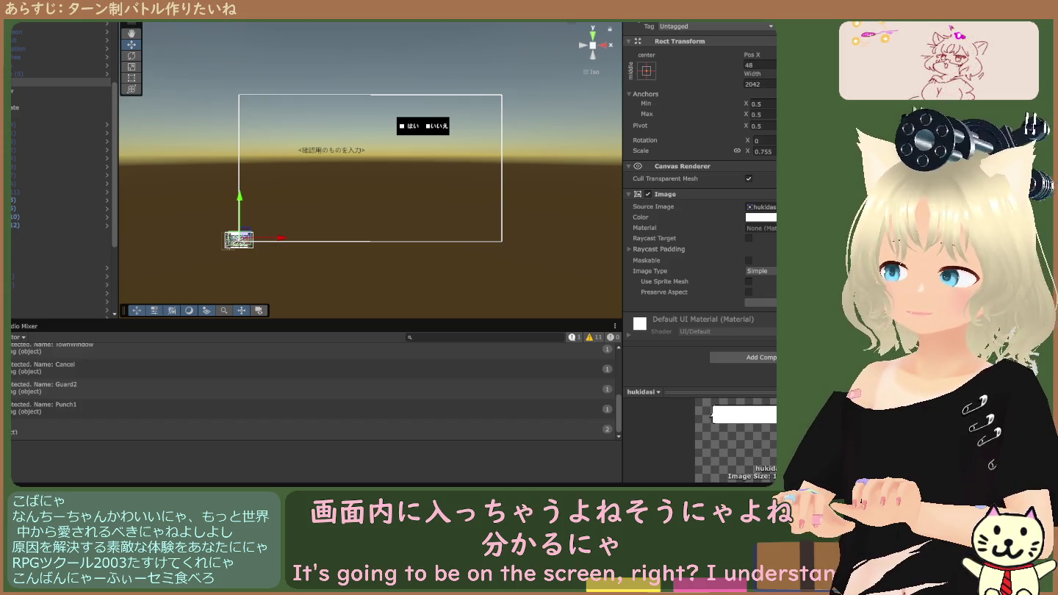
pyautogui.hotkey('alt', 'Tab')
# Set the message window canvas Pos X to 0 and centre the Scene view on it.
pyautogui.click(759, 65)
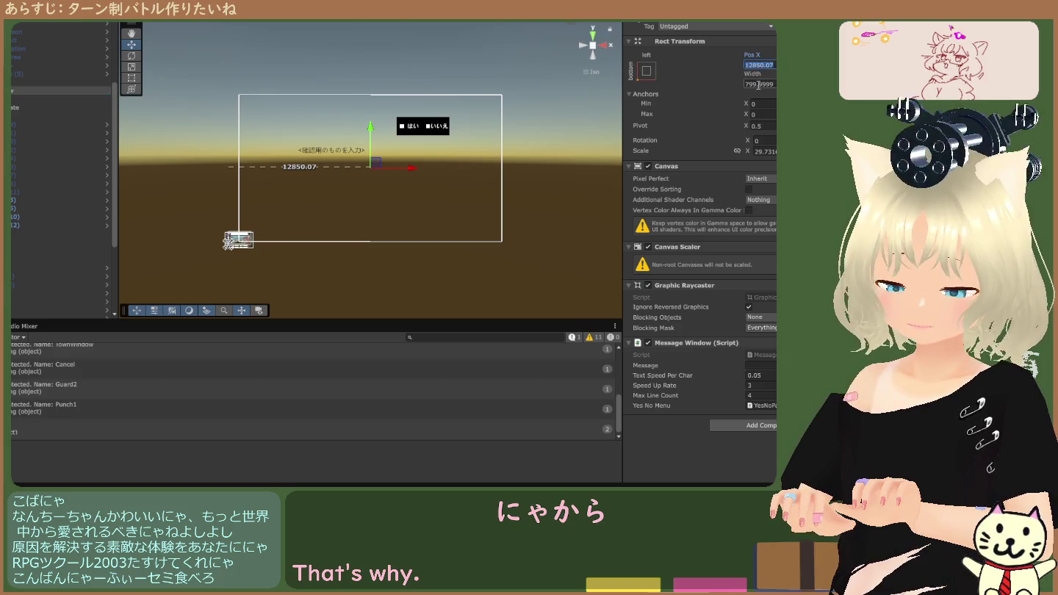
pyautogui.write('0')
pyautogui.press('Return')
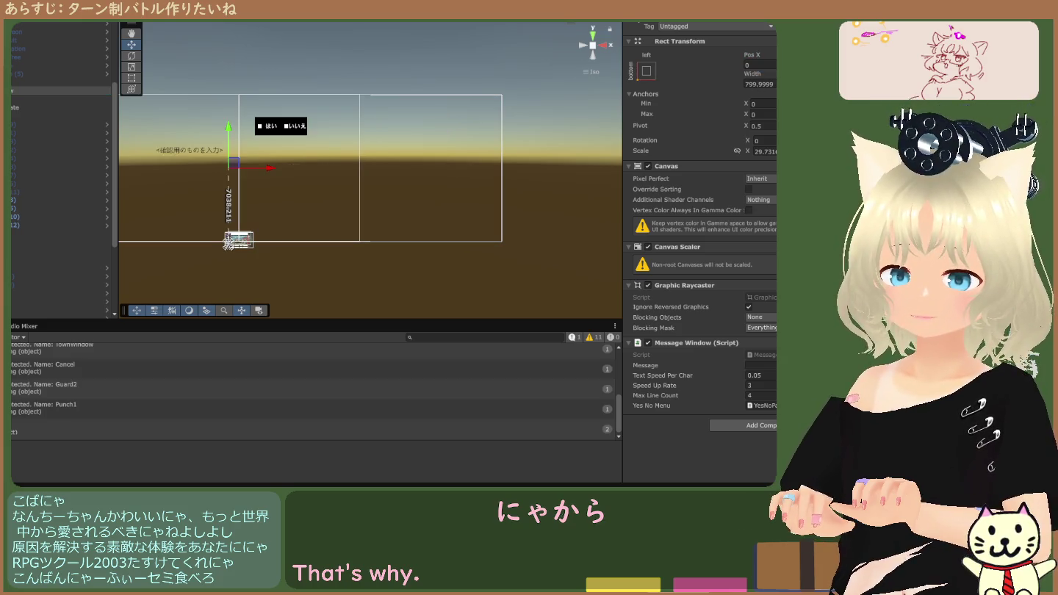
pyautogui.doubleClick(58, 89)
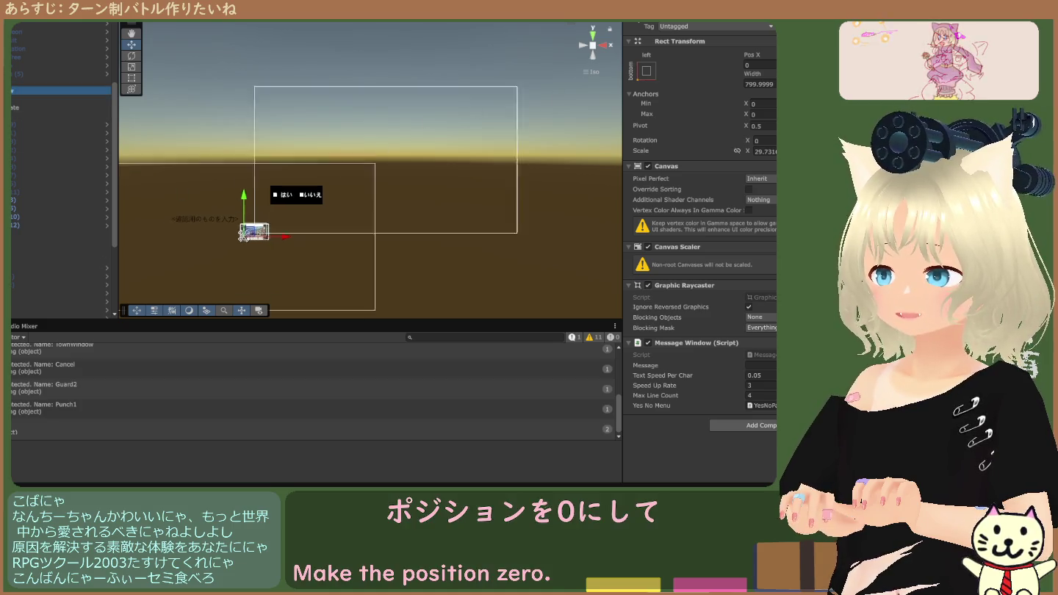
# Review the canvas's Panel, placeholder text, YesNoPanel, hukidasi image, DataManager and FadePanel.
pyautogui.click(11, 100)
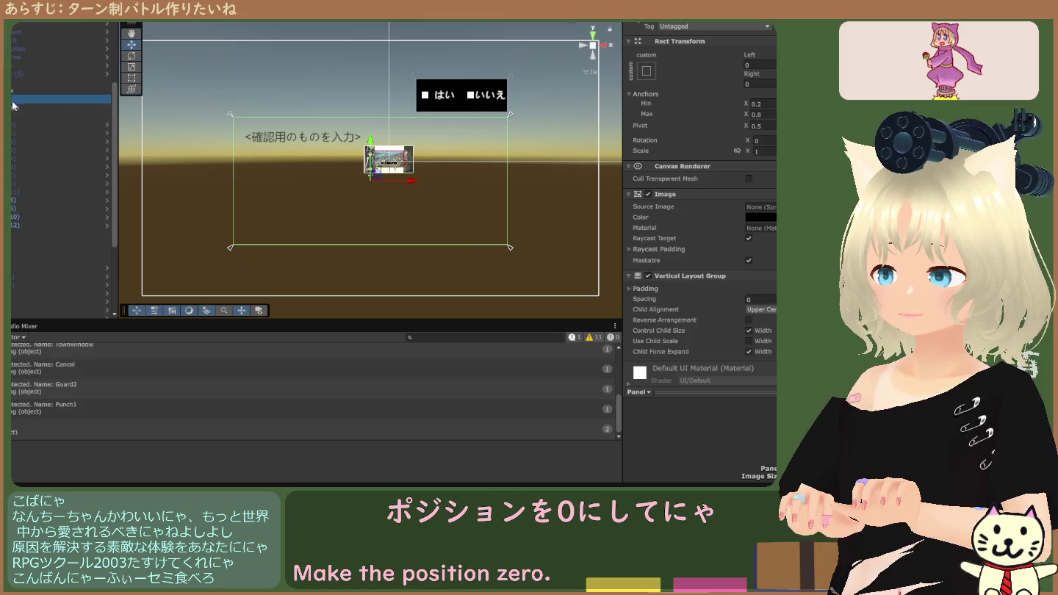
pyautogui.click(12, 109)
pyautogui.click(11, 116)
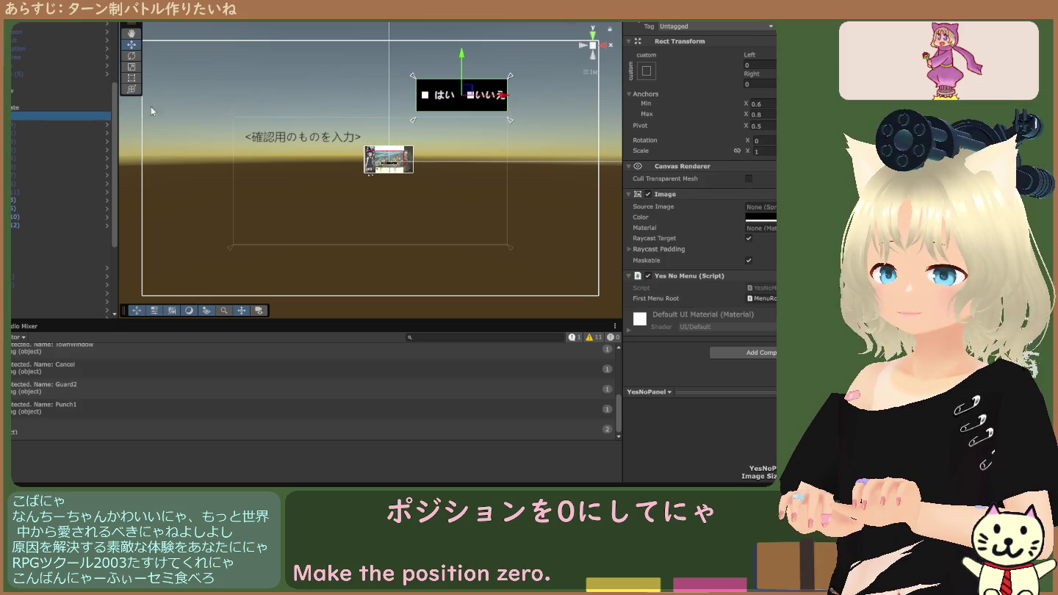
pyautogui.scroll(-6, 291, 136)
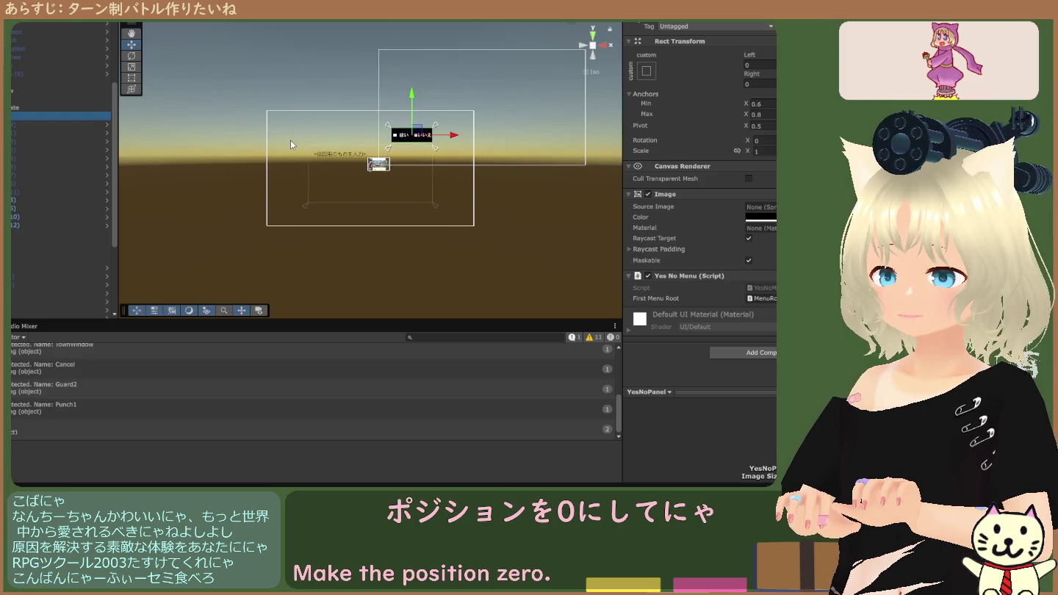
pyautogui.click(25, 110)
pyautogui.click(11, 99)
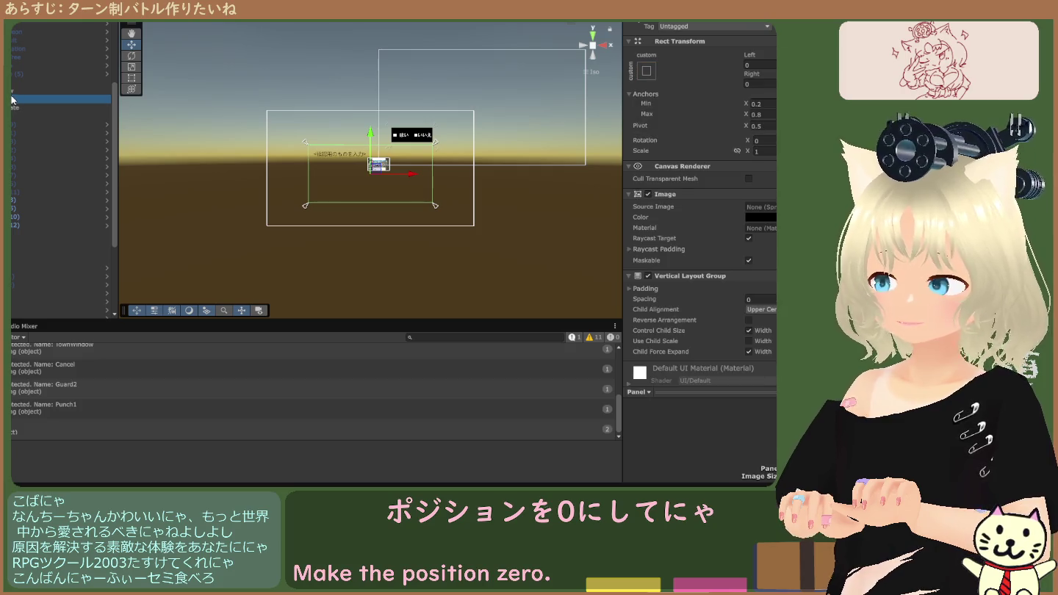
pyautogui.click(11, 90)
pyautogui.click(12, 83)
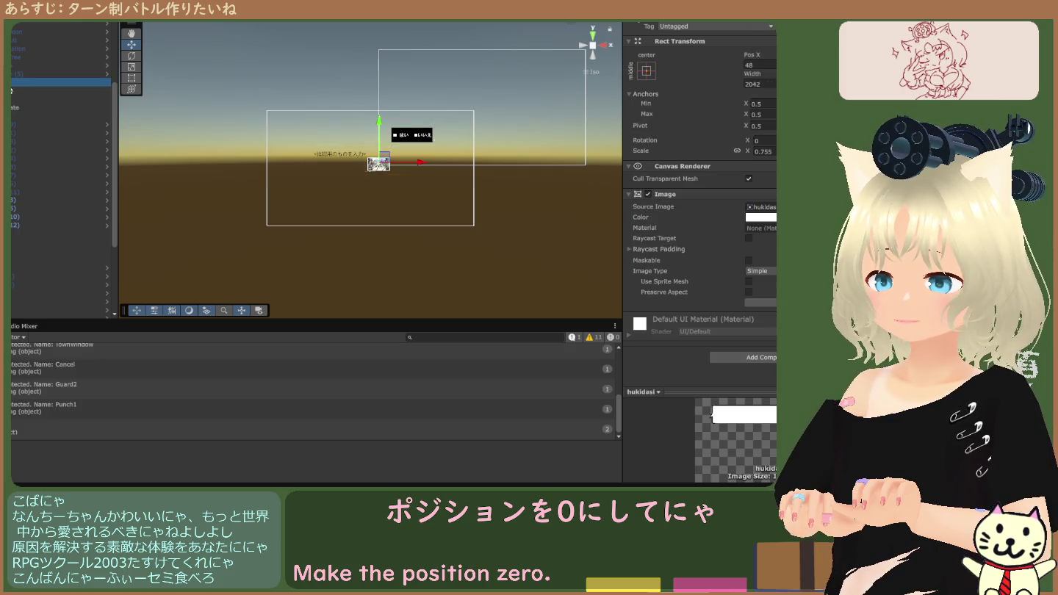
pyautogui.click(519, 80)
pyautogui.click(520, 80)
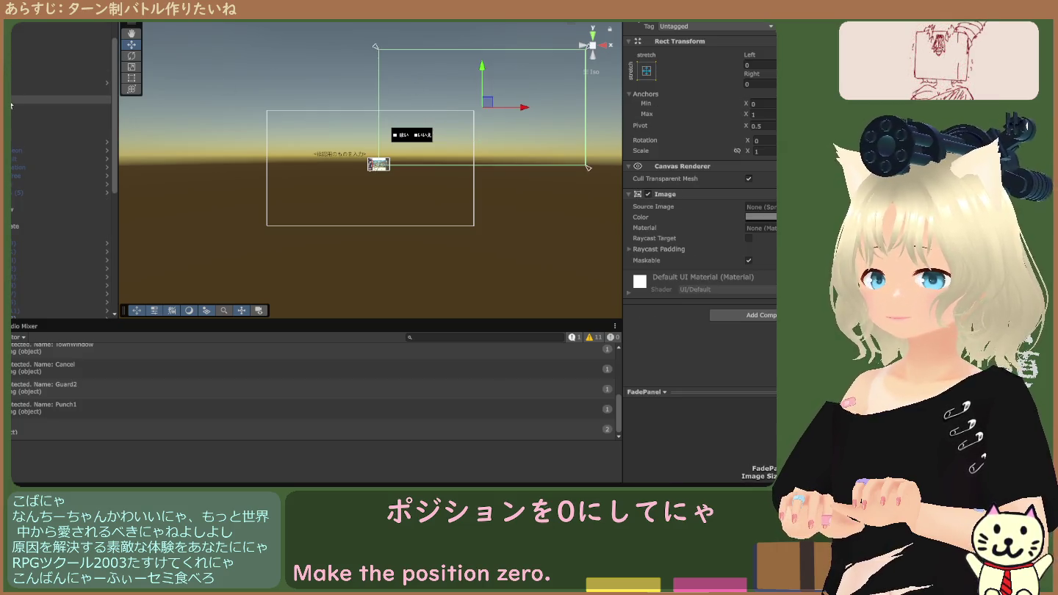
pyautogui.click(17, 92)
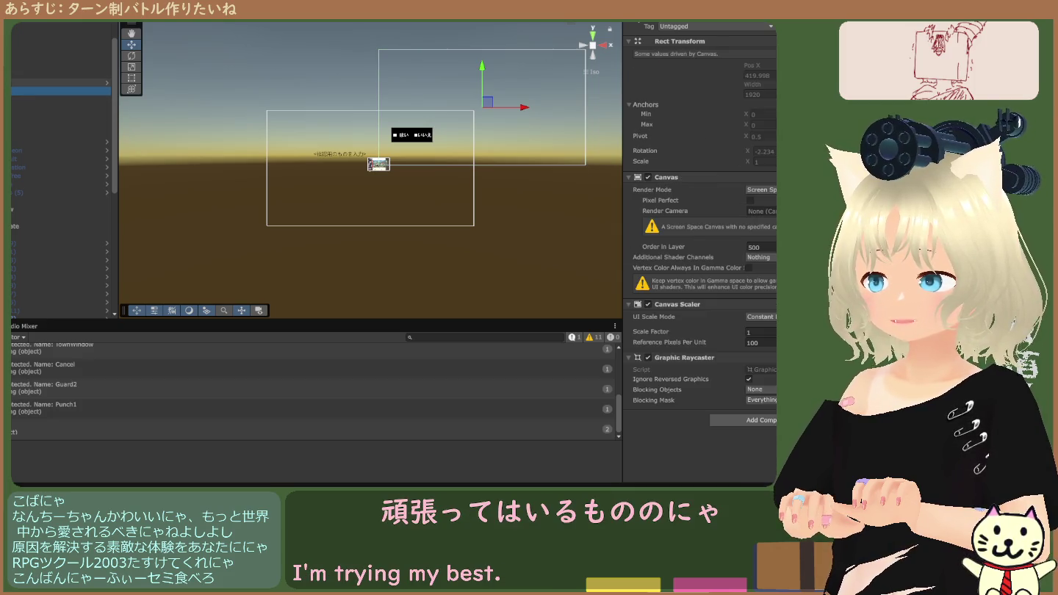
pyautogui.click(59, 82)
pyautogui.click(58, 90)
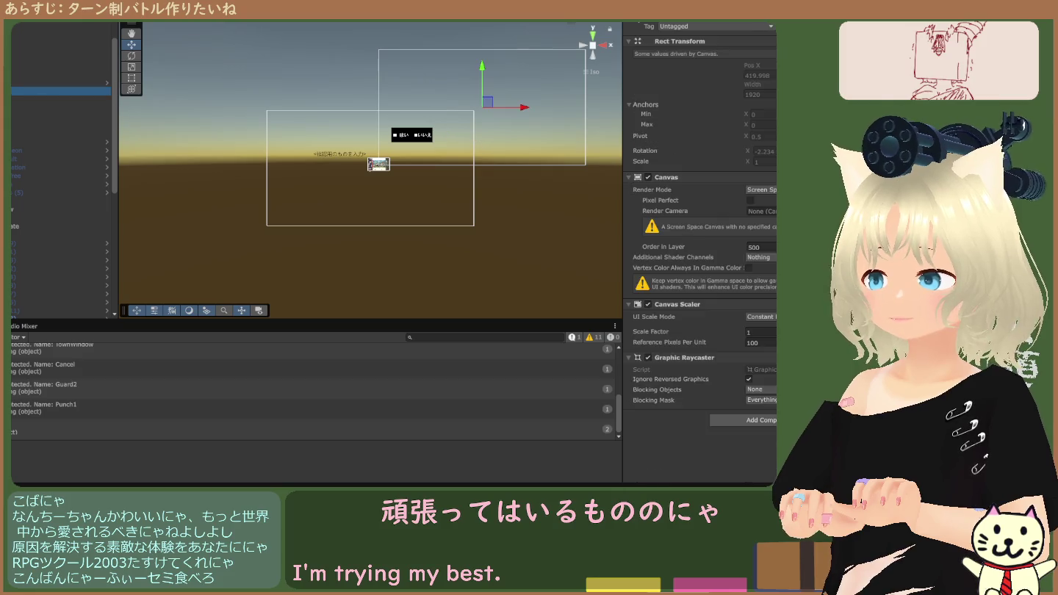
pyautogui.click(59, 99)
pyautogui.click(11, 91)
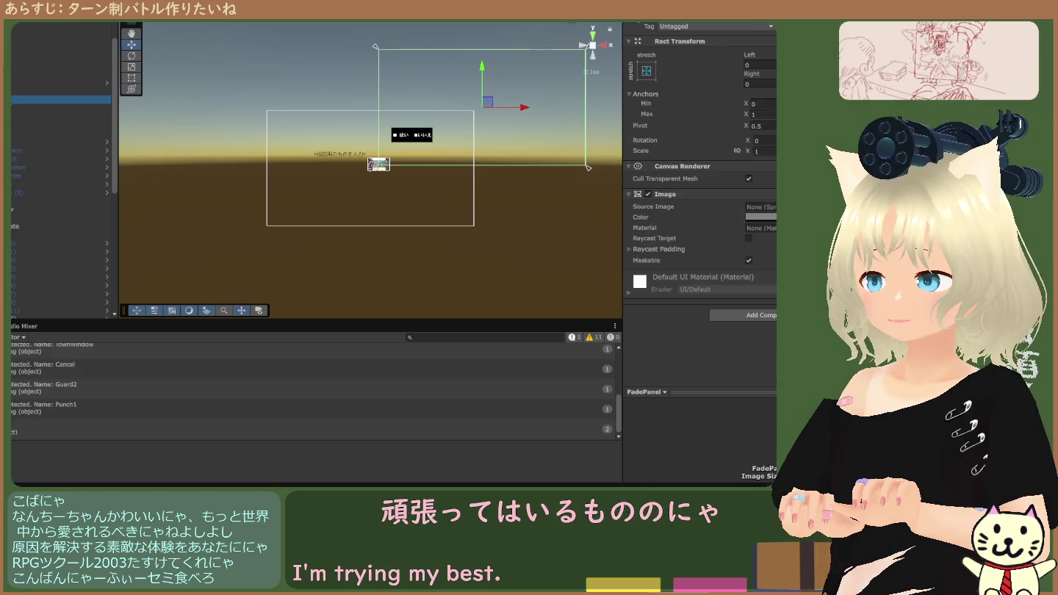
pyautogui.click(11, 98)
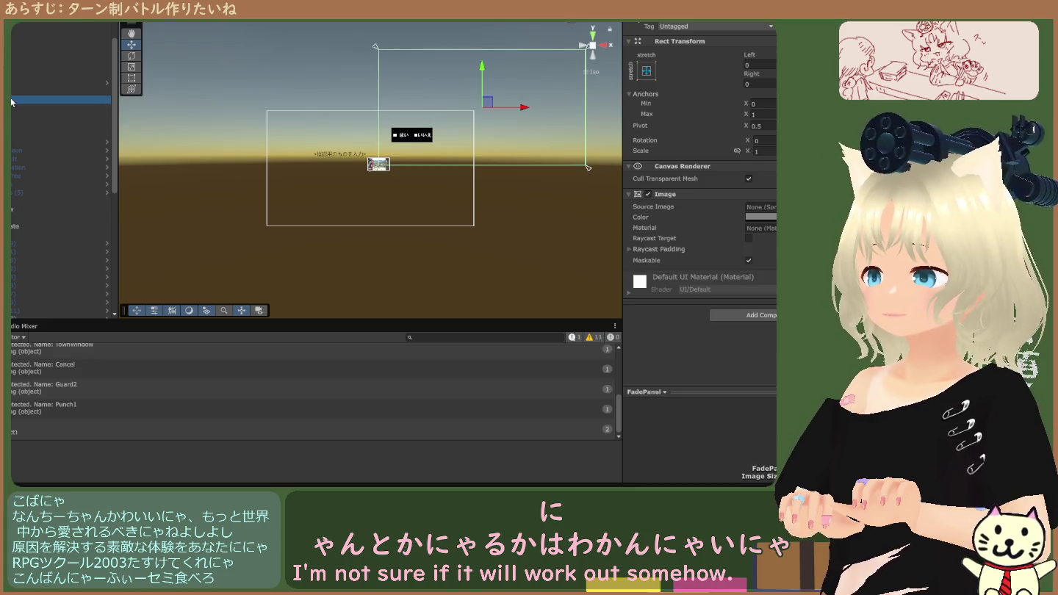
pyautogui.click(13, 92)
pyautogui.click(13, 100)
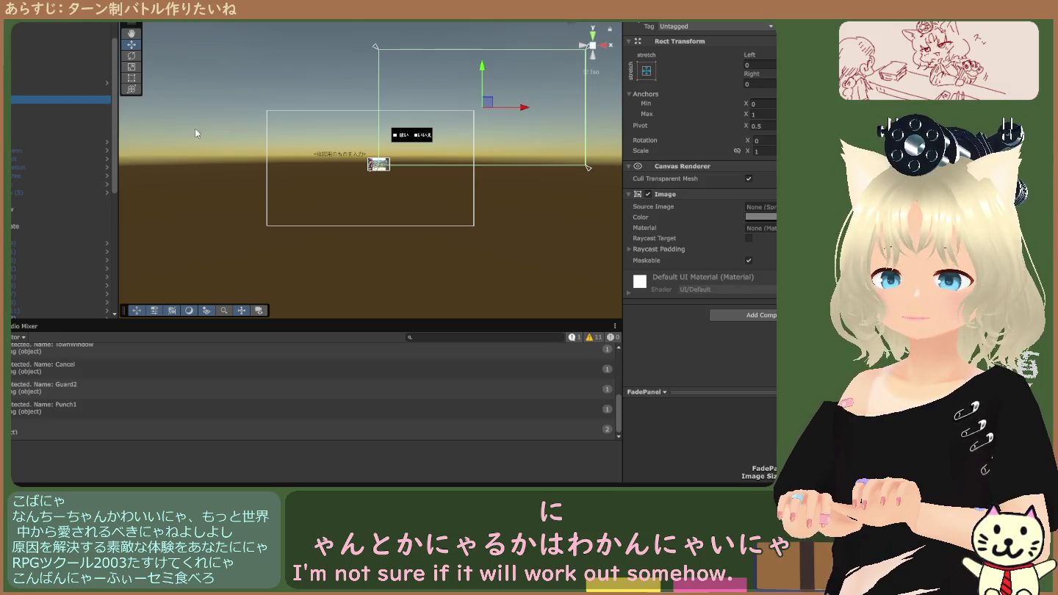
pyautogui.click(11, 86)
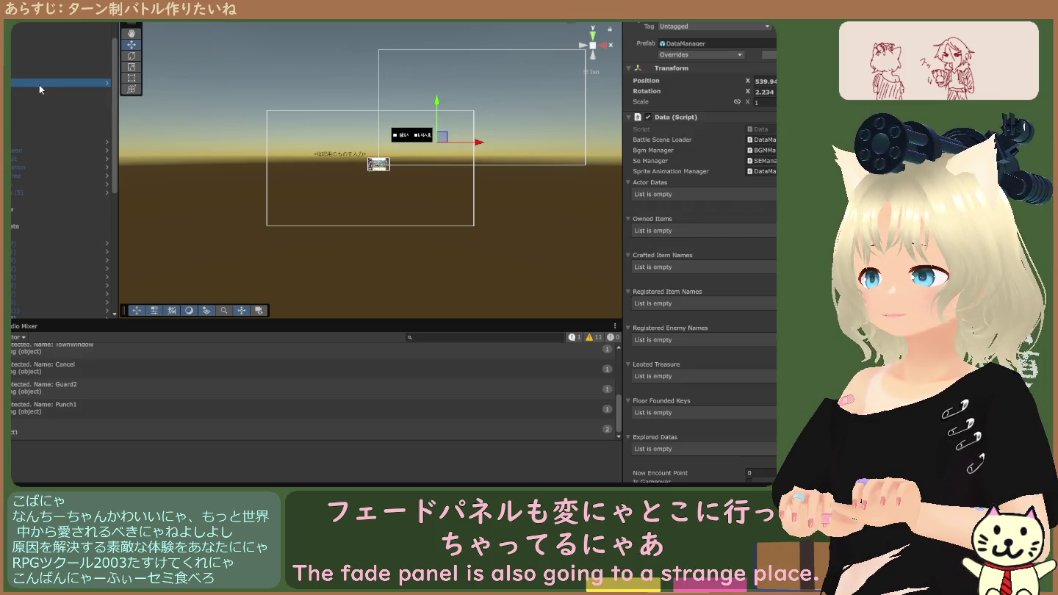
pyautogui.click(39, 90)
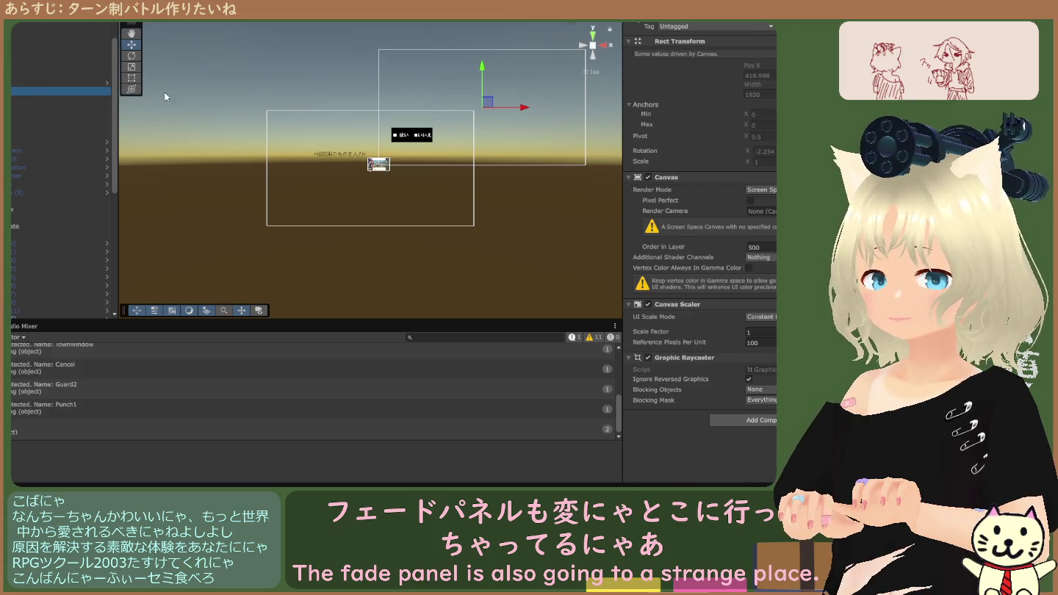
pyautogui.click(69, 84)
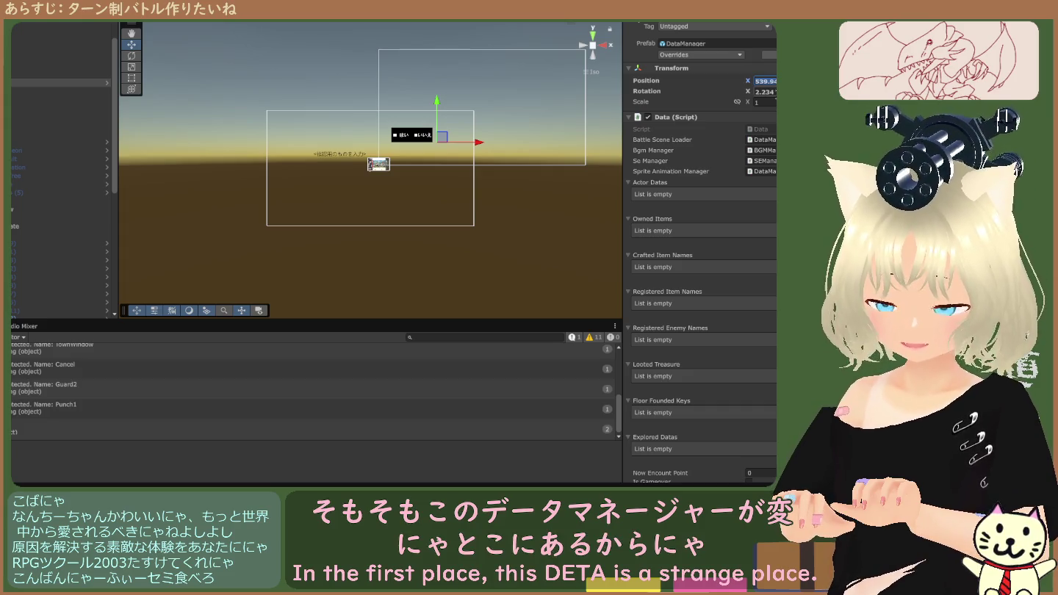
pyautogui.write('0')
pyautogui.press('Return')
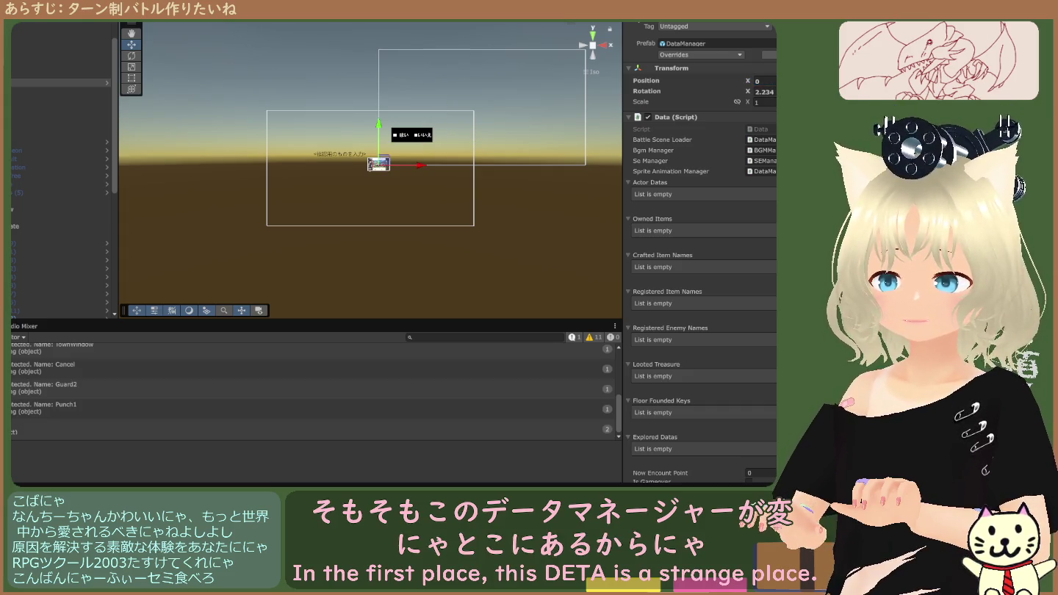
pyautogui.hotkey('ctrl', 'z')
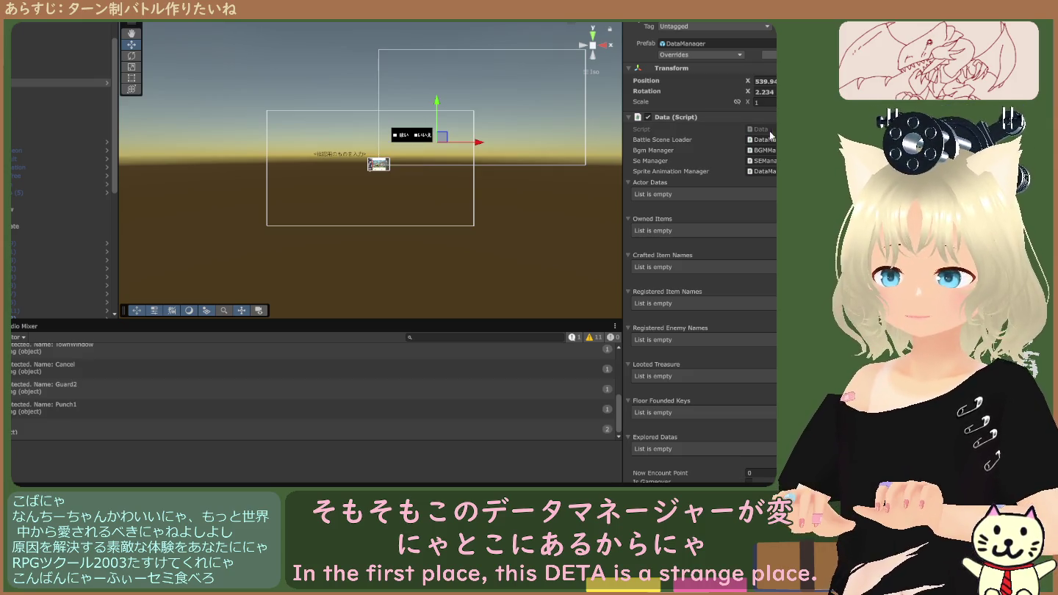
pyautogui.click(519, 90)
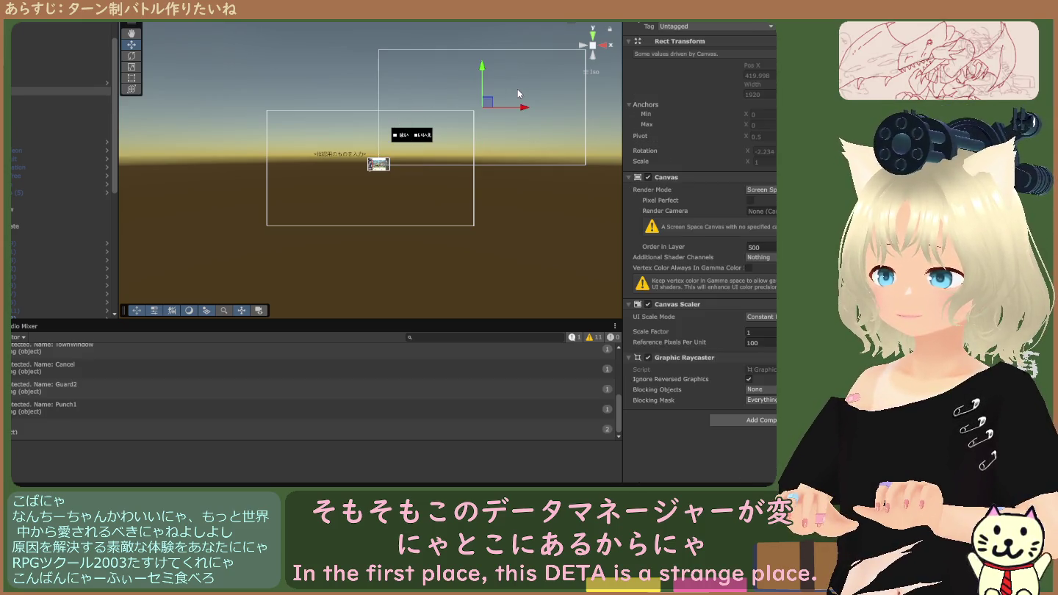
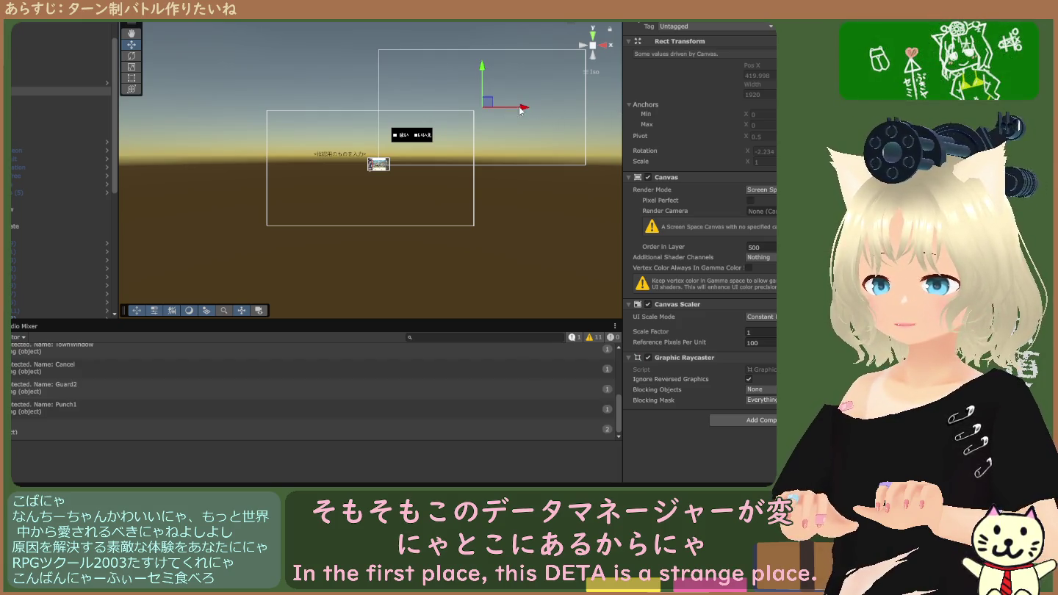
# Switch the canvas Render Mode to World Space and set its Pos X to 0.
pyautogui.click(769, 192)
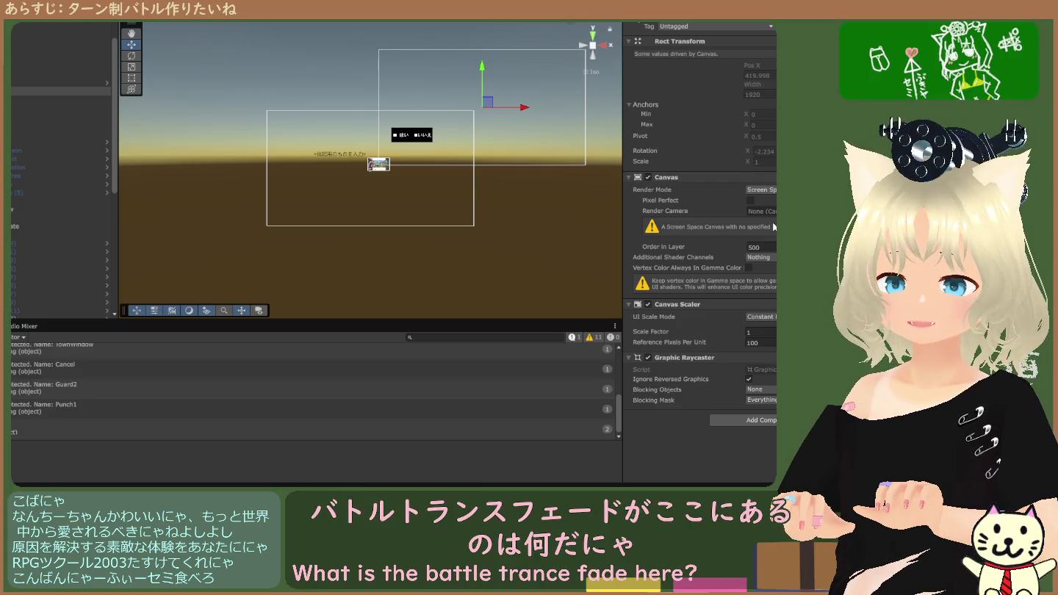
pyautogui.click(772, 227)
pyautogui.click(768, 66)
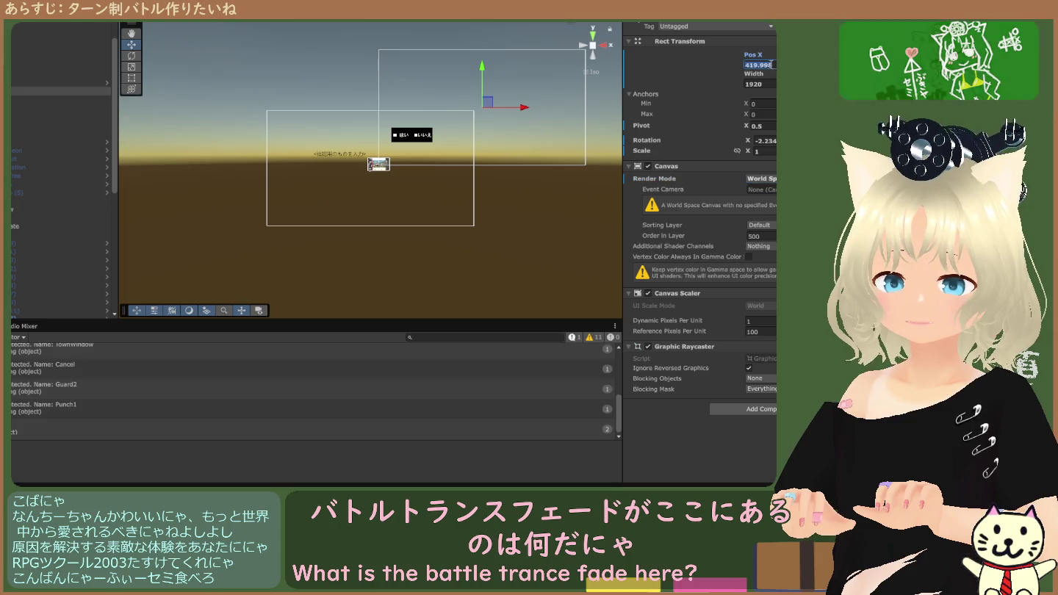
pyautogui.write('d')
pyautogui.press('Return')
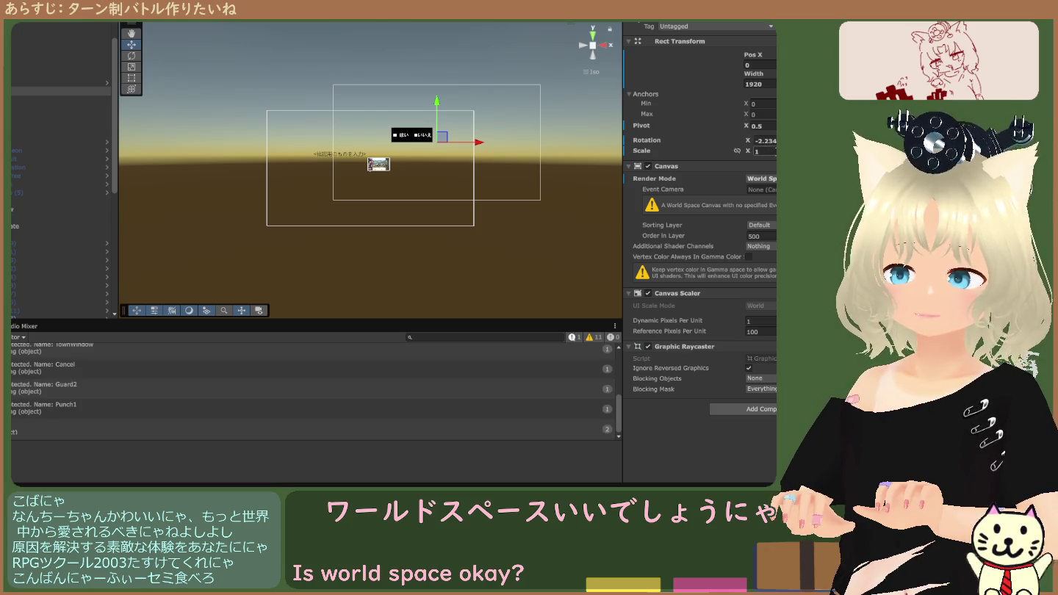
# Try a canvas Pivot X of 0, undo it back to 0.5, then select DataManager.
pyautogui.click(770, 126)
pyautogui.write('0')
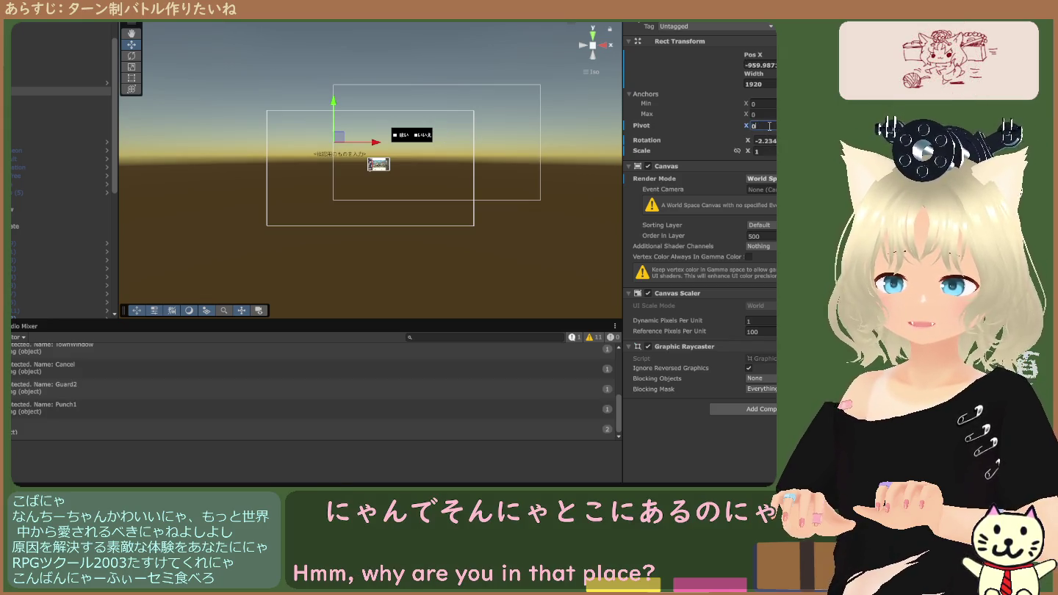
pyautogui.press('Return')
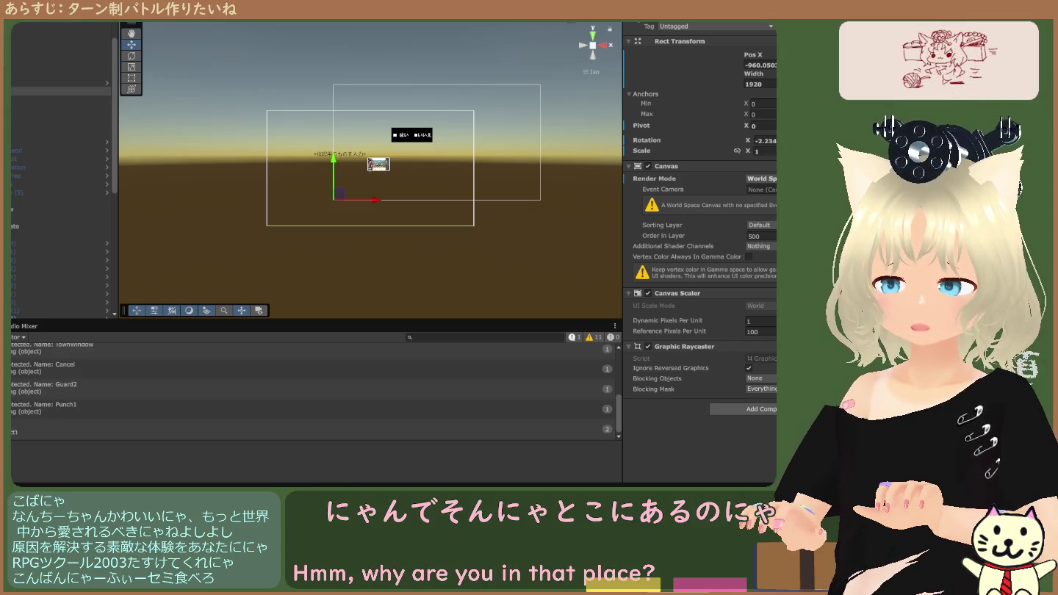
pyautogui.hotkey('ctrl', 'z')
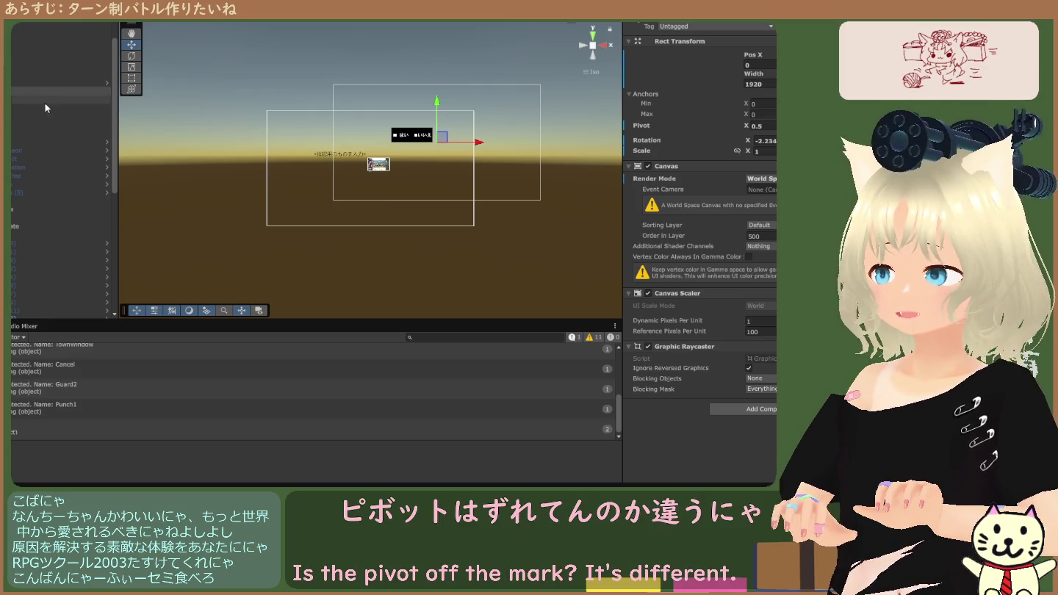
pyautogui.click(59, 83)
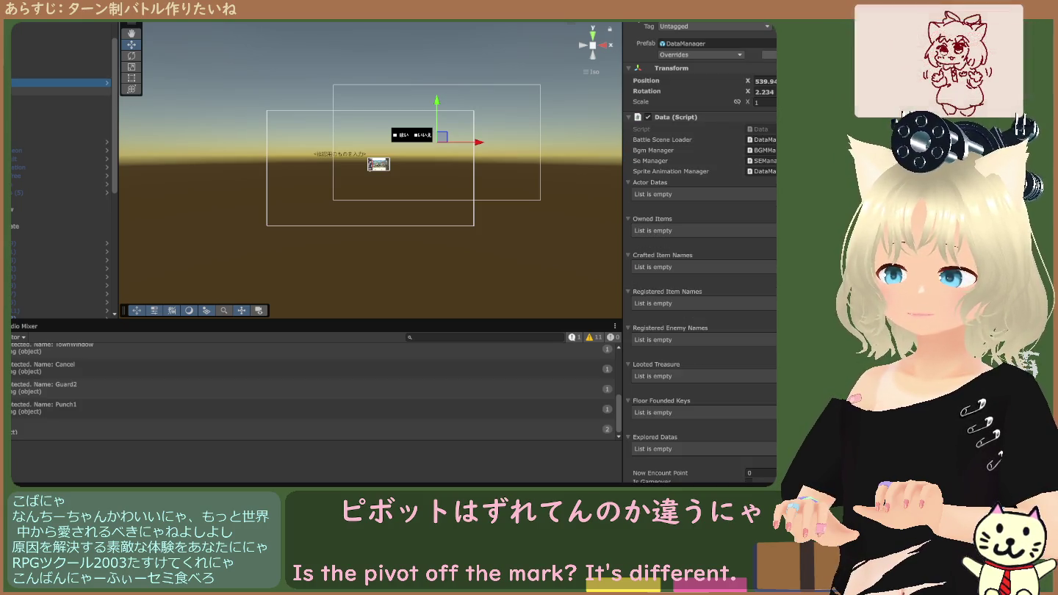
# Set the DataManager's Transform Position X to 0.
pyautogui.click(59, 91)
pyautogui.press('Up')
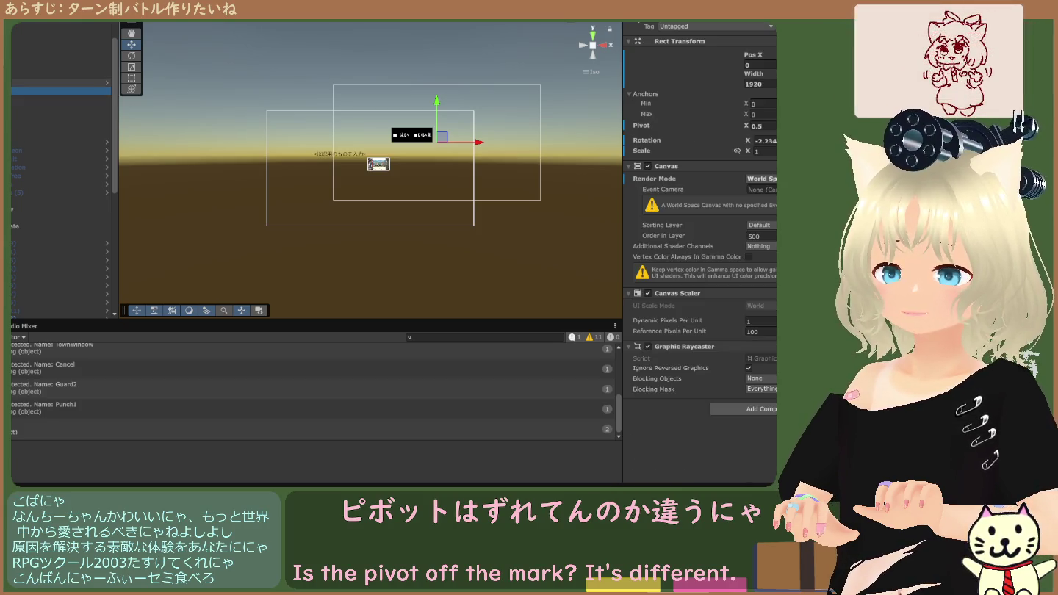
pyautogui.click(772, 82)
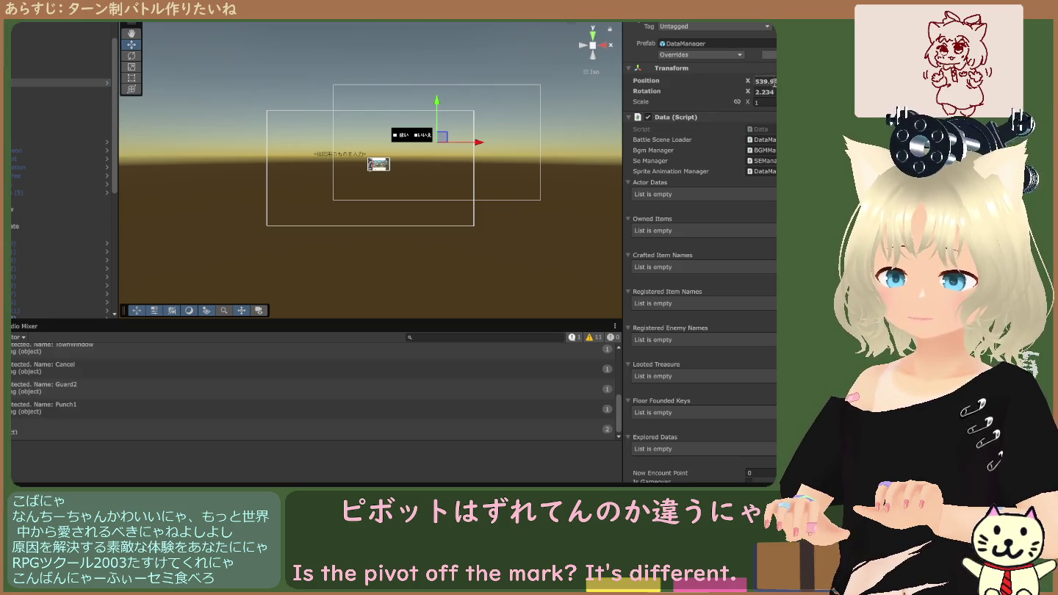
pyautogui.write('0')
pyautogui.press('Return')
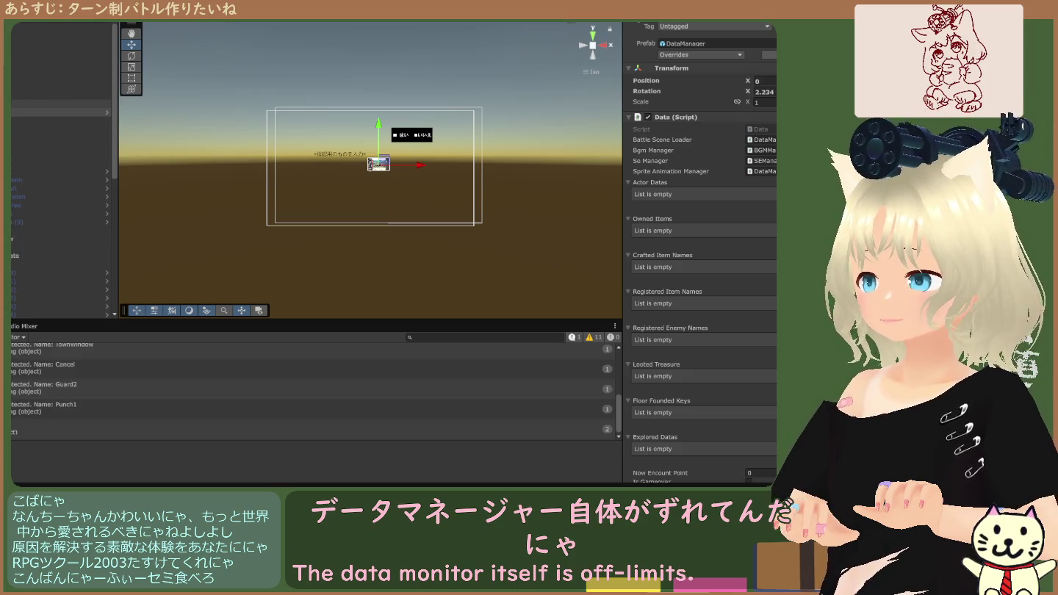
# Compare the Canvas, BackGround and FadePanel objects against DataManager in the Inspector.
pyautogui.click(59, 112)
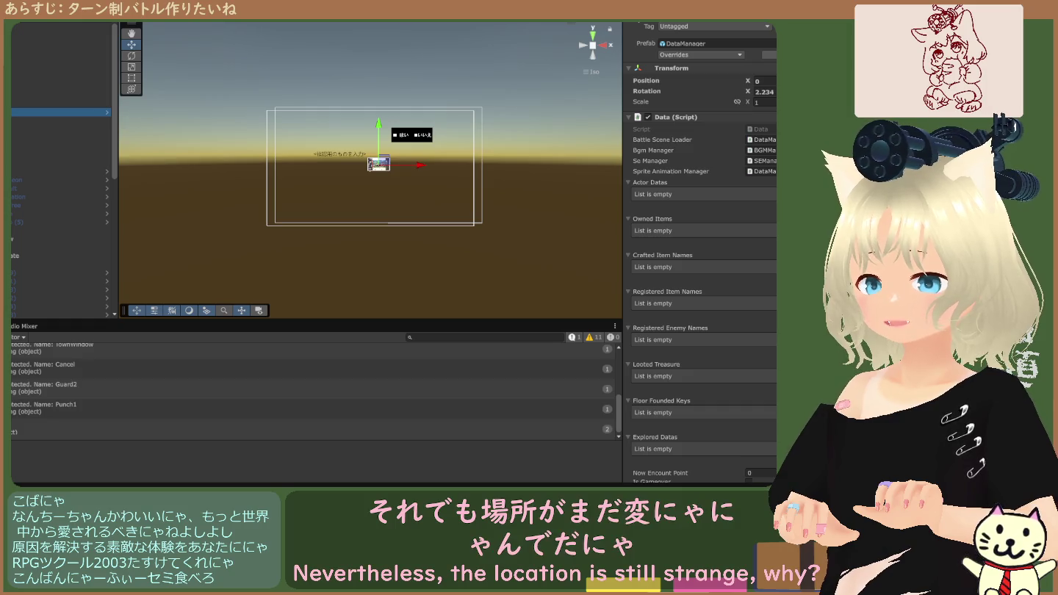
pyautogui.click(59, 154)
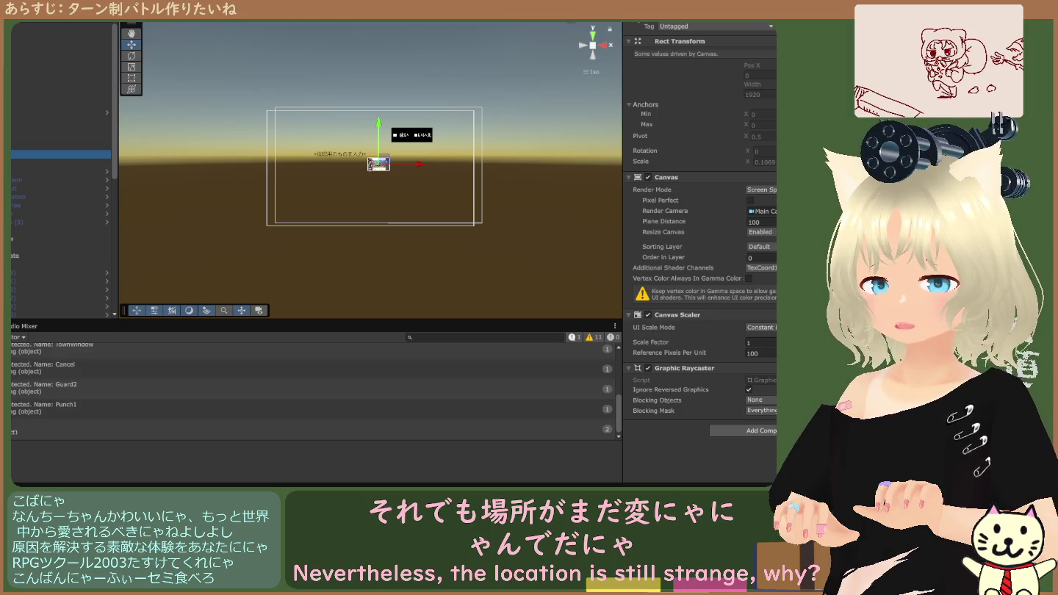
pyautogui.click(59, 161)
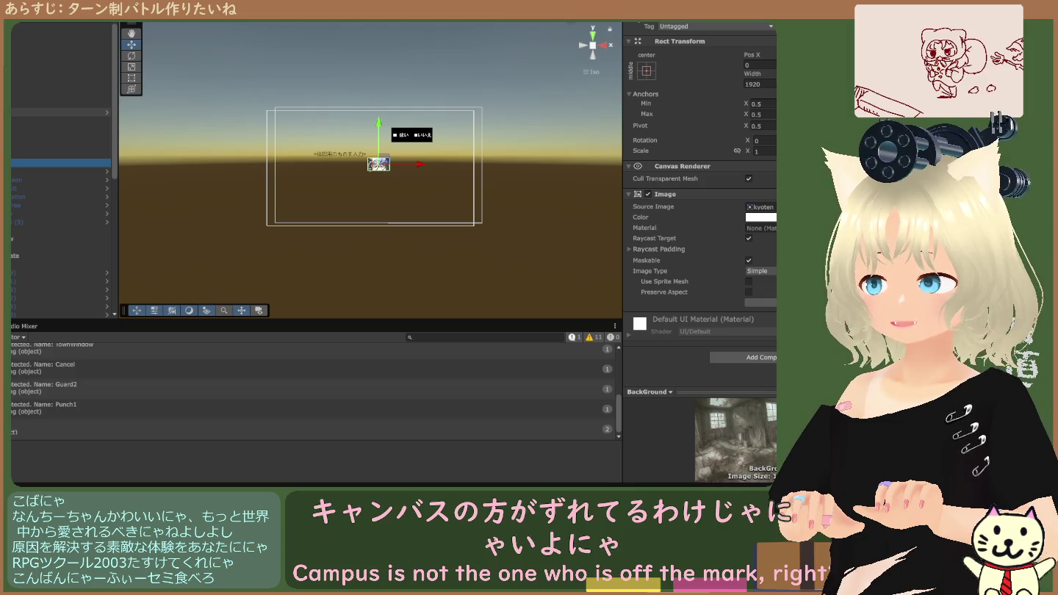
pyautogui.click(58, 155)
pyautogui.click(59, 163)
pyautogui.click(58, 155)
pyautogui.click(59, 112)
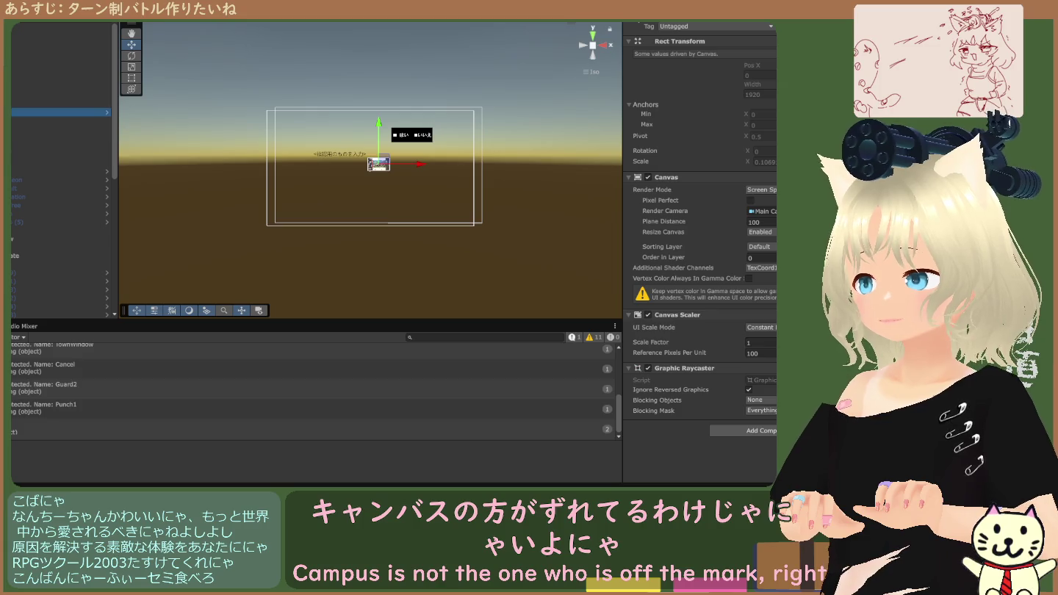
pyautogui.click(59, 120)
pyautogui.click(59, 129)
pyautogui.click(58, 138)
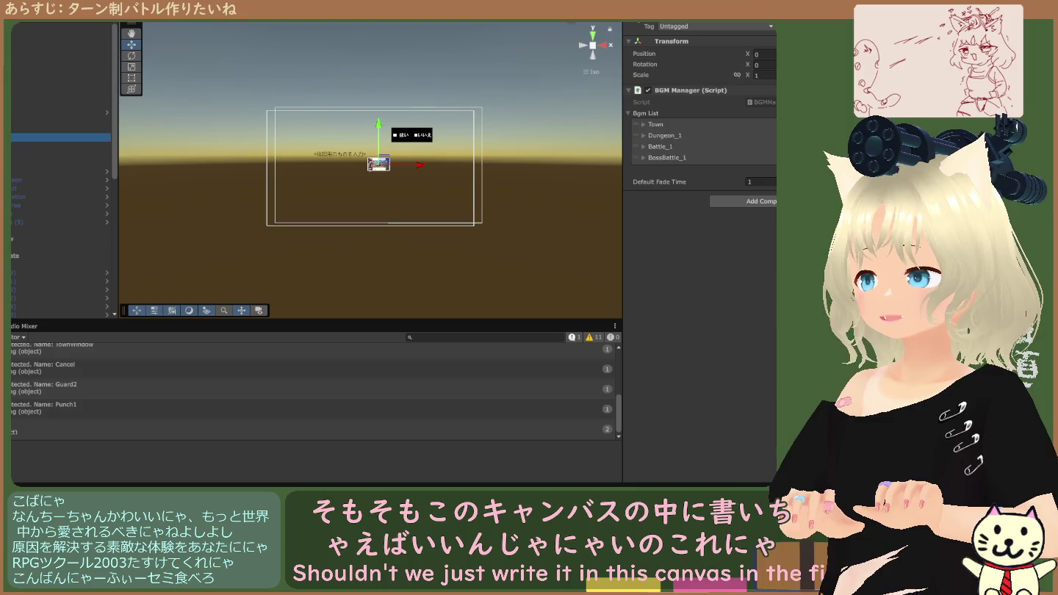
pyautogui.click(58, 111)
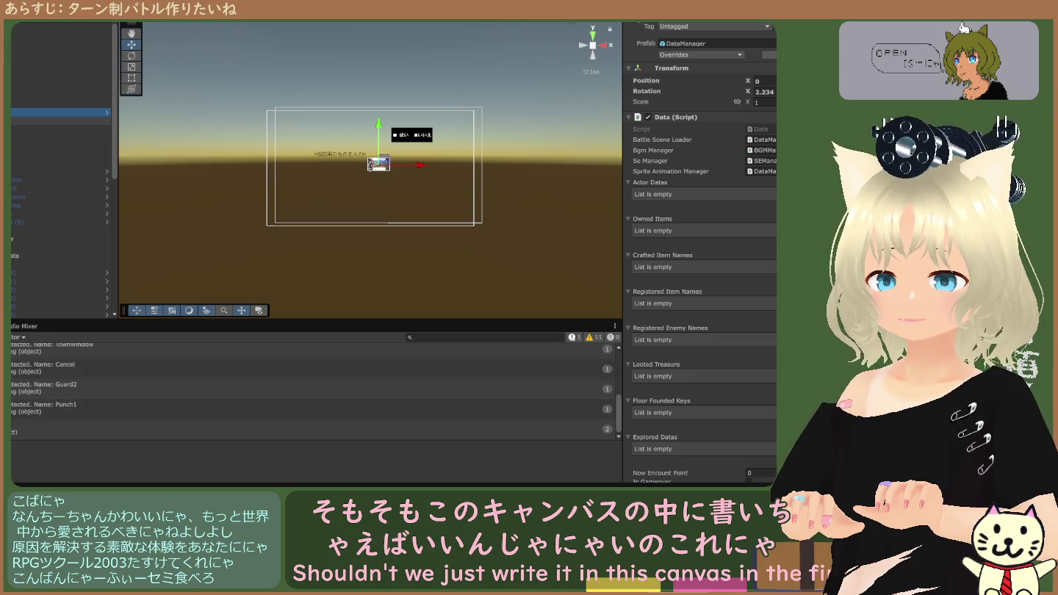
# Review DataManager's Data script and its Sprite Animation Manager reference.
pyautogui.scroll(-10, 698, 206)
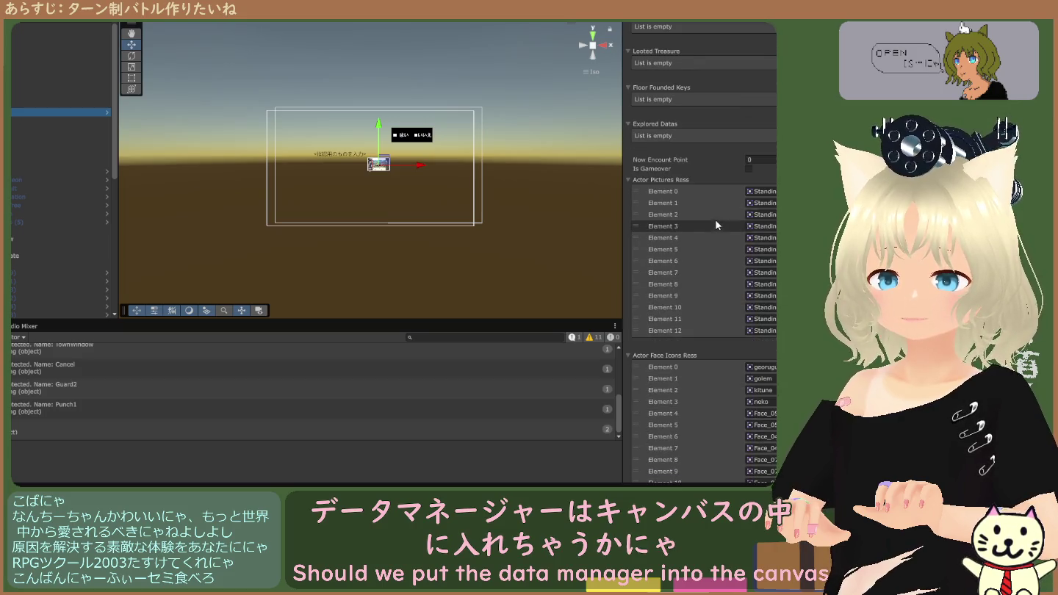
pyautogui.scroll(-12, 714, 220)
pyautogui.scroll(20, 715, 220)
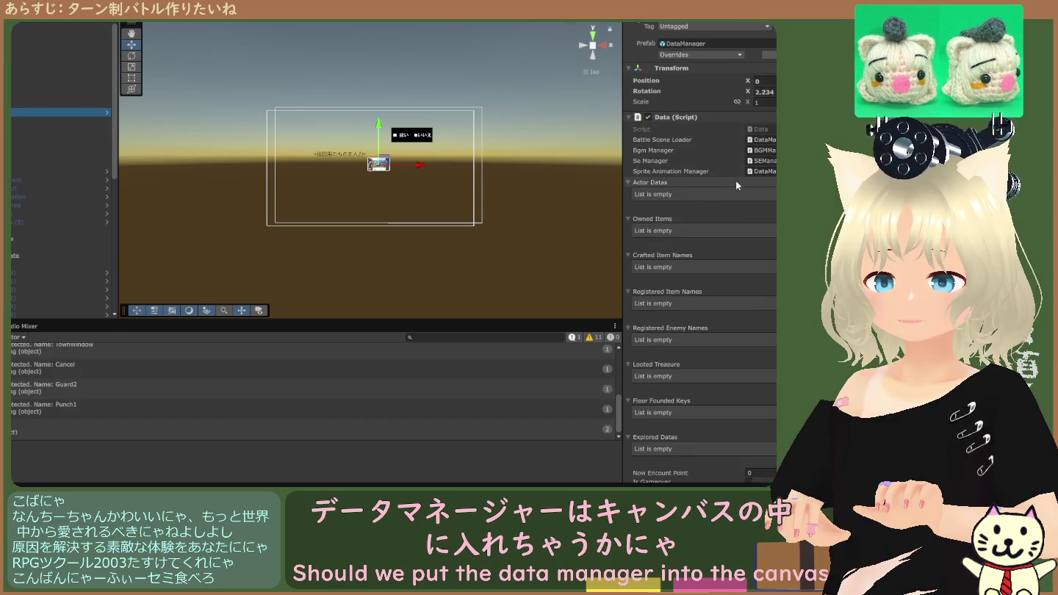
pyautogui.click(762, 173)
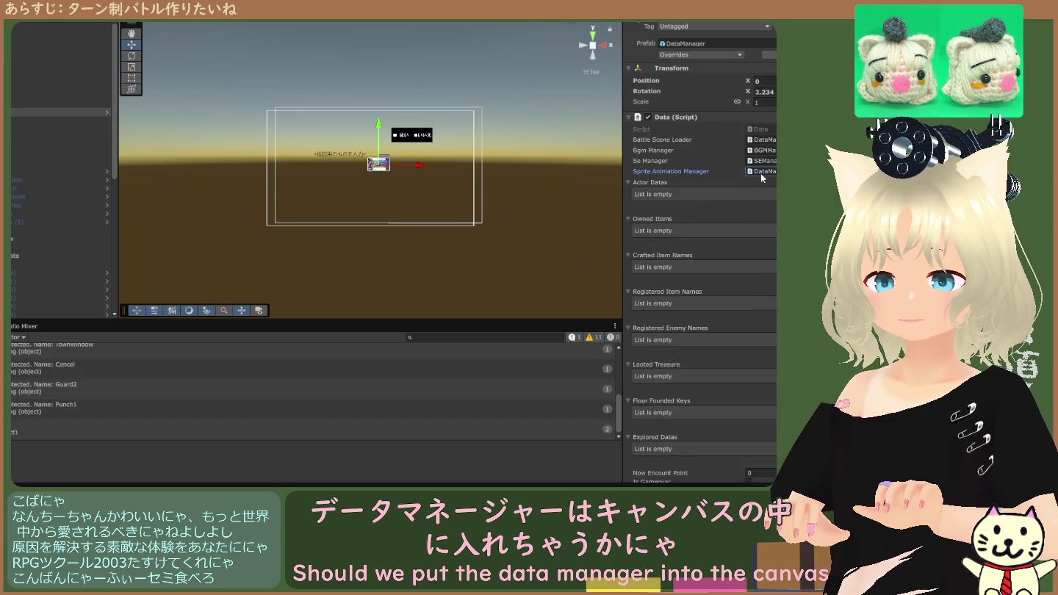
pyautogui.click(17, 120)
pyautogui.click(15, 112)
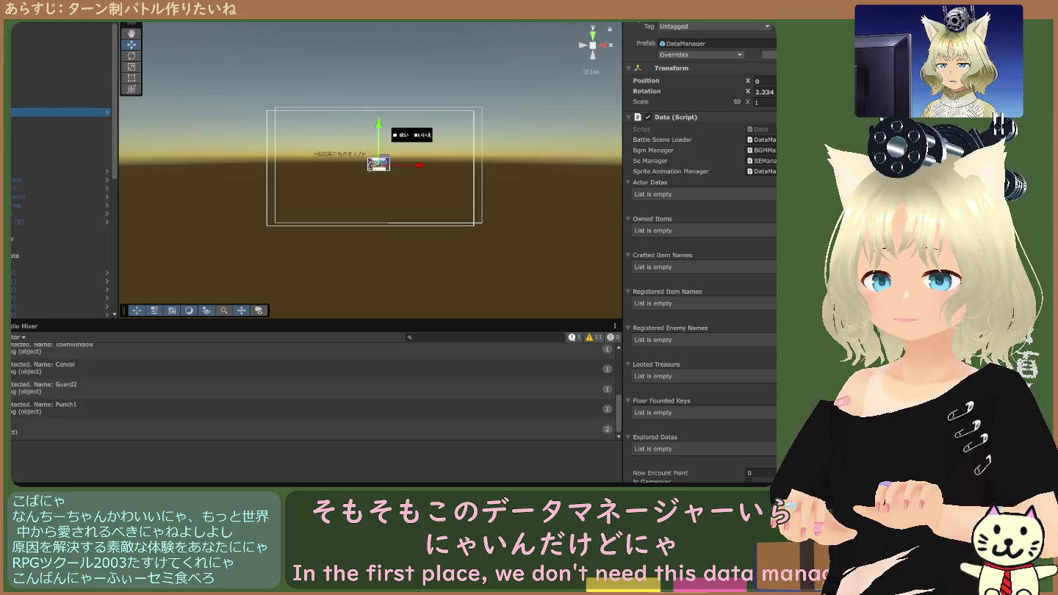
pyautogui.click(767, 92)
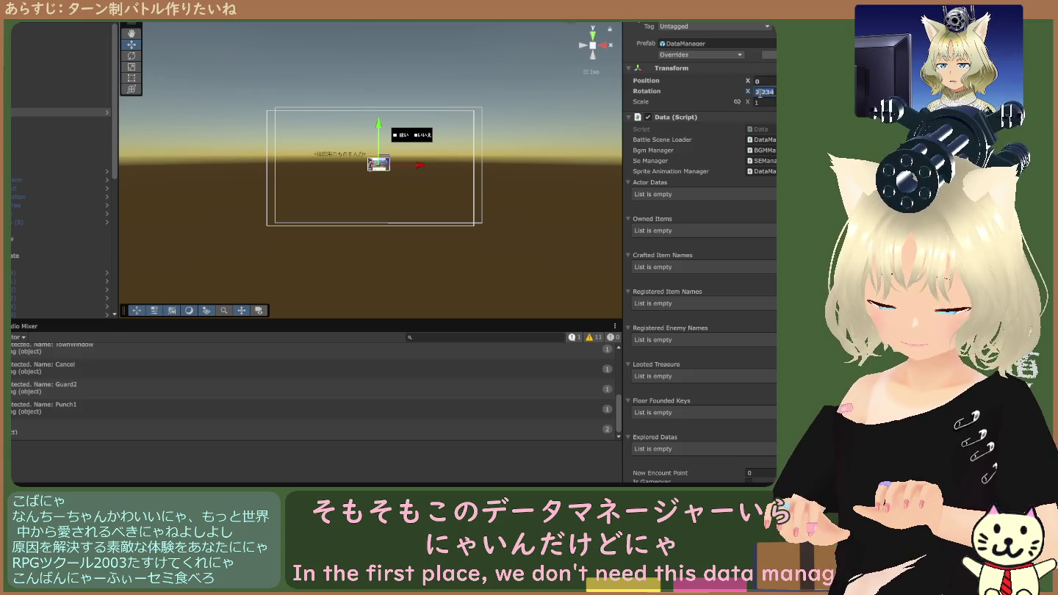
pyautogui.write('0')
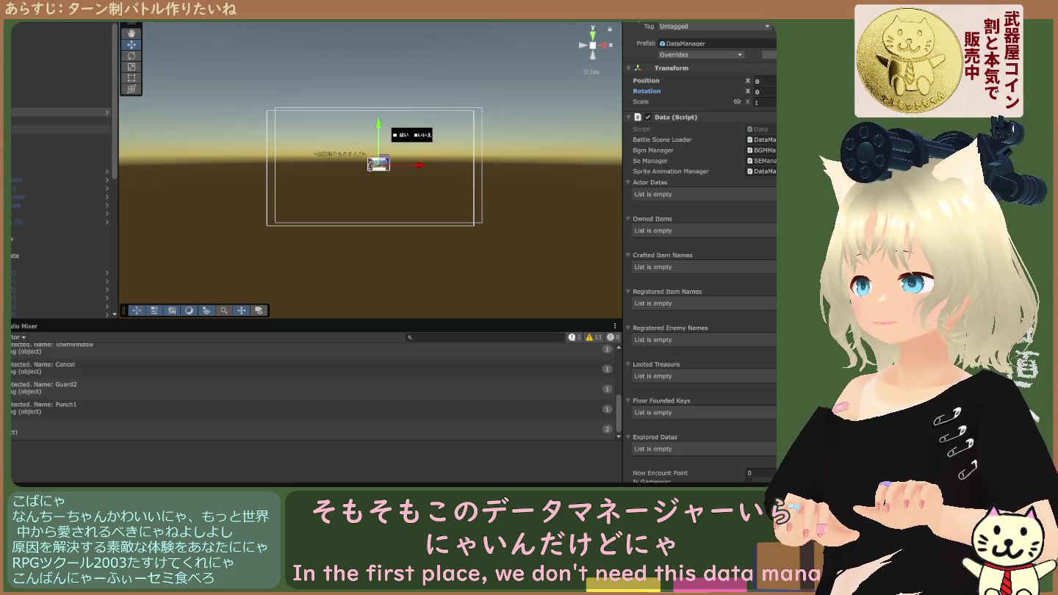
pyautogui.click(58, 154)
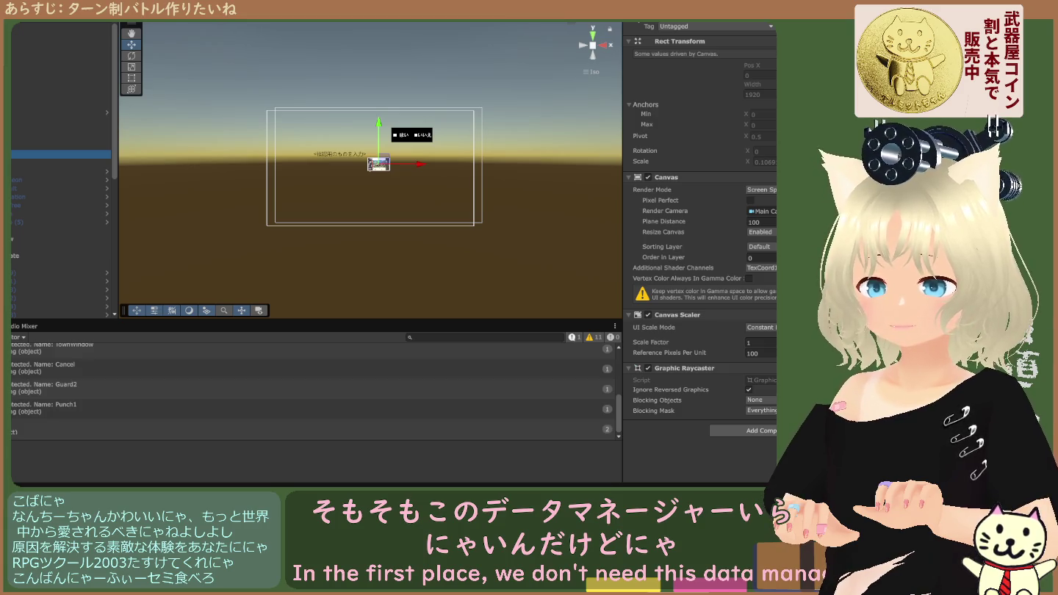
pyautogui.click(59, 111)
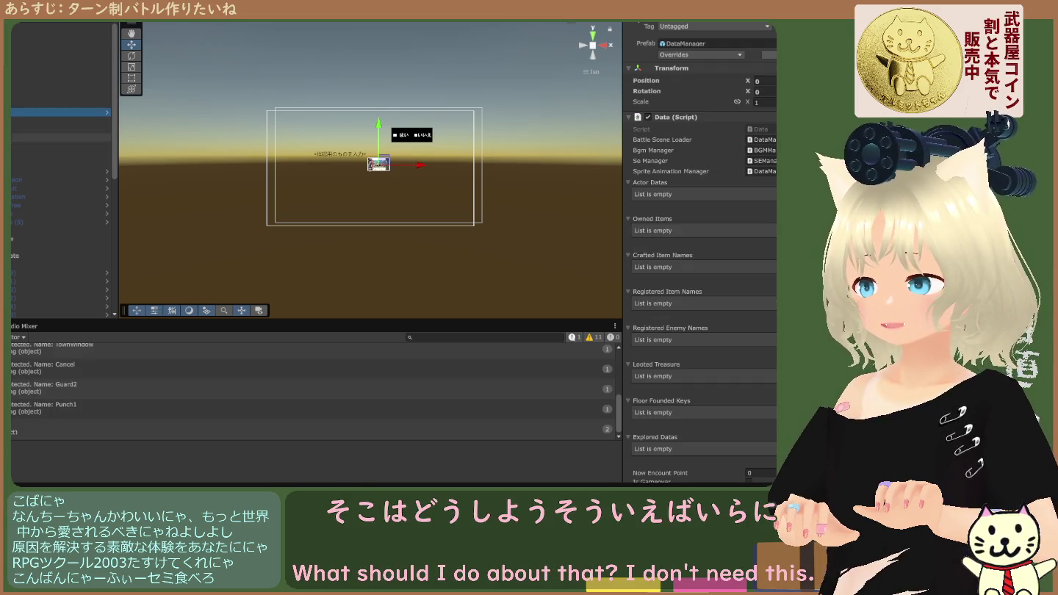
pyautogui.click(58, 112)
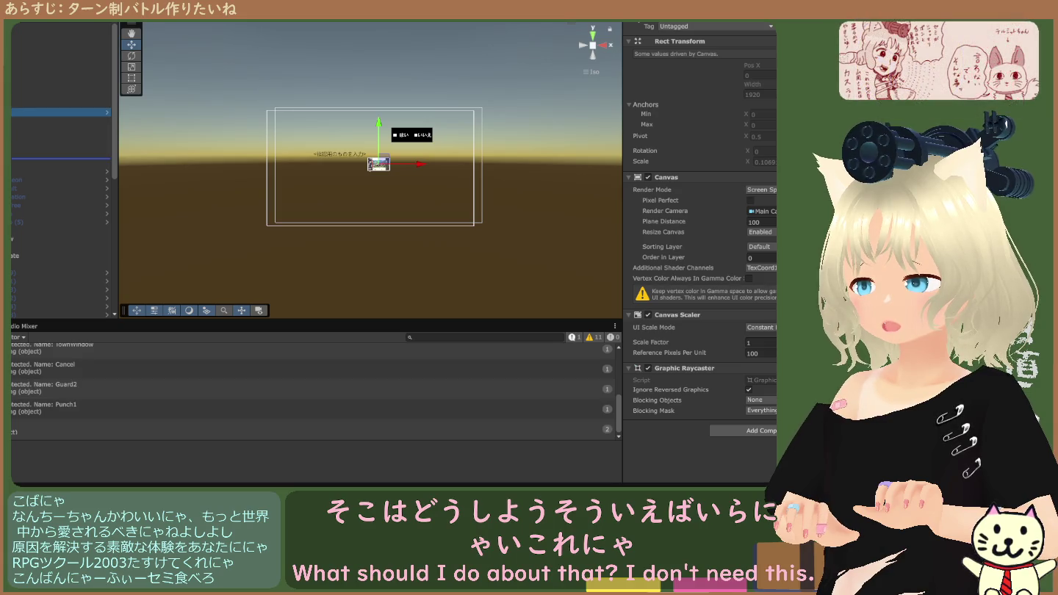
pyautogui.click(58, 120)
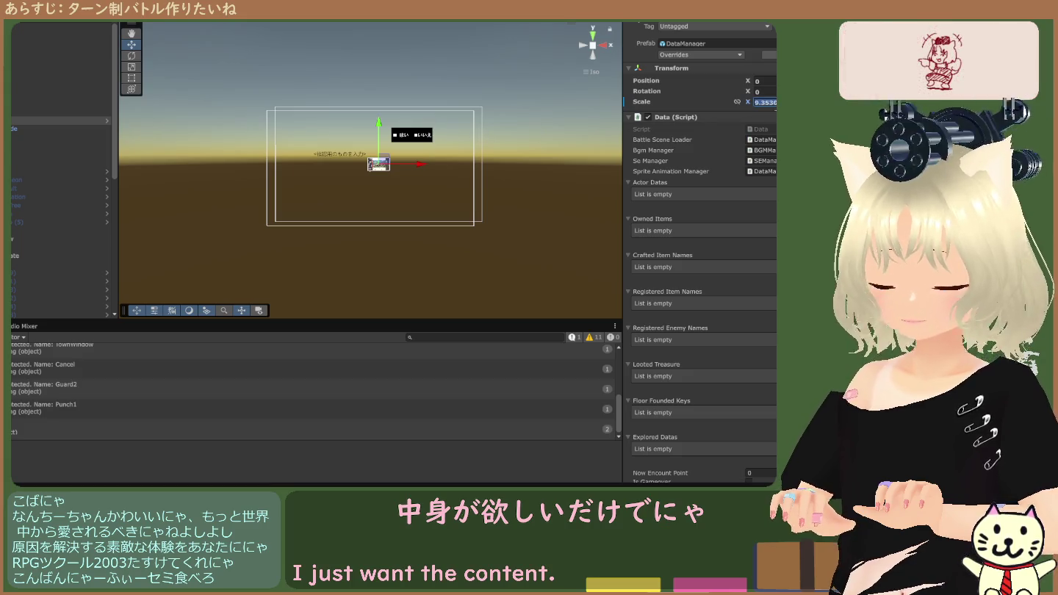
pyautogui.write('1')
pyautogui.press('Return')
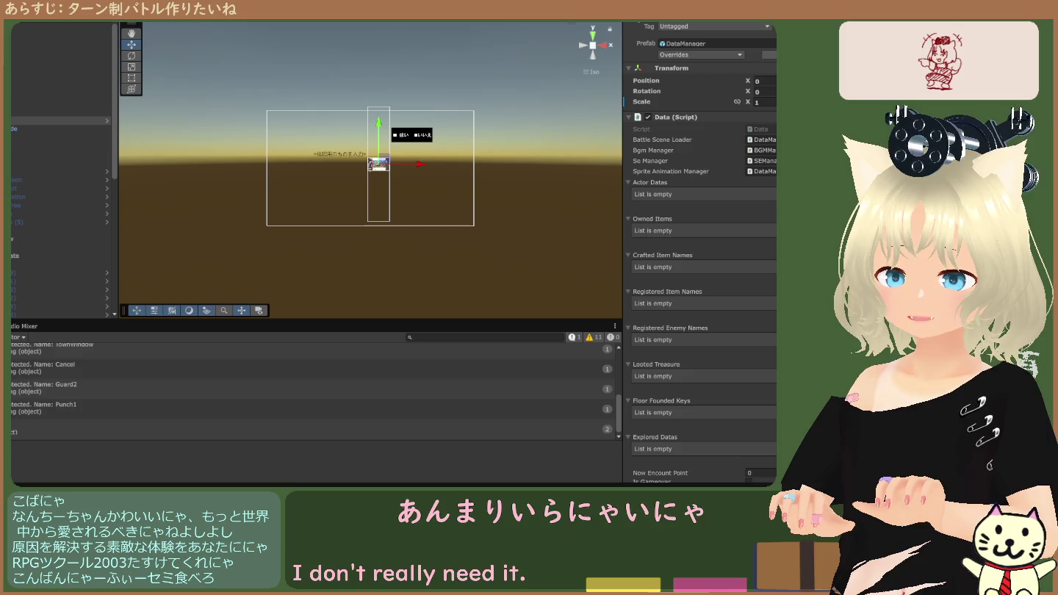
pyautogui.hotkey('ctrl', 'z')
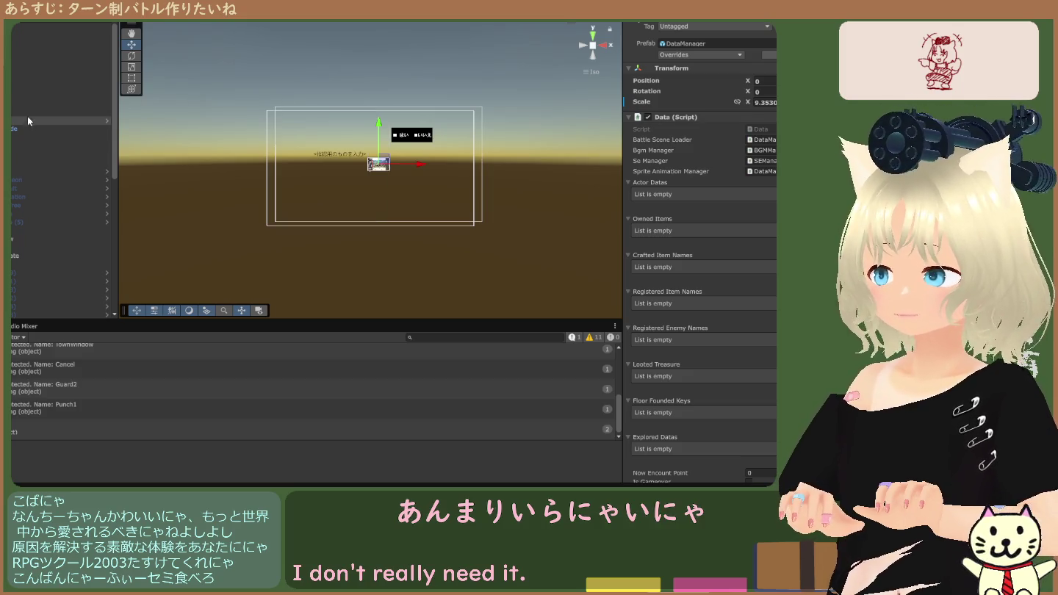
pyautogui.click(13, 162)
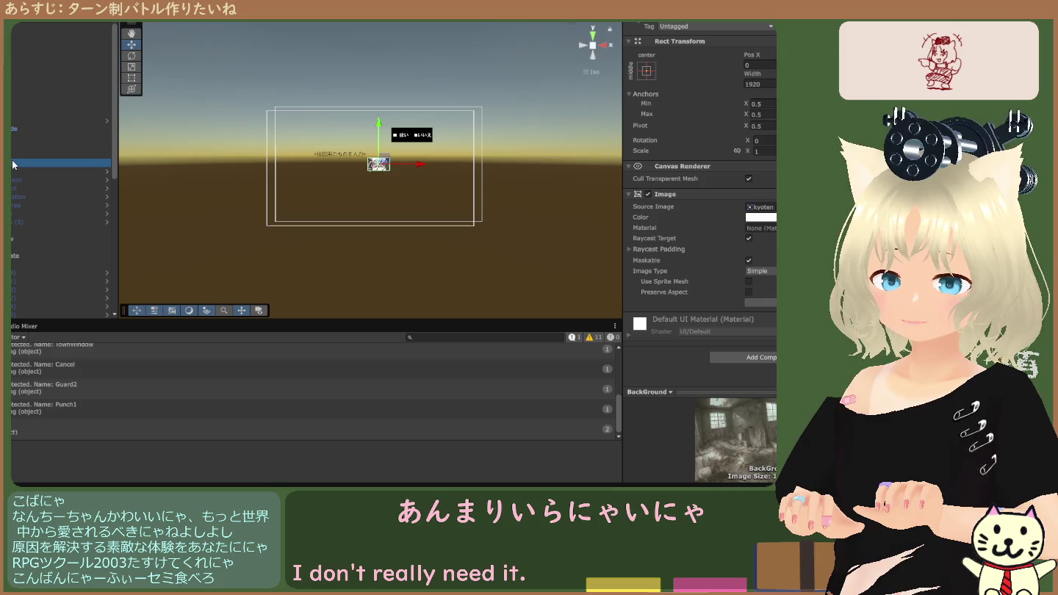
pyautogui.click(17, 122)
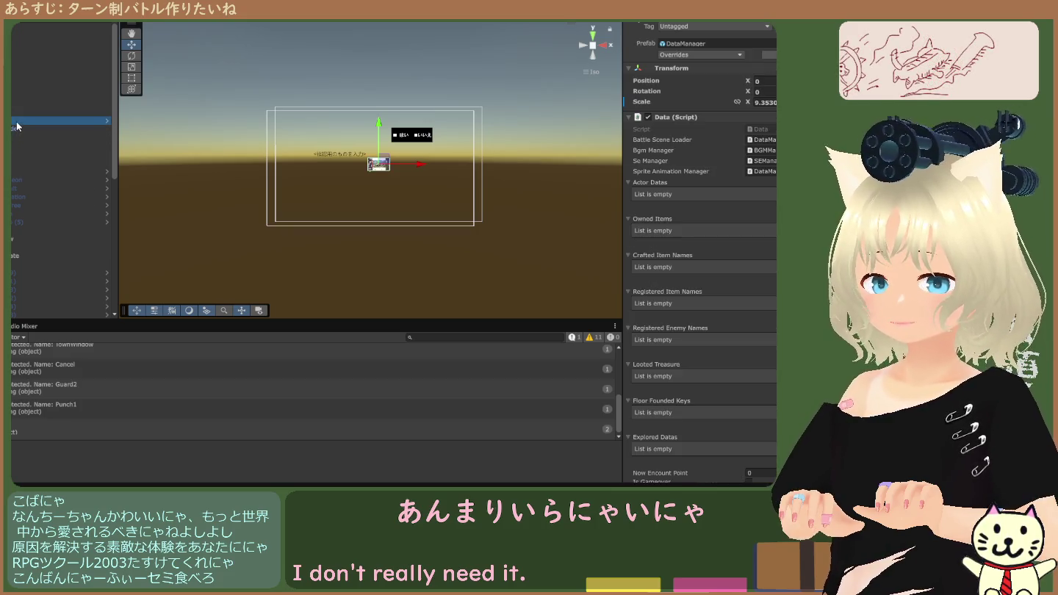
pyautogui.click(15, 129)
pyautogui.click(16, 122)
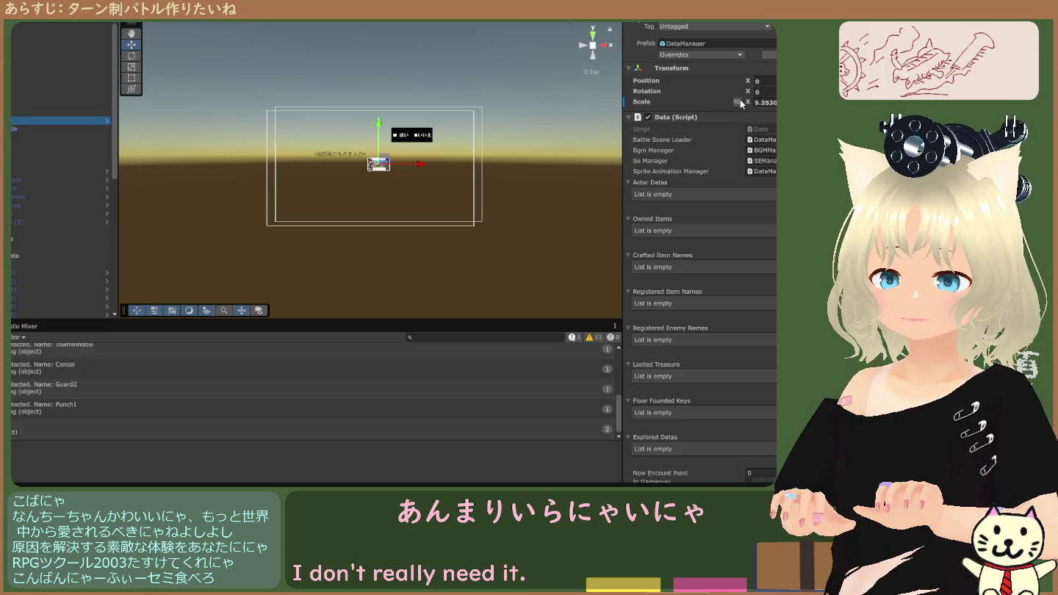
pyautogui.click(765, 103)
pyautogui.moveTo(761, 150)
pyautogui.mouseDown()
pyautogui.moveTo(382, 154)
pyautogui.moveTo(10, 137)
pyautogui.moveTo(9, 162)
pyautogui.mouseUp()
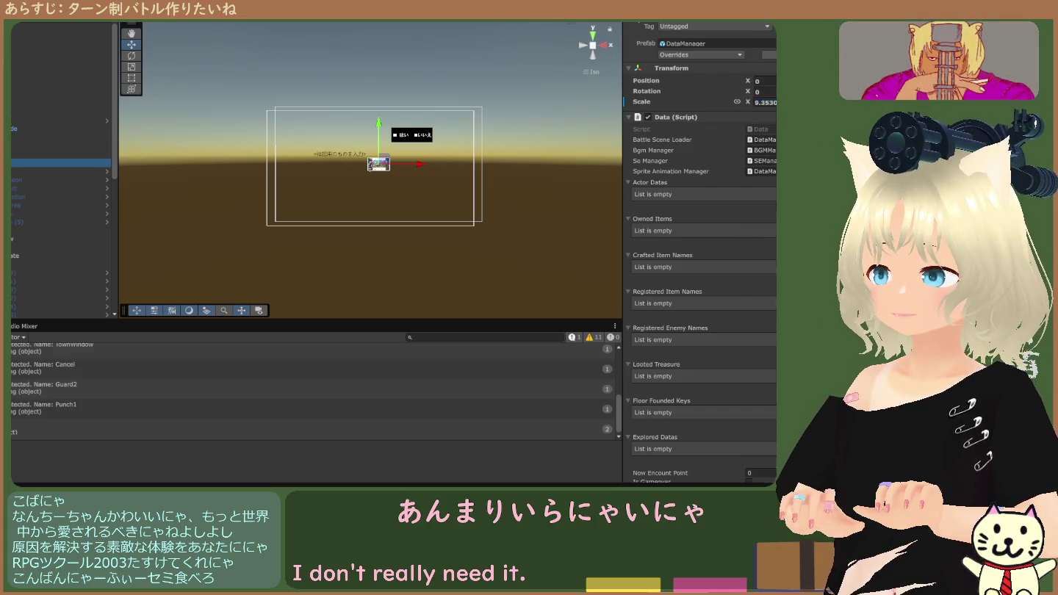
pyautogui.click(10, 171)
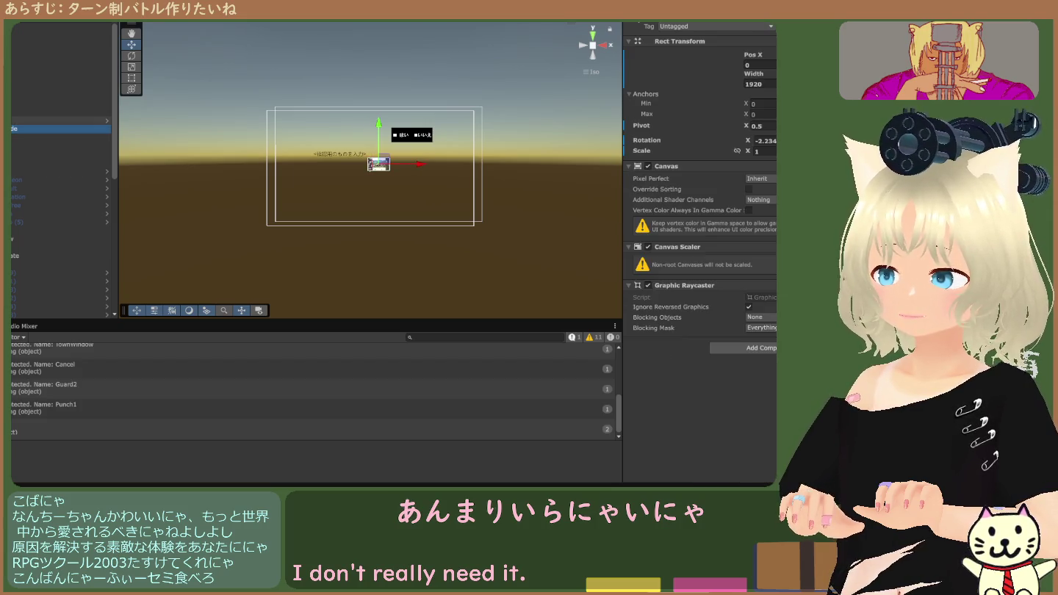
pyautogui.click(10, 121)
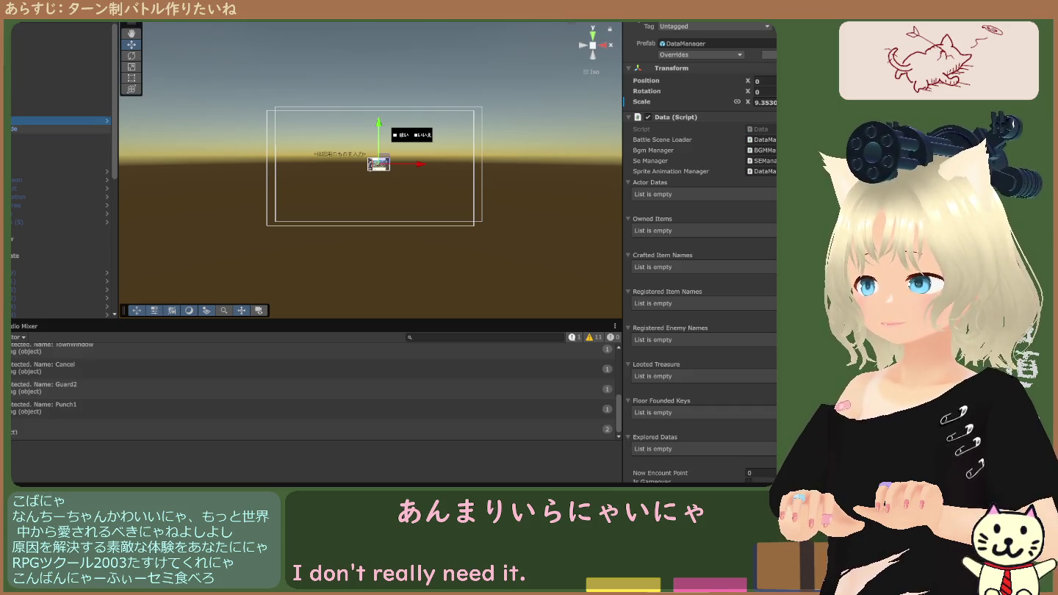
pyautogui.press('Down')
pyautogui.press('Down')
pyautogui.press('Down')
pyautogui.press('Up')
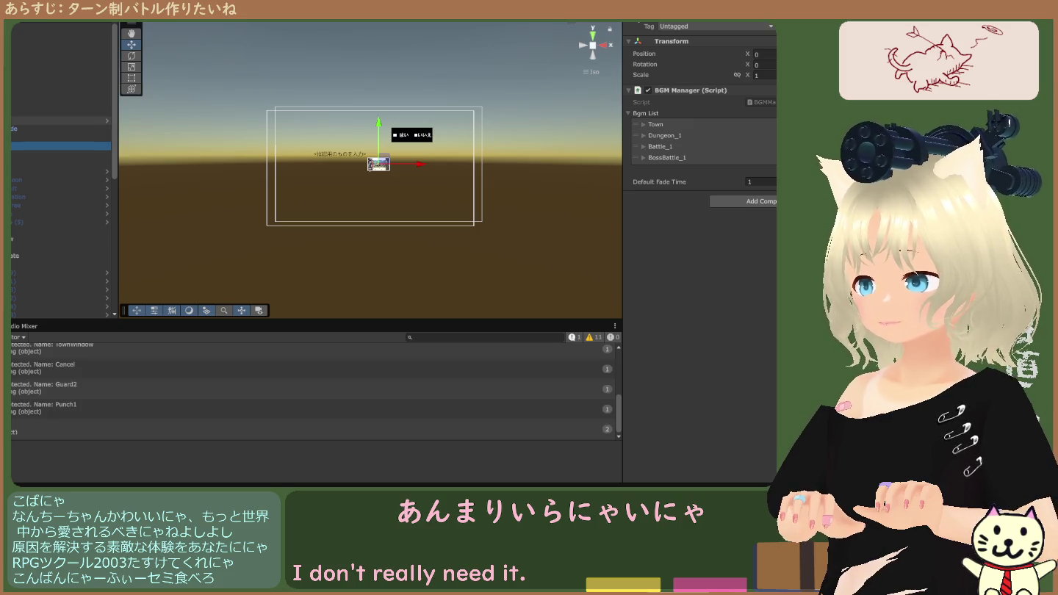
pyautogui.scroll(-5, 59, 168)
pyautogui.press('Up')
pyautogui.press('Up')
pyautogui.press('Up')
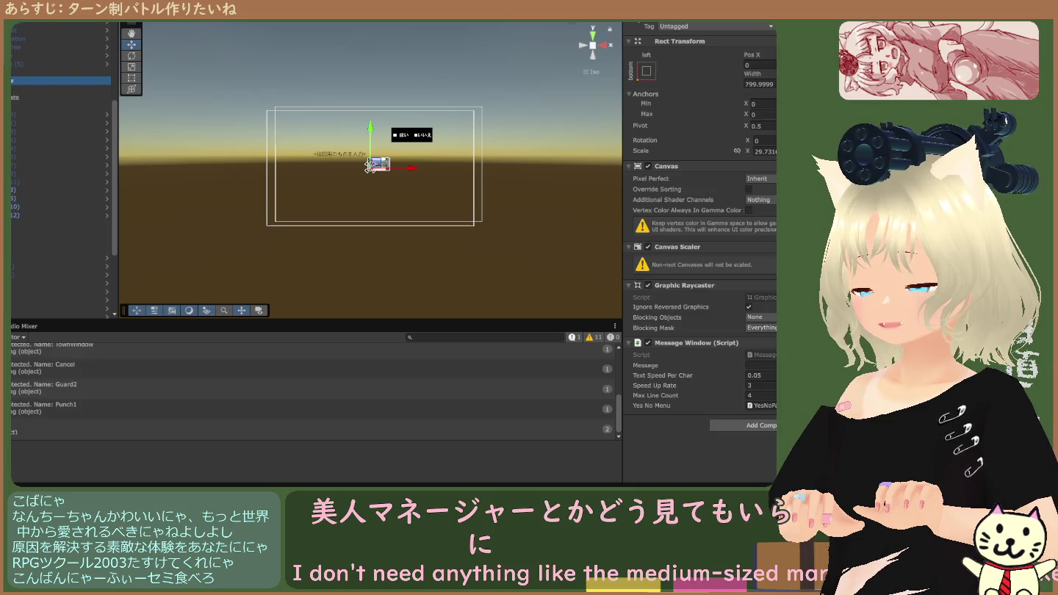
# Inspect the hukidasi image, vertical-layout panel and message window canvas.
pyautogui.press('Up')
pyautogui.scroll(5, 369, 177)
pyautogui.scroll(5, 370, 176)
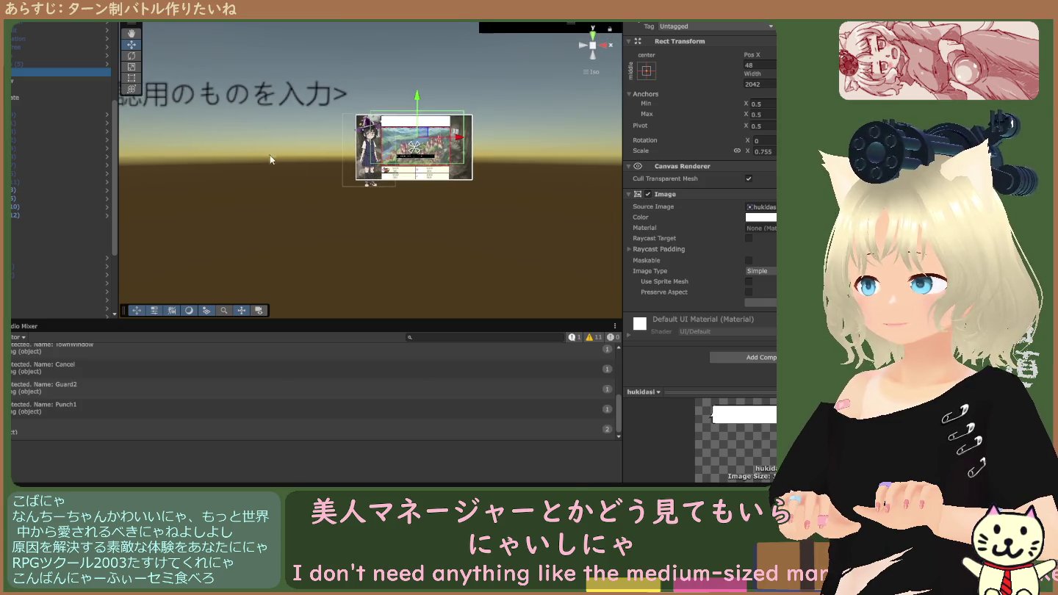
pyautogui.scroll(-1, 258, 157)
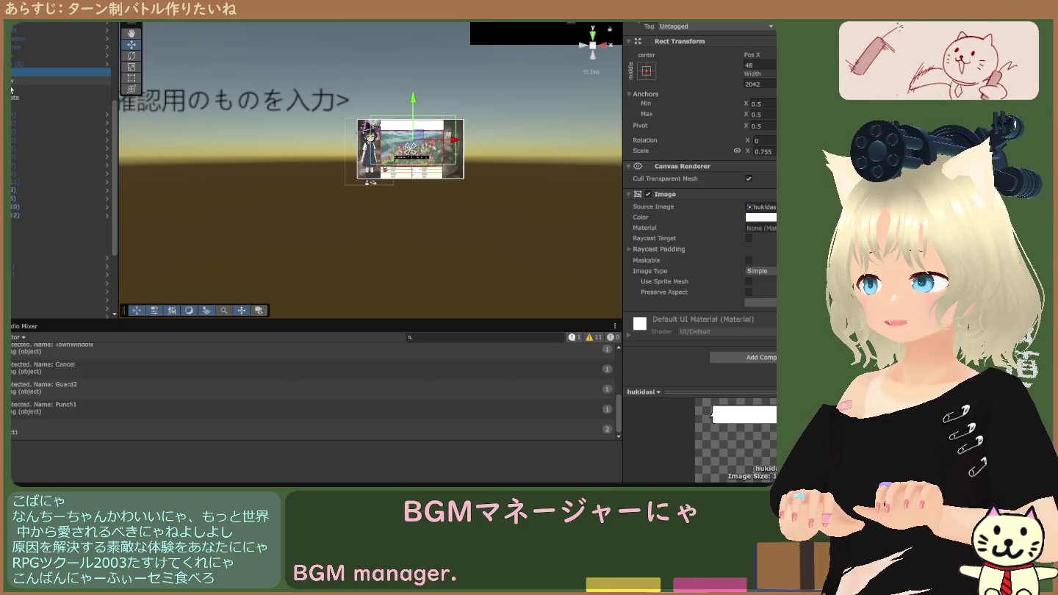
pyautogui.click(11, 88)
pyautogui.click(13, 97)
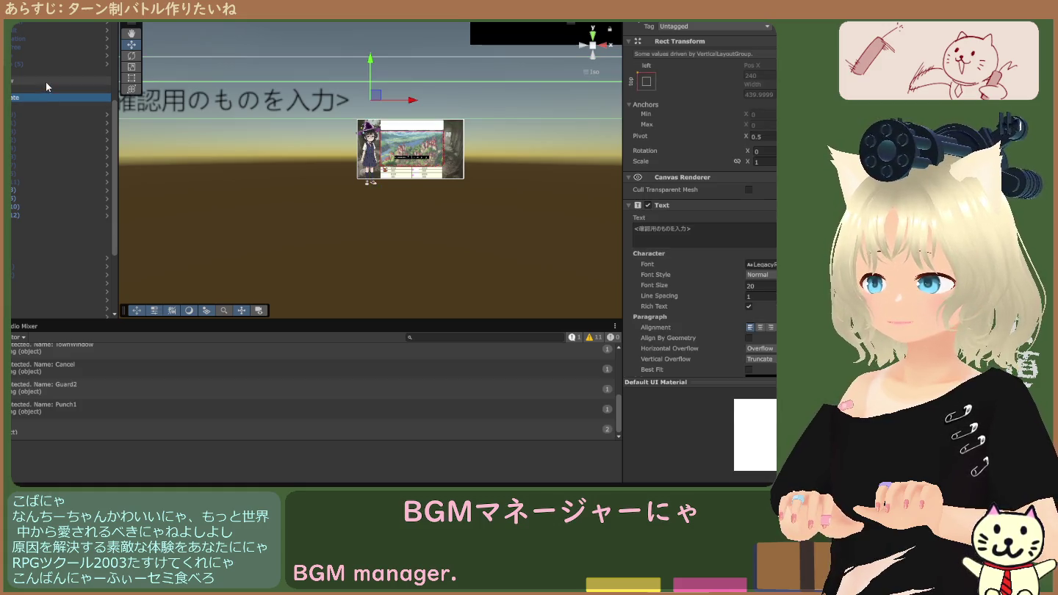
pyautogui.click(41, 73)
pyautogui.click(44, 82)
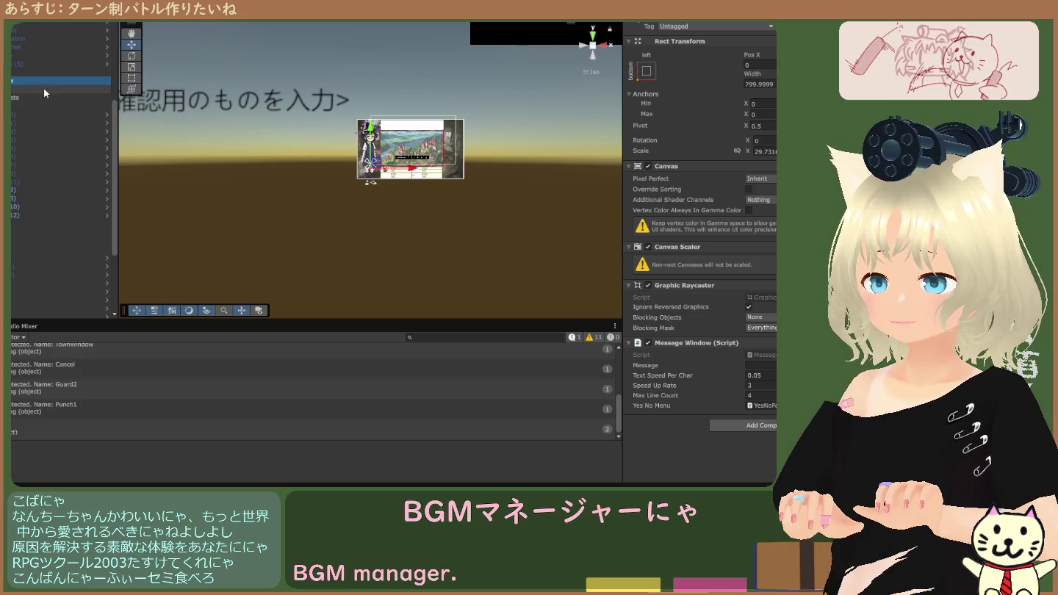
pyautogui.click(45, 73)
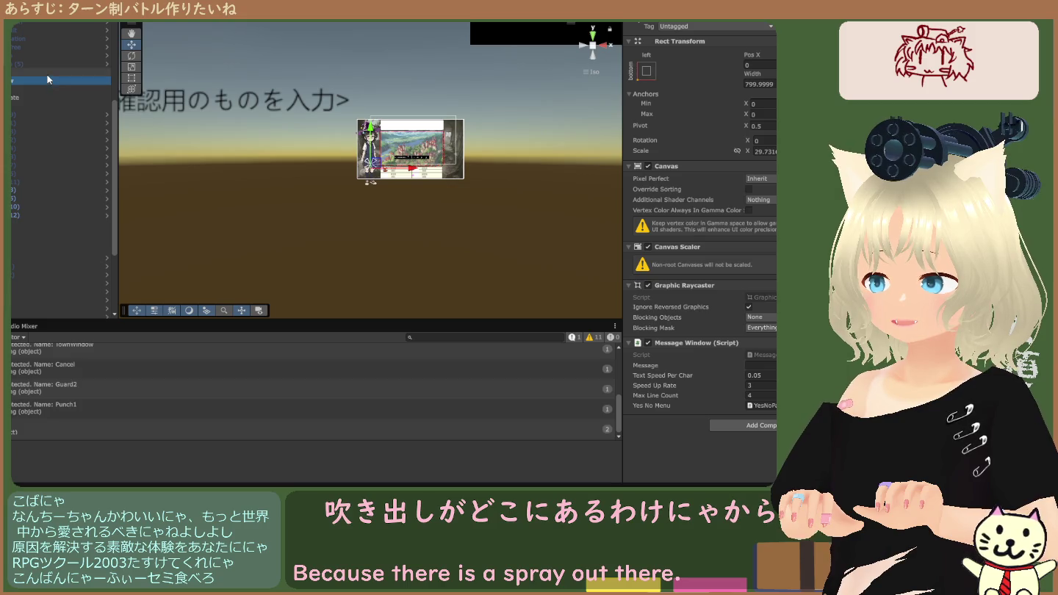
pyautogui.click(48, 84)
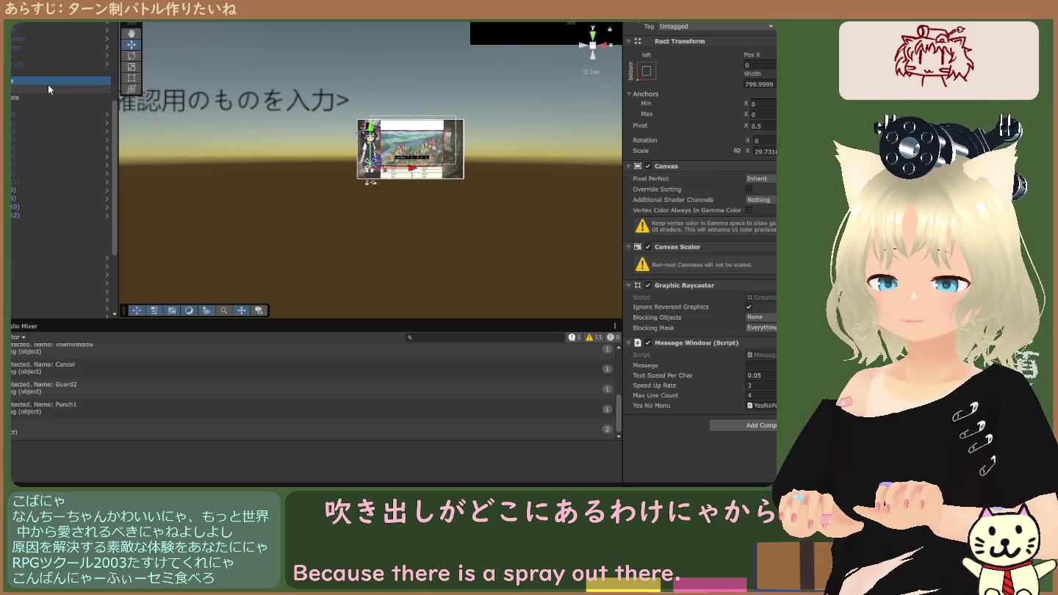
pyautogui.click(49, 73)
pyautogui.click(50, 79)
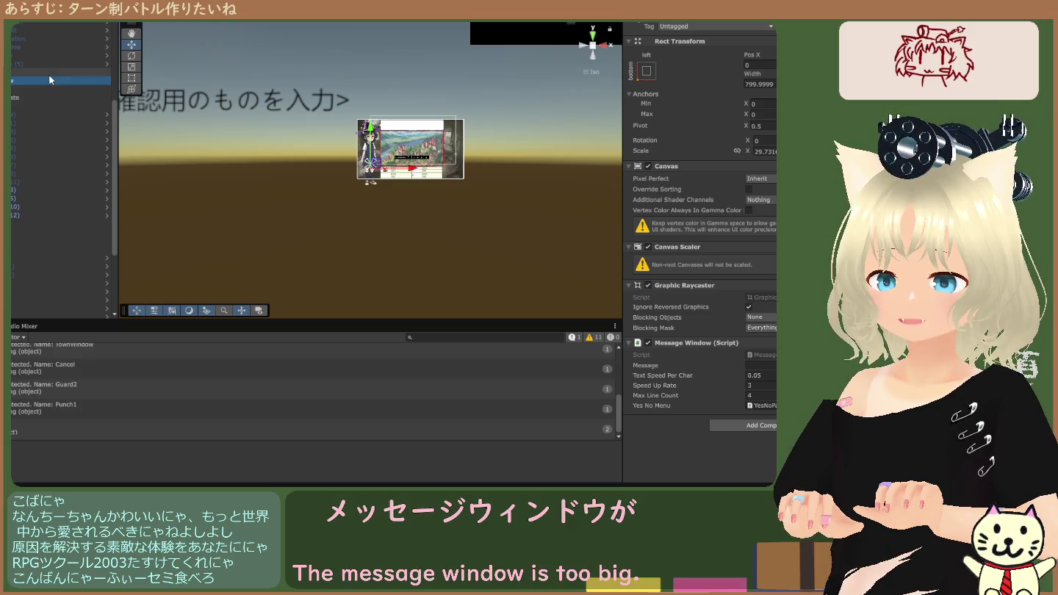
# Set the message canvas Scale X to 1 and drag it right to Pos X 1029.
pyautogui.click(765, 150)
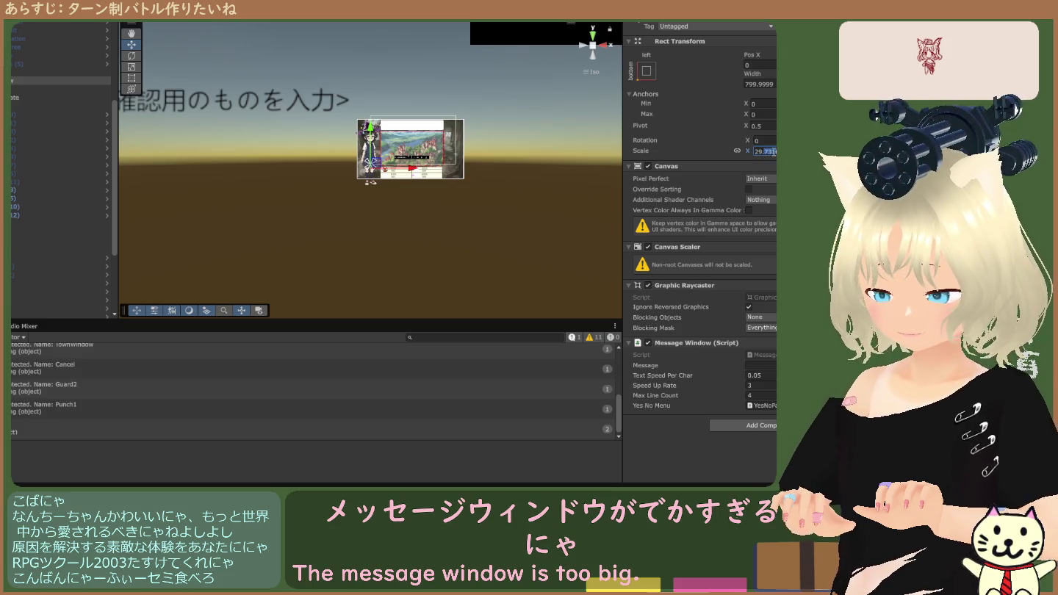
pyautogui.write('1')
pyautogui.scroll(5, 449, 156)
pyautogui.scroll(-2, 449, 157)
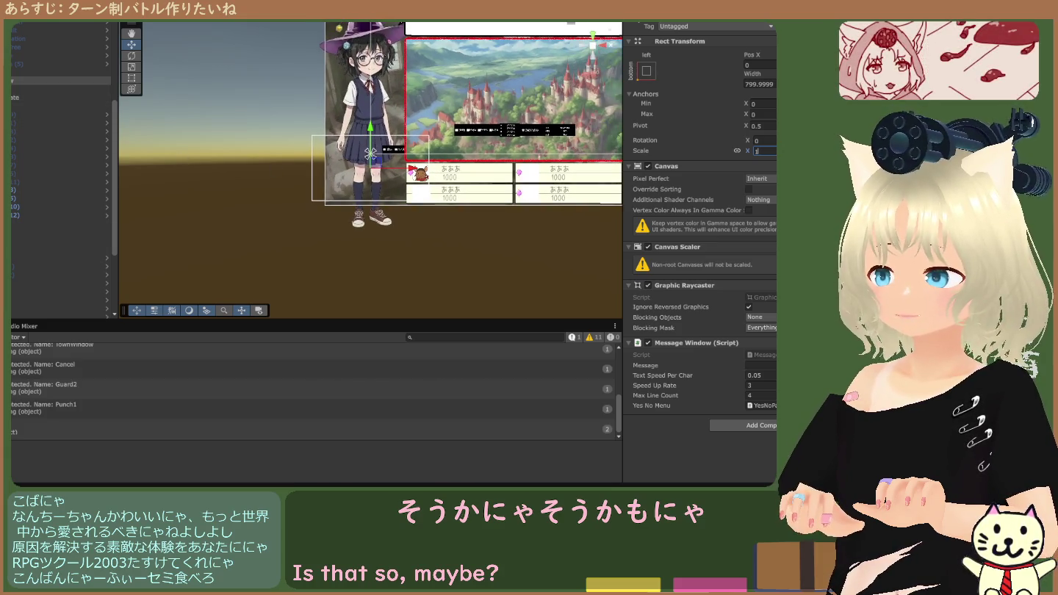
pyautogui.moveTo(370, 152)
pyautogui.mouseDown()
pyautogui.moveTo(522, 128)
pyautogui.moveTo(524, 28)
pyautogui.mouseUp()
# Drag the message window left to Pos X 494, slightly raised, then play the game.
pyautogui.scroll(-1, 562, 92)
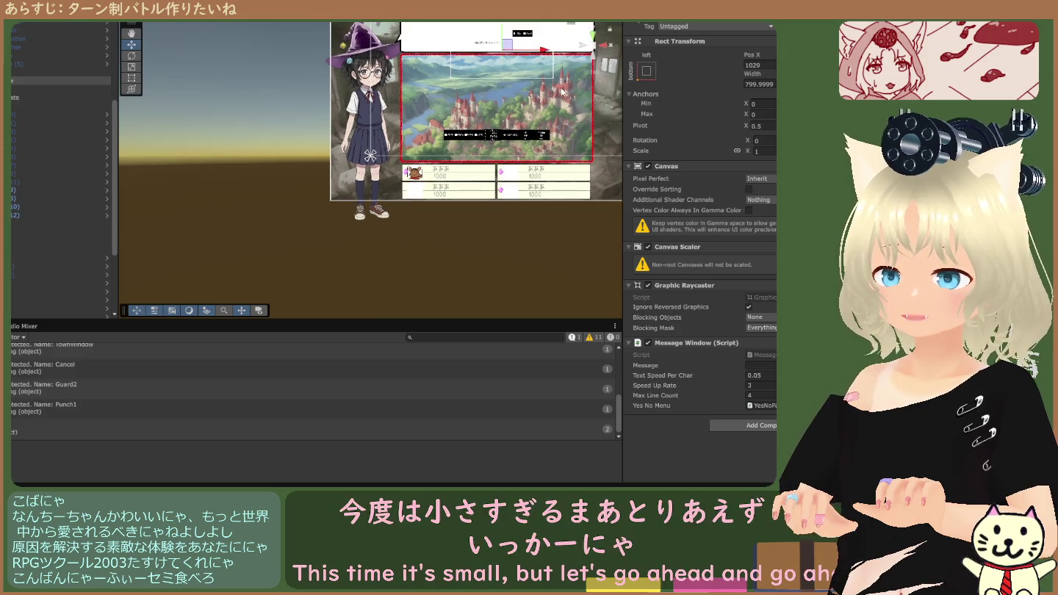
pyautogui.scroll(-1, 562, 92)
pyautogui.click(130, 33)
pyautogui.scroll(4, 383, 207)
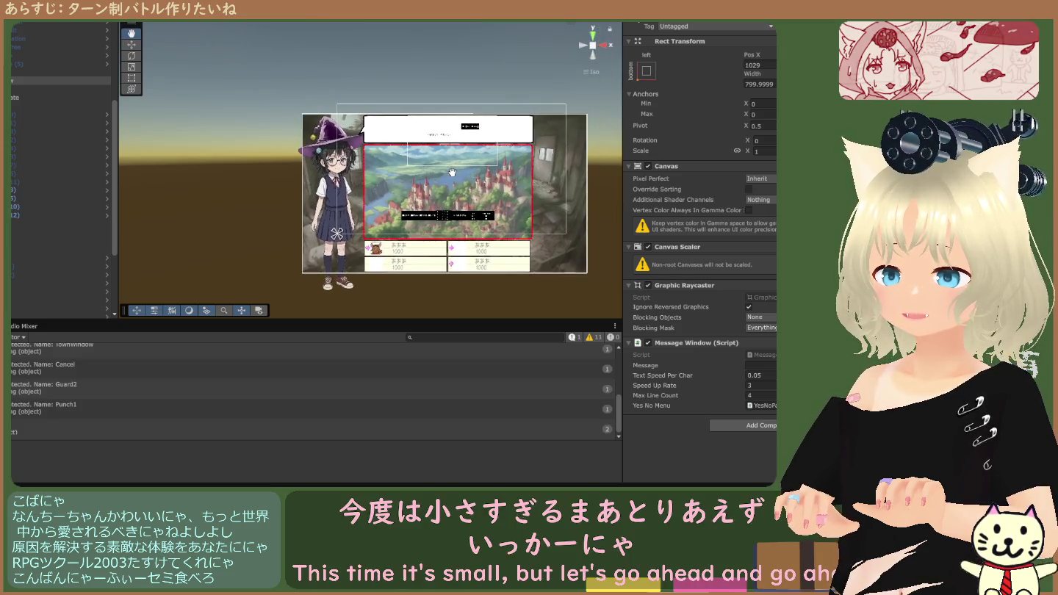
pyautogui.scroll(3, 383, 207)
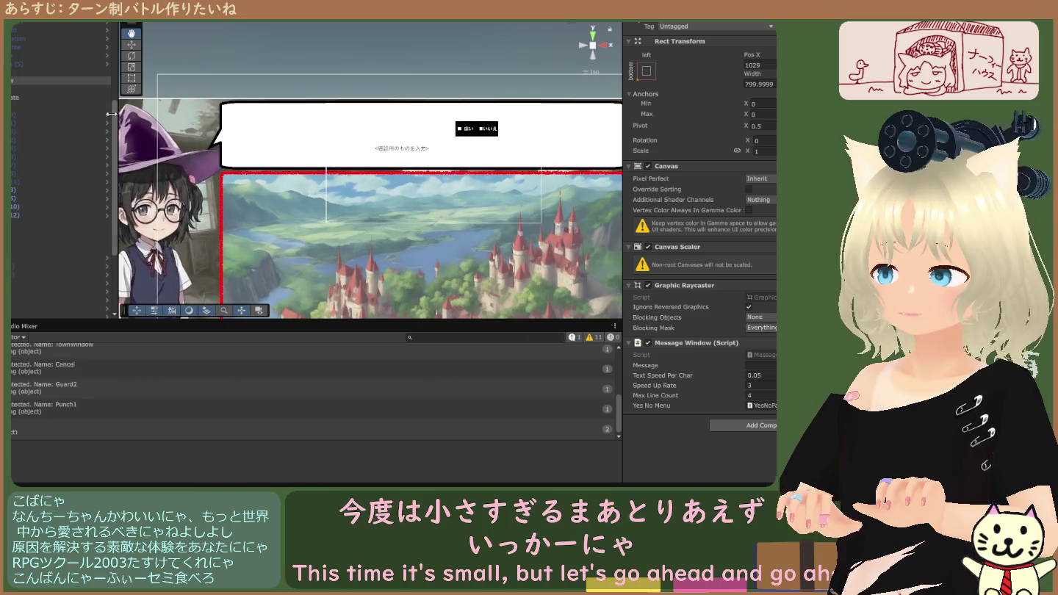
pyautogui.click(33, 77)
pyautogui.click(34, 86)
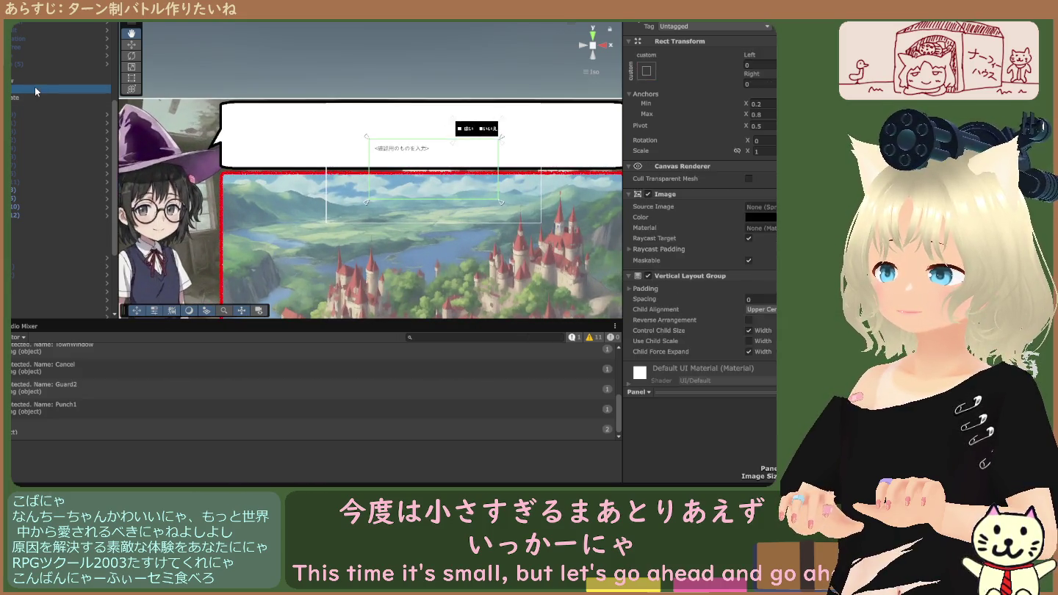
pyautogui.click(33, 80)
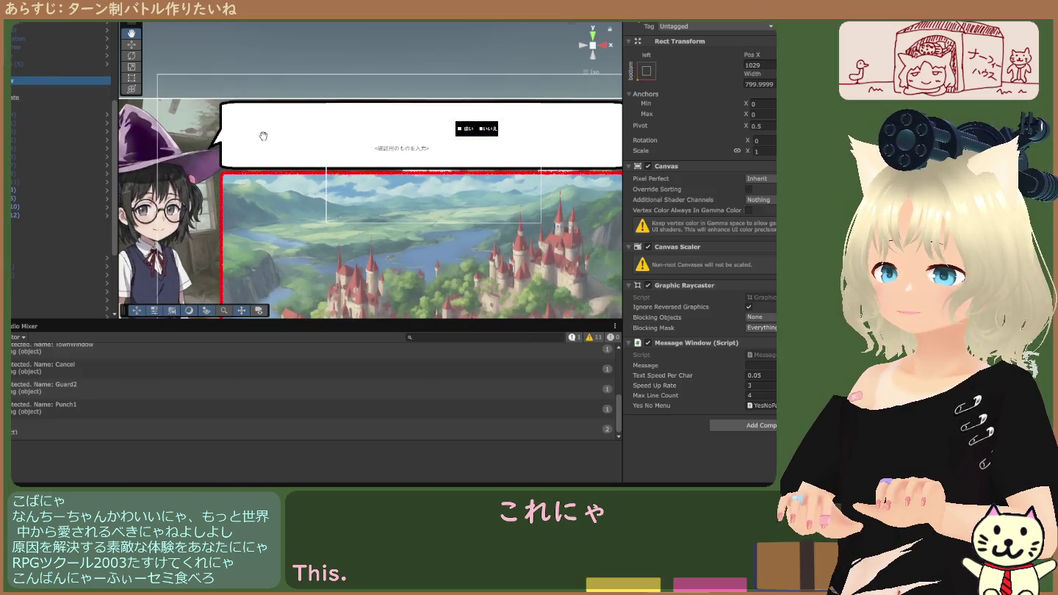
pyautogui.click(134, 46)
pyautogui.moveTo(439, 122); pyautogui.dragTo(439, 87)
pyautogui.moveTo(476, 125); pyautogui.dragTo(333, 137)
pyautogui.moveTo(291, 87); pyautogui.dragTo(291, 90)
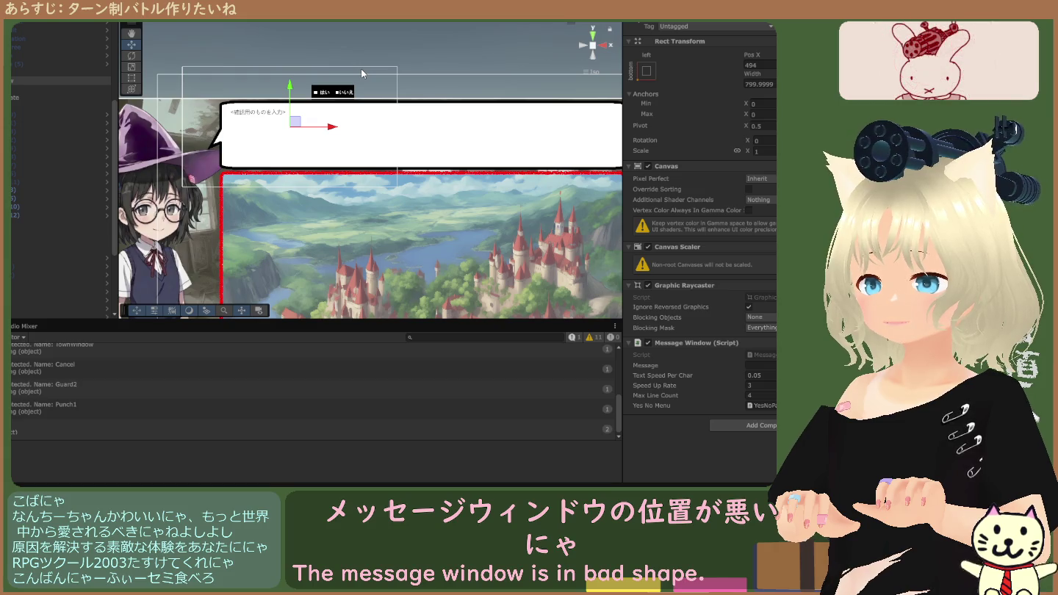
pyautogui.hotkey('ctrl', 'p')
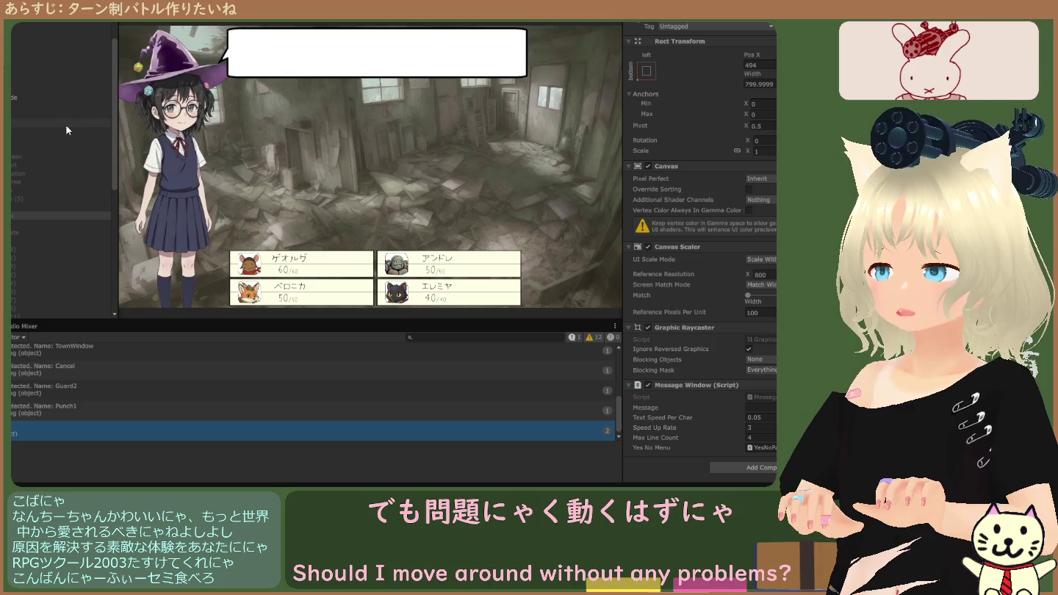
# Stop the game and inspect the hukidasi image, message canvas and small character button image.
pyautogui.hotkey('ctrl', 'p')
pyautogui.scroll(-5, 331, 119)
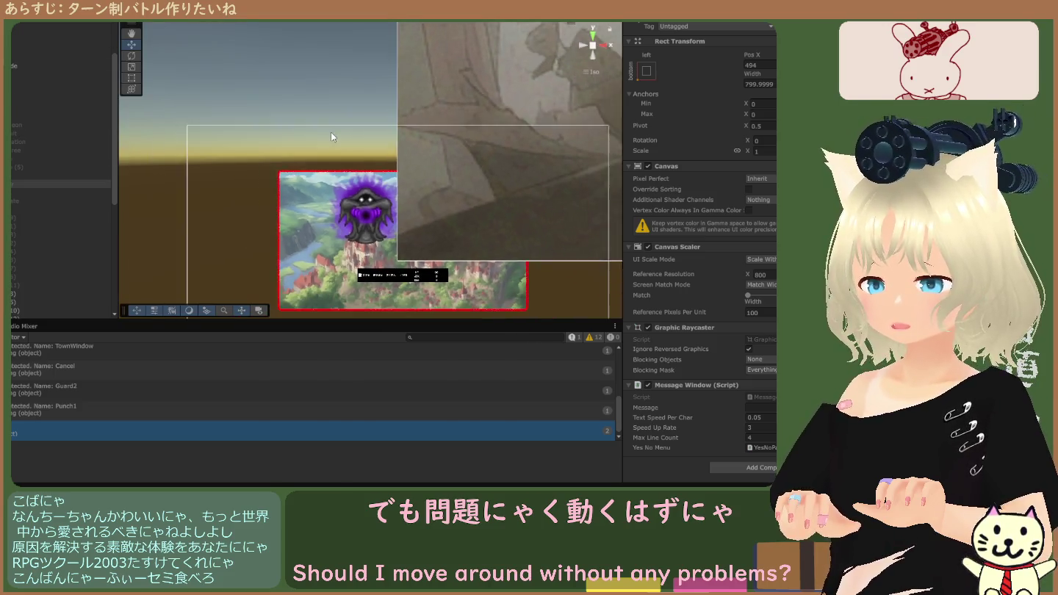
pyautogui.scroll(-2, 346, 153)
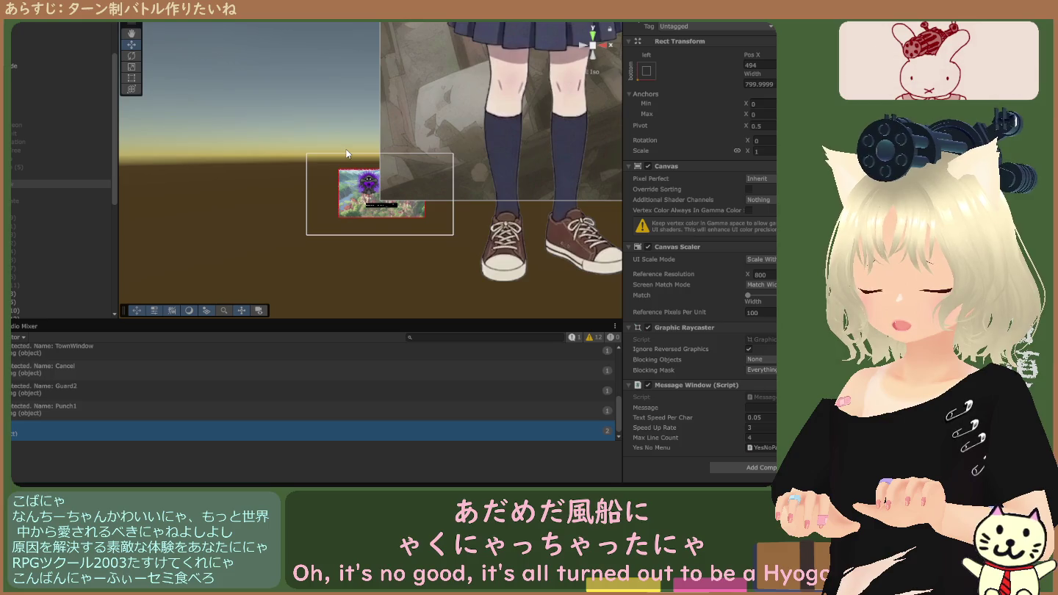
pyautogui.scroll(-5, 345, 156)
pyautogui.scroll(-4, 347, 170)
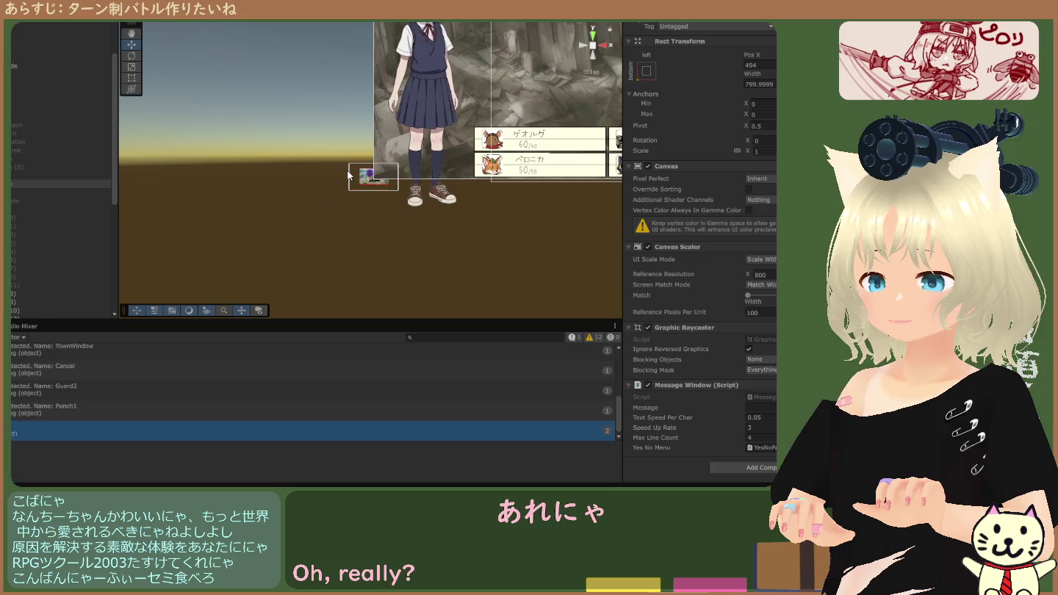
pyautogui.click(45, 176)
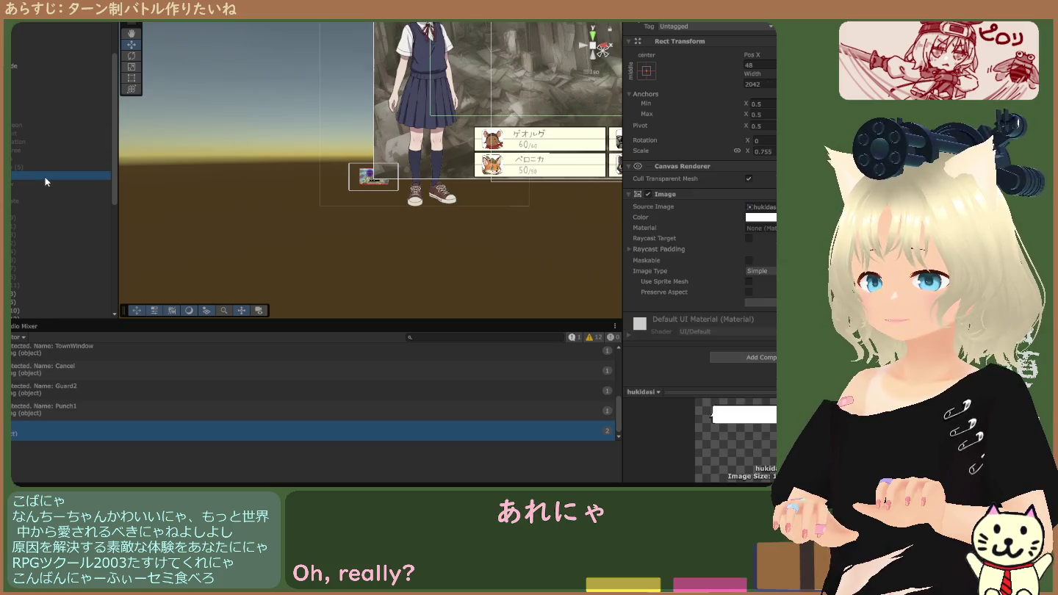
pyautogui.click(45, 185)
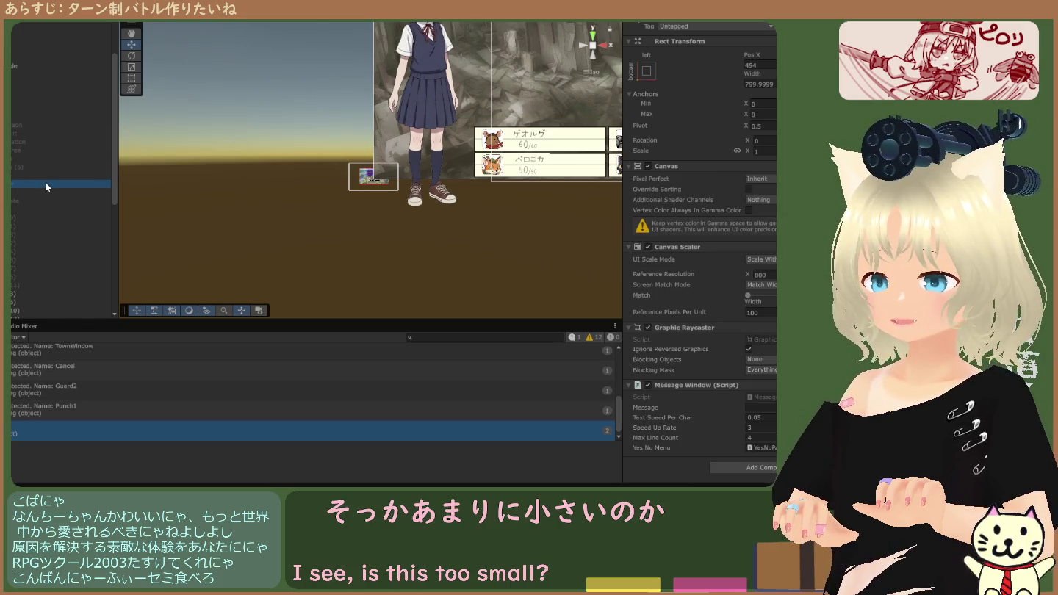
pyautogui.scroll(-3, 234, 163)
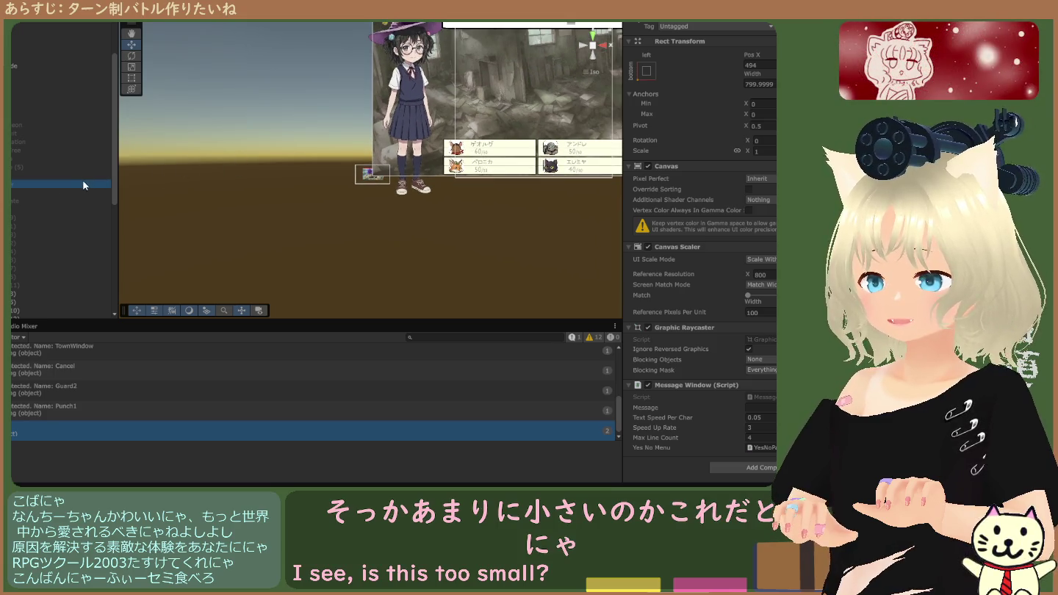
pyautogui.click(374, 182)
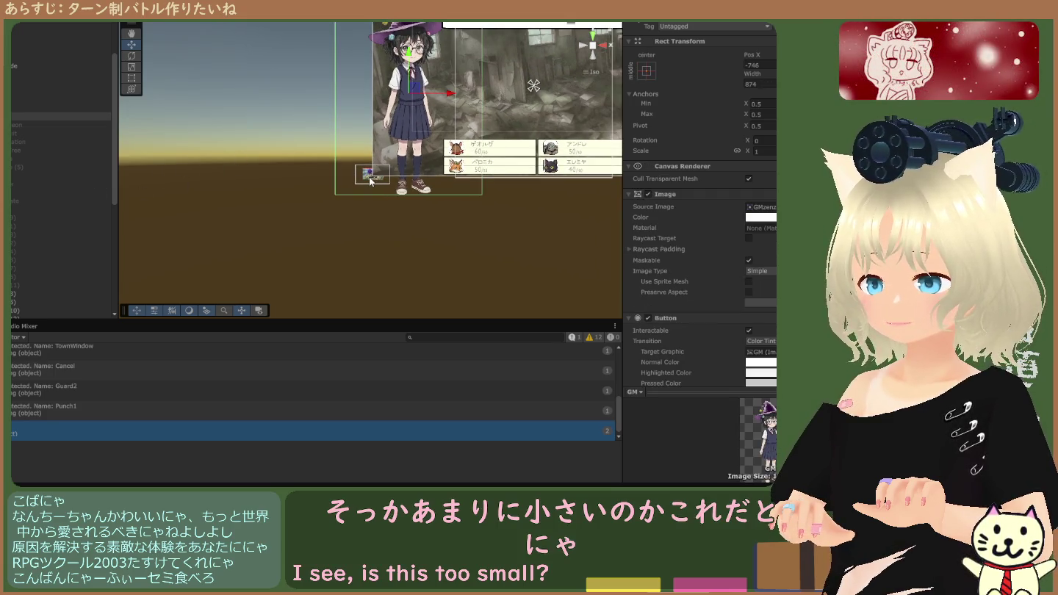
# Preview the Game view, then inspect the BackGround and the Screen Space battle Canvas.
pyautogui.scroll(5, 366, 180)
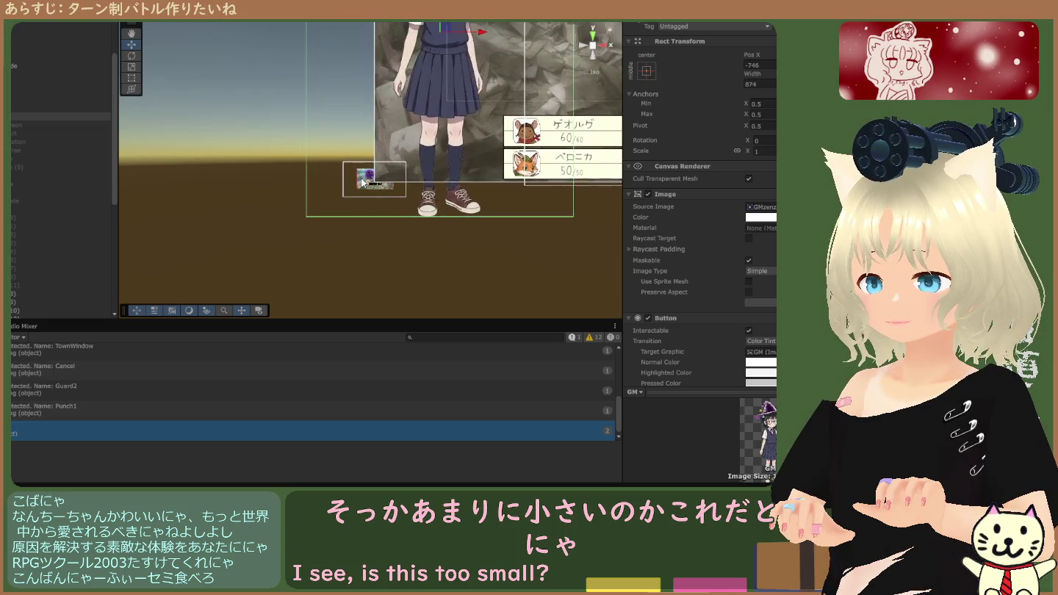
pyautogui.scroll(-2, 365, 183)
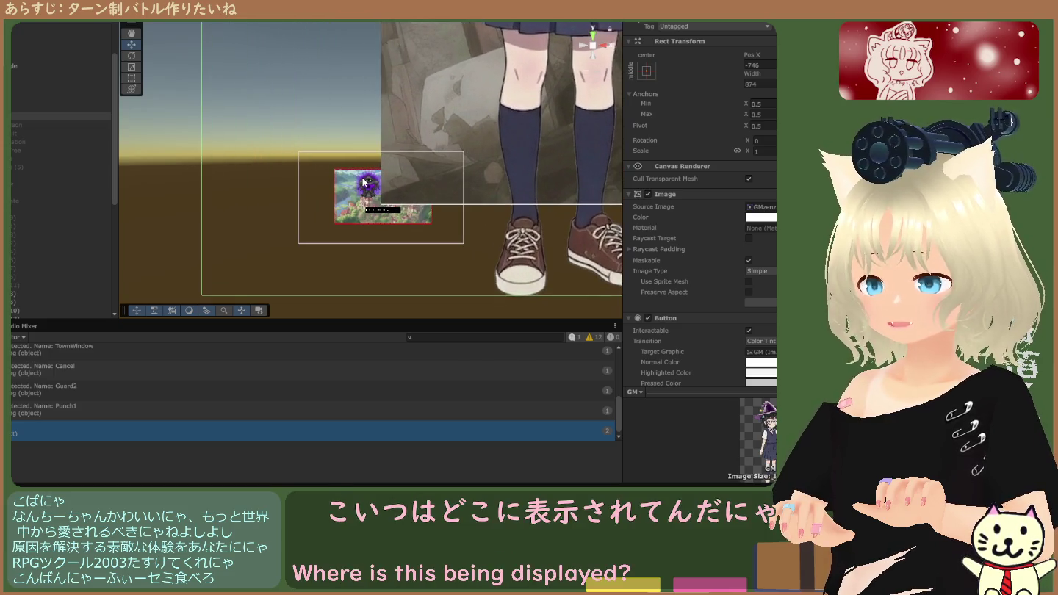
pyautogui.scroll(1, 367, 193)
pyautogui.scroll(-6, 367, 195)
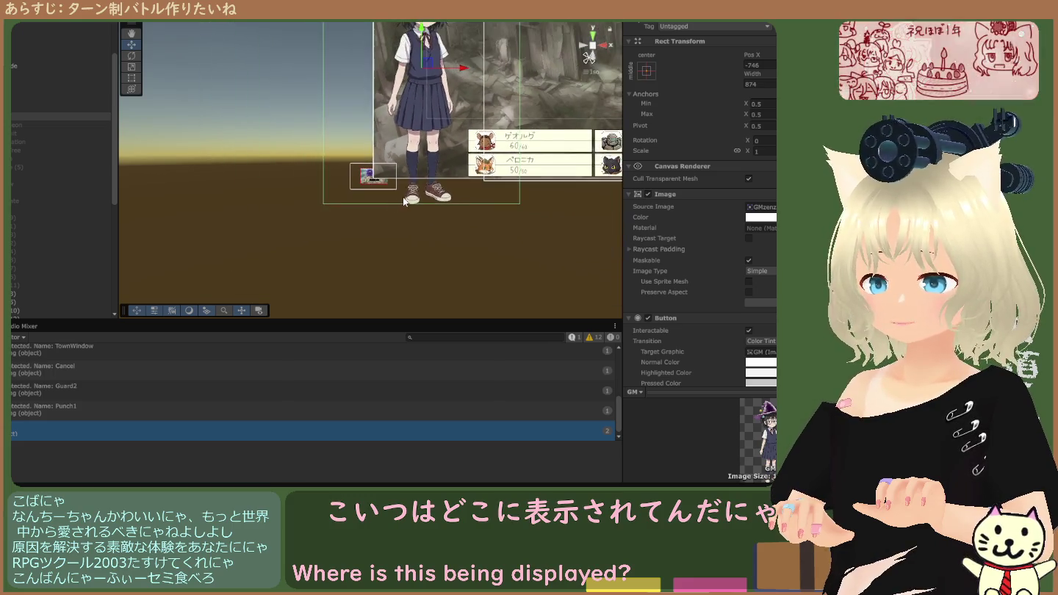
pyautogui.hotkey('ctrl', '2')
pyautogui.hotkey('ctrl', '1')
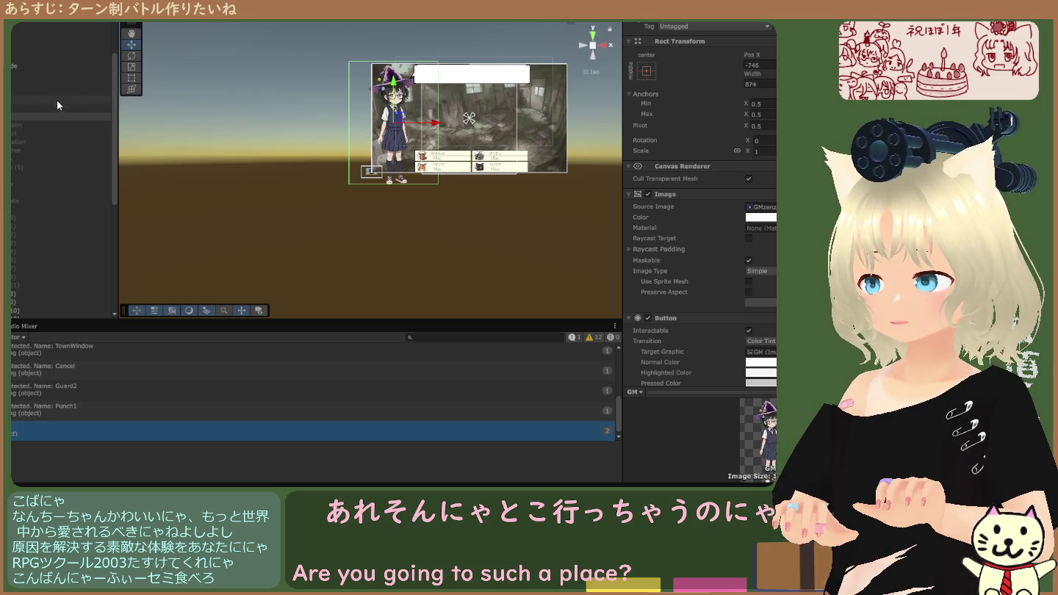
pyautogui.click(55, 108)
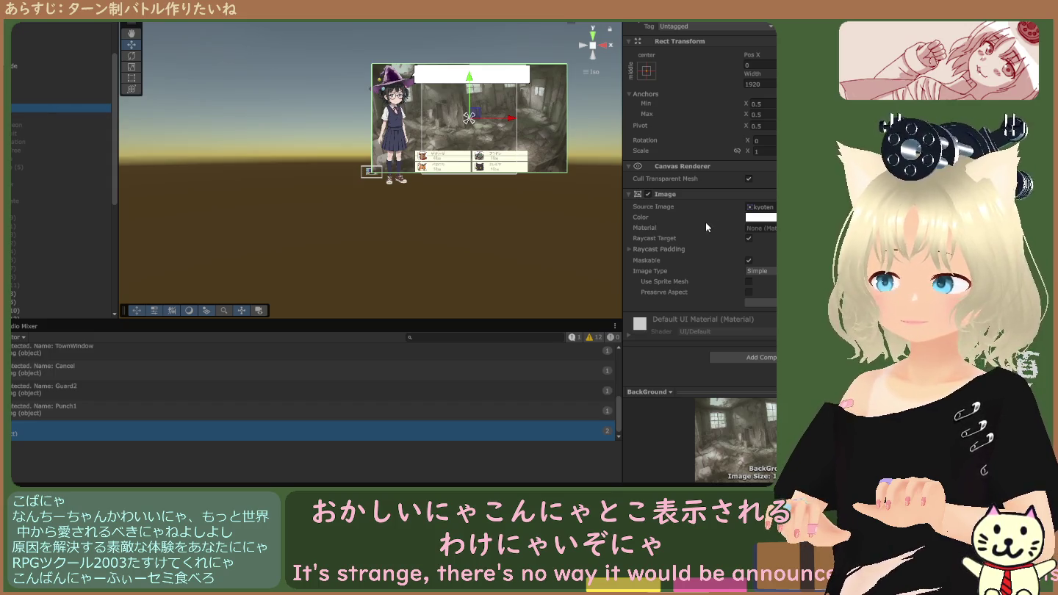
pyautogui.scroll(3, 37, 122)
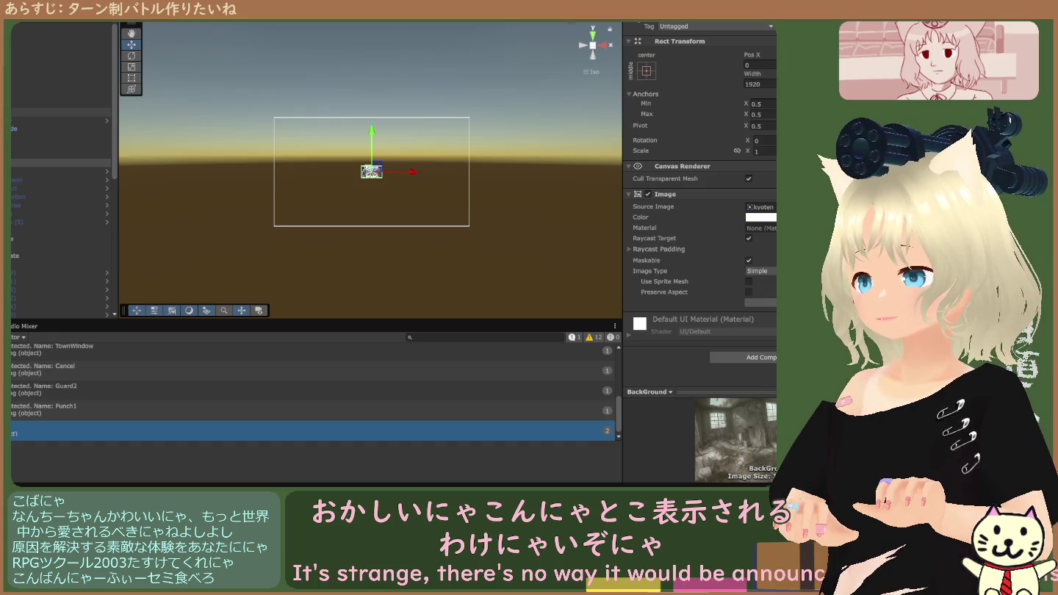
pyautogui.click(59, 28)
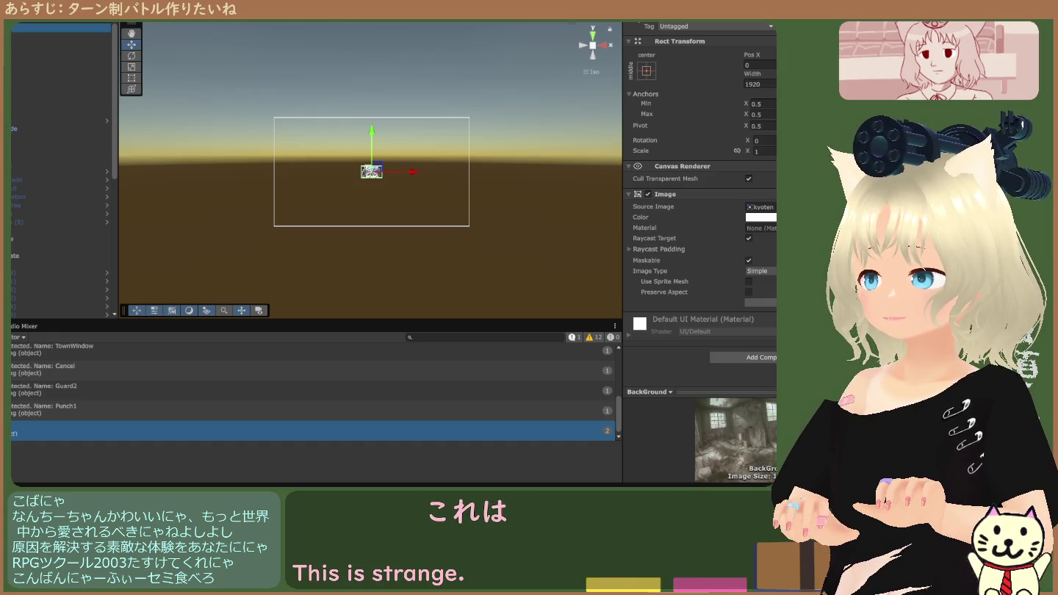
pyautogui.click(15, 112)
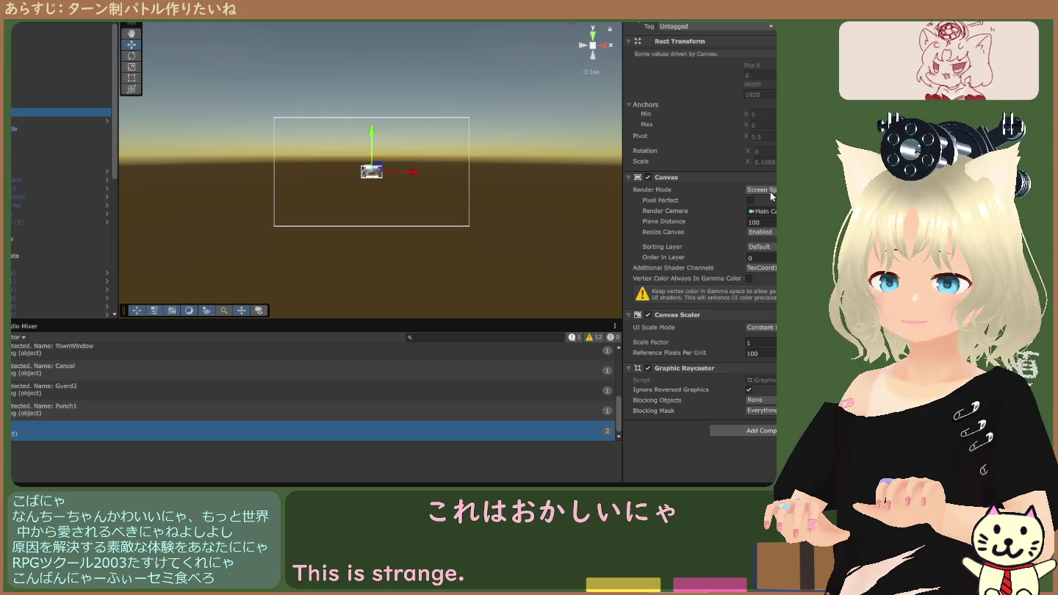
pyautogui.hotkey('ctrl', 'z')
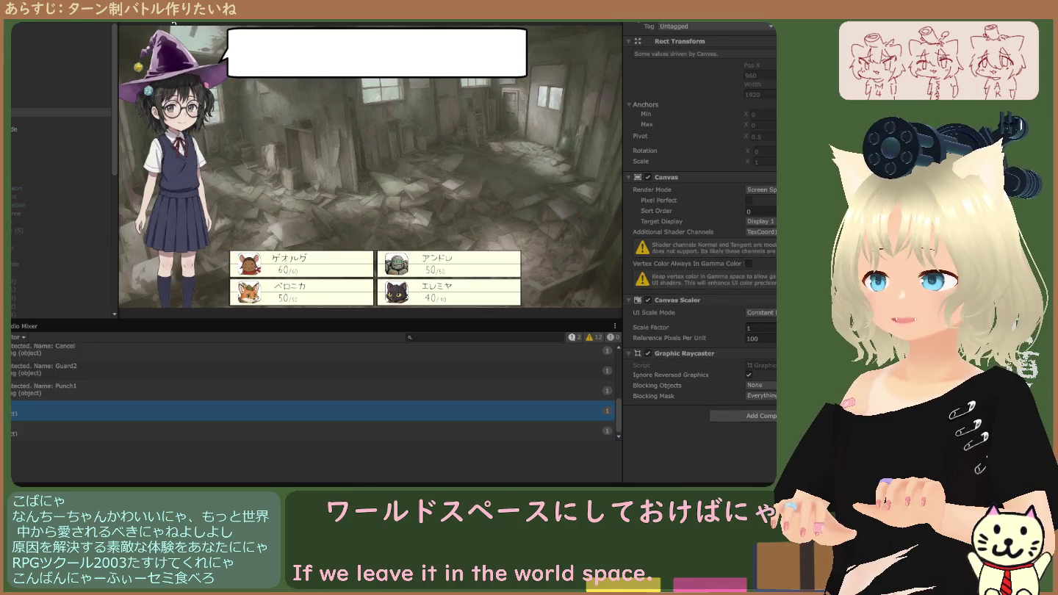
pyautogui.hotkey('ctrl', '1')
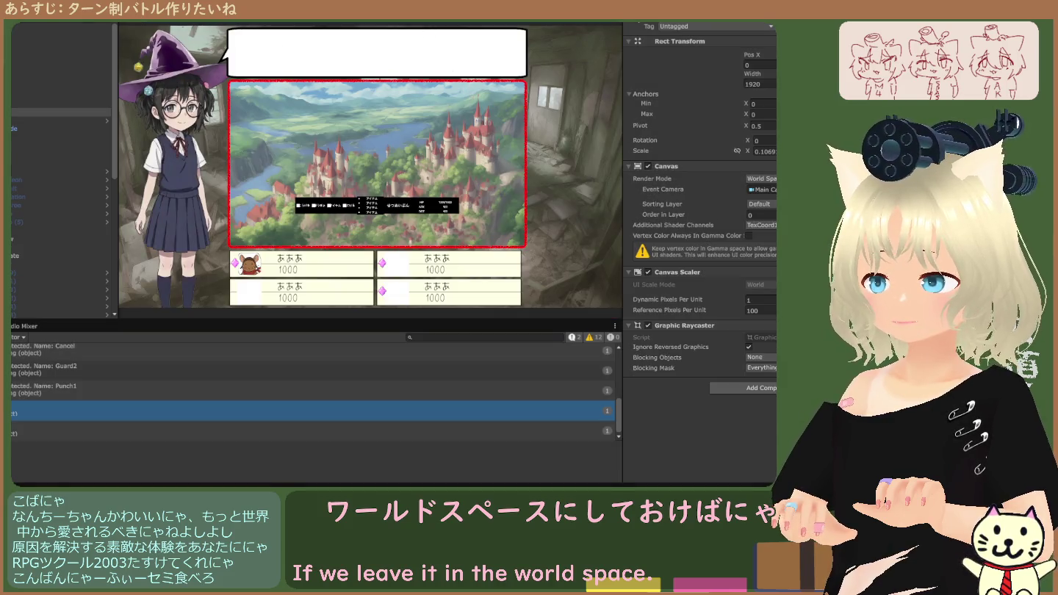
pyautogui.hotkey('ctrl', '1')
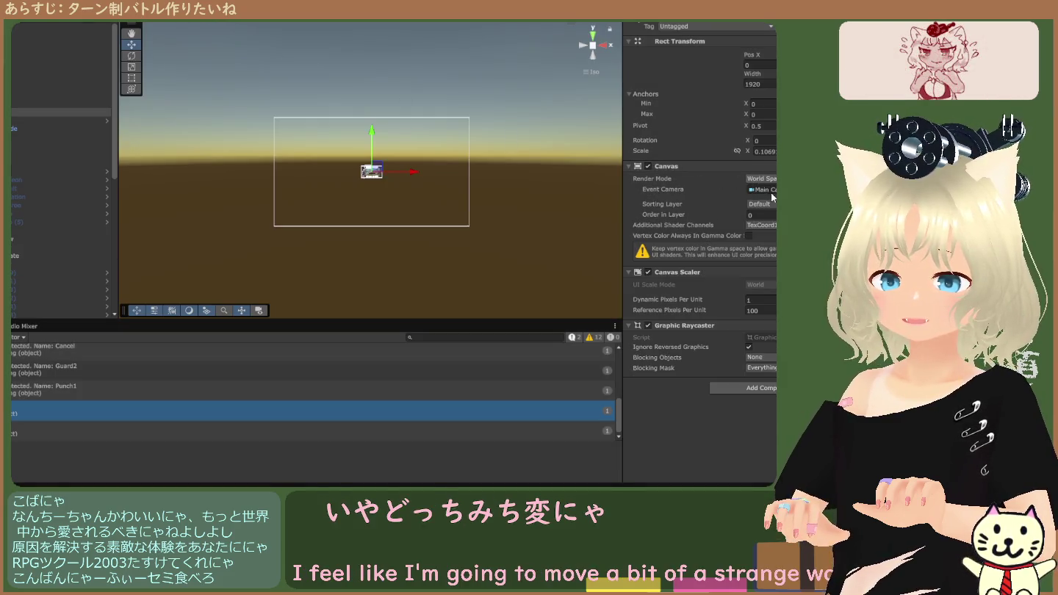
pyautogui.hotkey('ctrl', 'z')
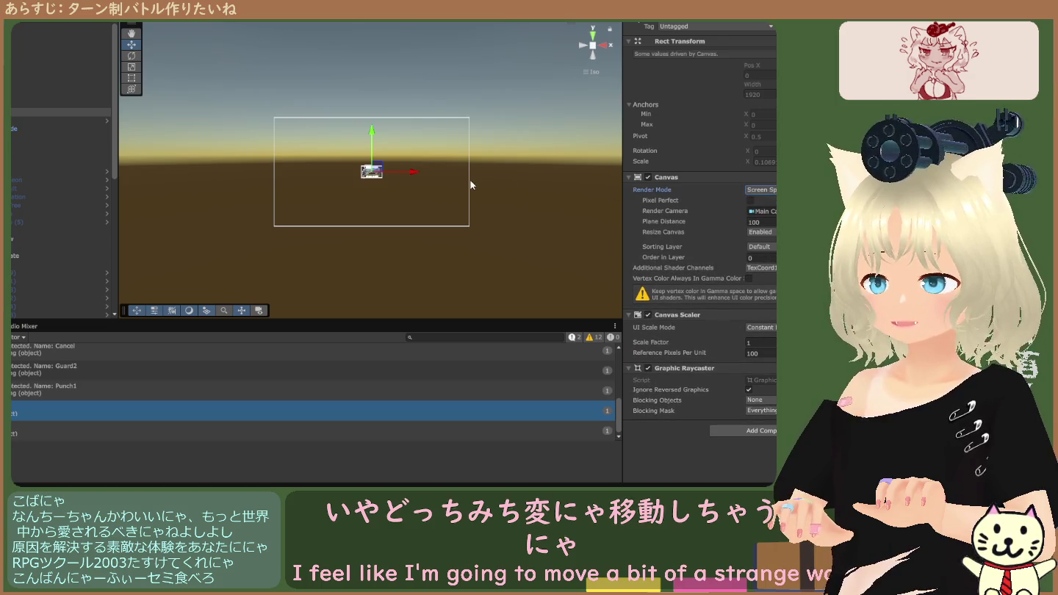
pyautogui.hotkey('ctrl', 'y')
pyautogui.hotkey('ctrl', 'z')
pyautogui.scroll(2, 379, 198)
pyautogui.click(58, 27)
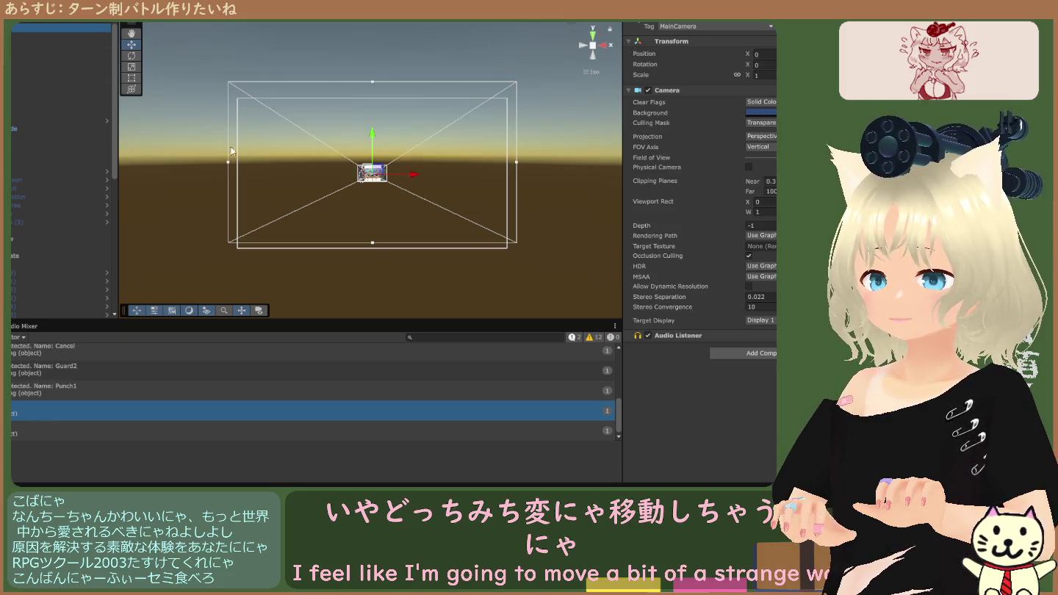
pyautogui.scroll(2, 252, 163)
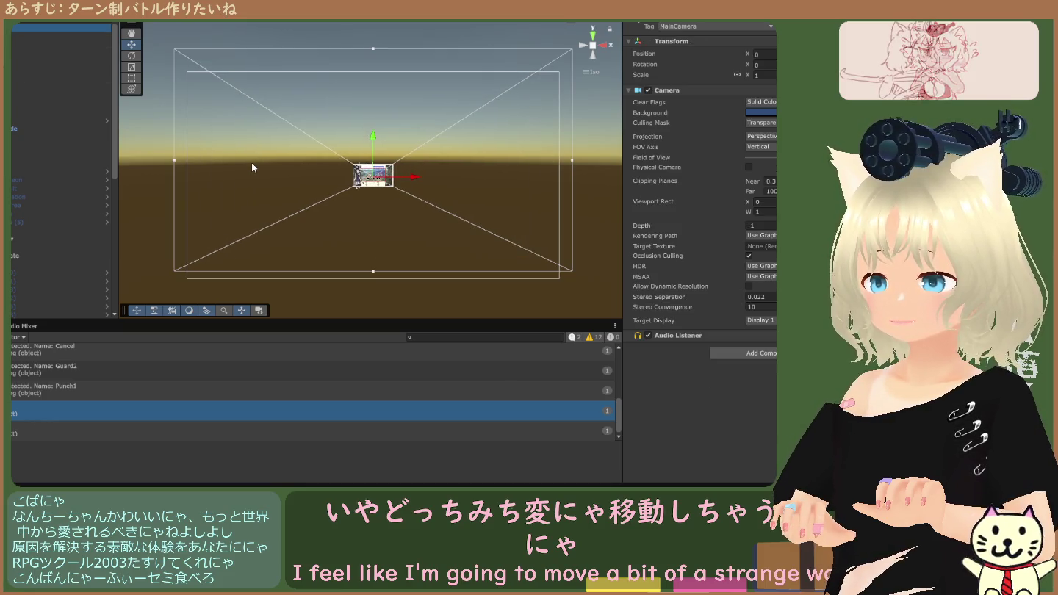
pyautogui.hotkey('ctrl', '2')
pyautogui.hotkey('ctrl', '1')
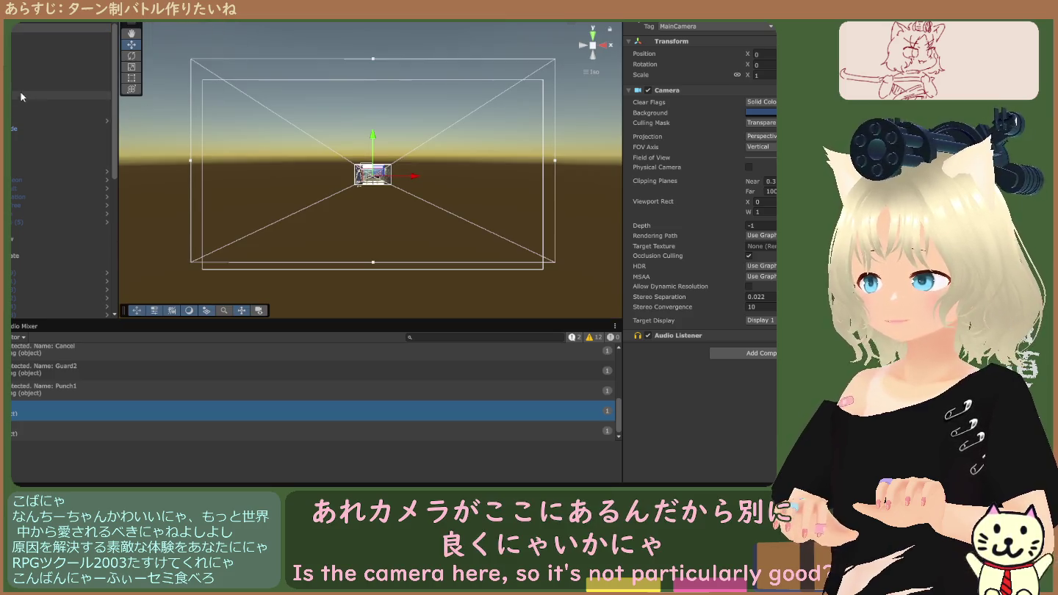
pyautogui.click(13, 113)
pyautogui.click(12, 123)
pyautogui.press('Up')
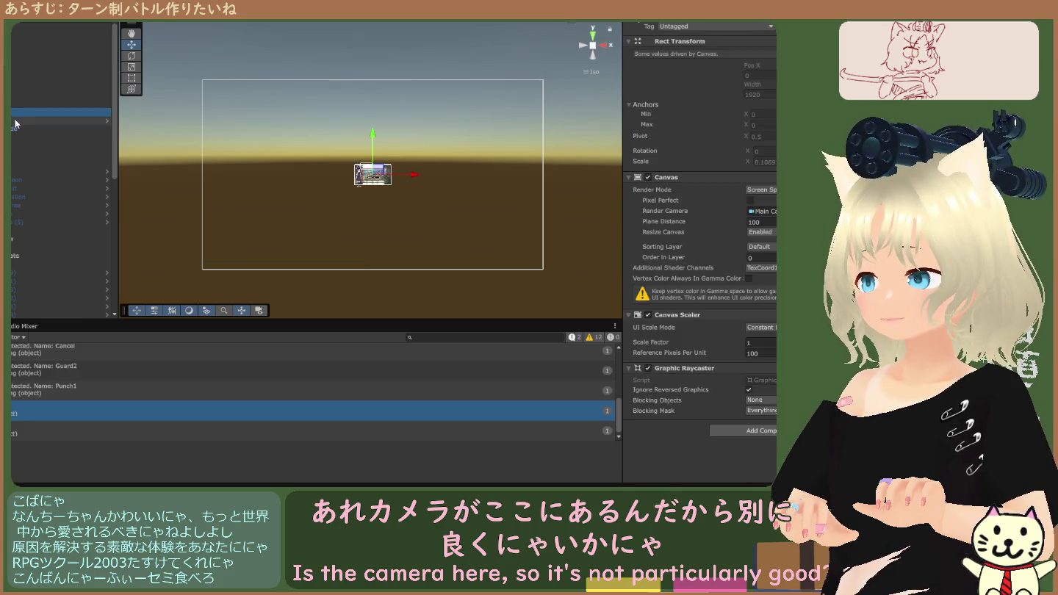
pyautogui.click(12, 171)
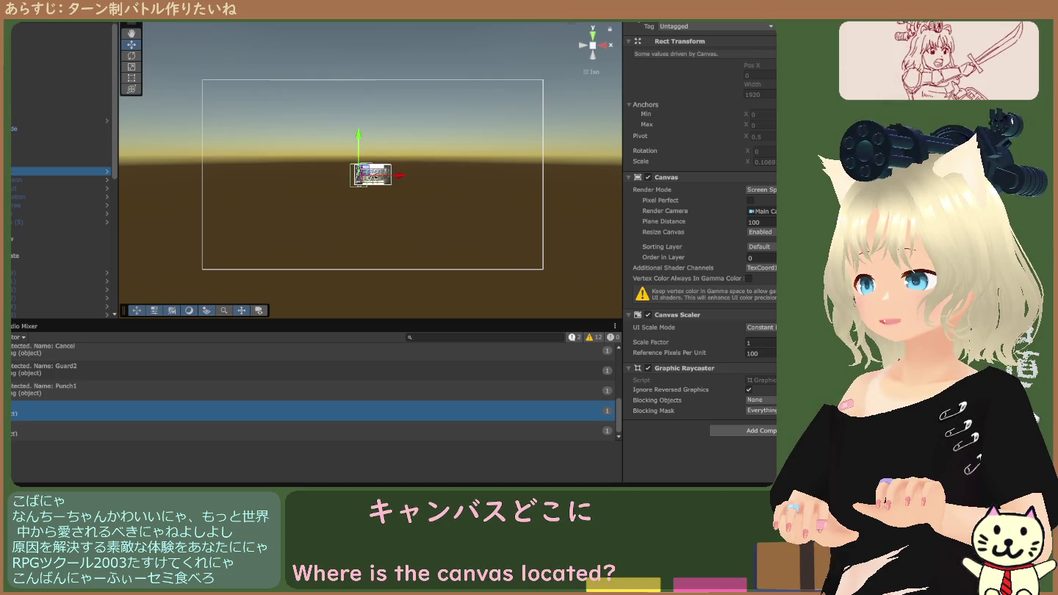
# Inspect the SE Manager, DataManager and BackGround objects.
pyautogui.click(11, 163)
pyautogui.click(12, 154)
pyautogui.press('Up')
pyautogui.press('Up')
pyautogui.press('Up')
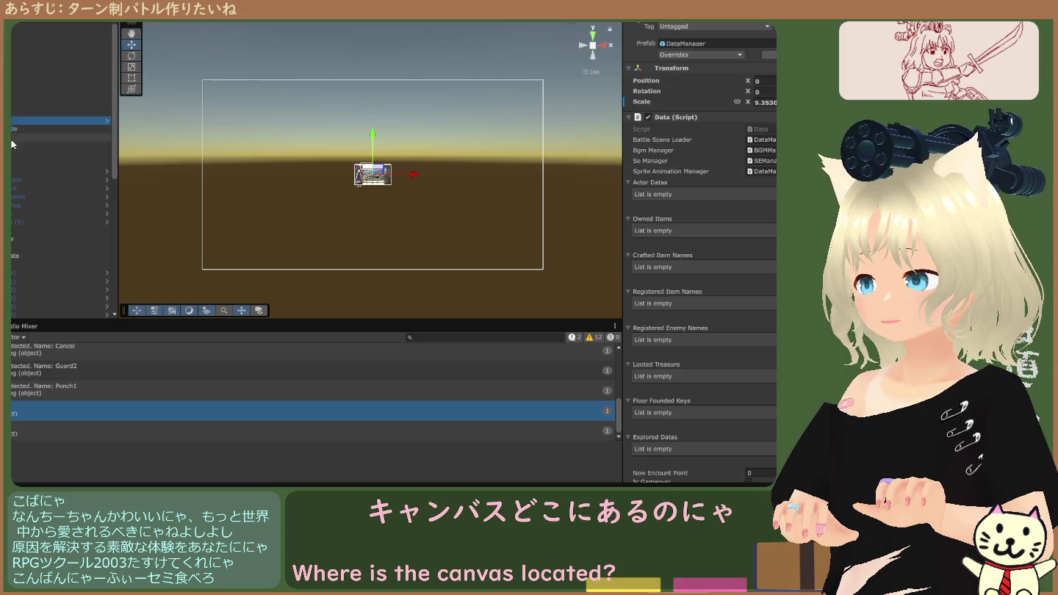
pyautogui.click(12, 166)
pyautogui.scroll(6, 437, 201)
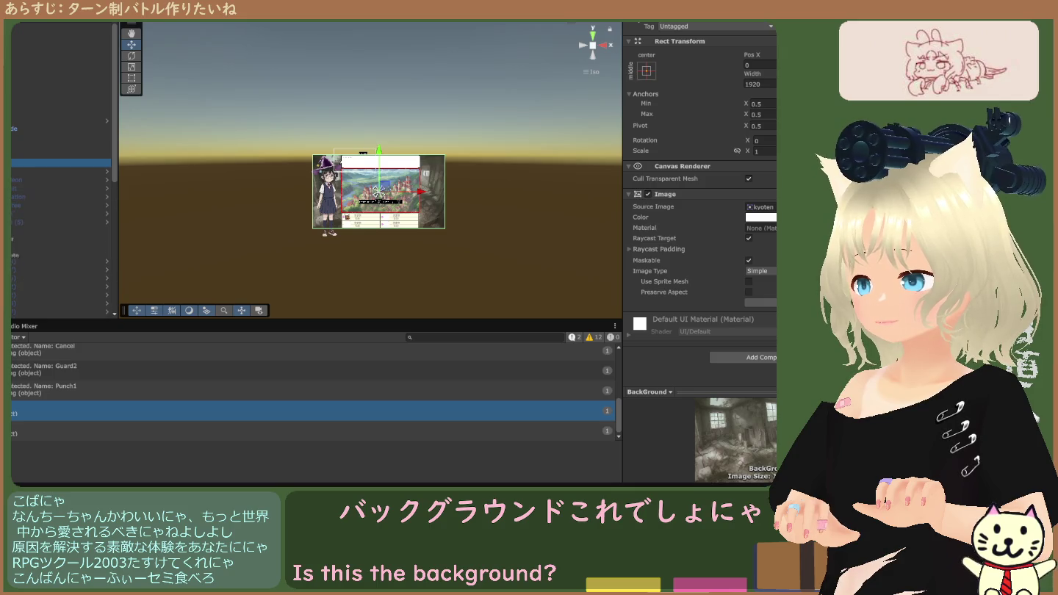
# Compare the hukidasi image with the message window canvas, then return to BackGround.
pyautogui.click(59, 230)
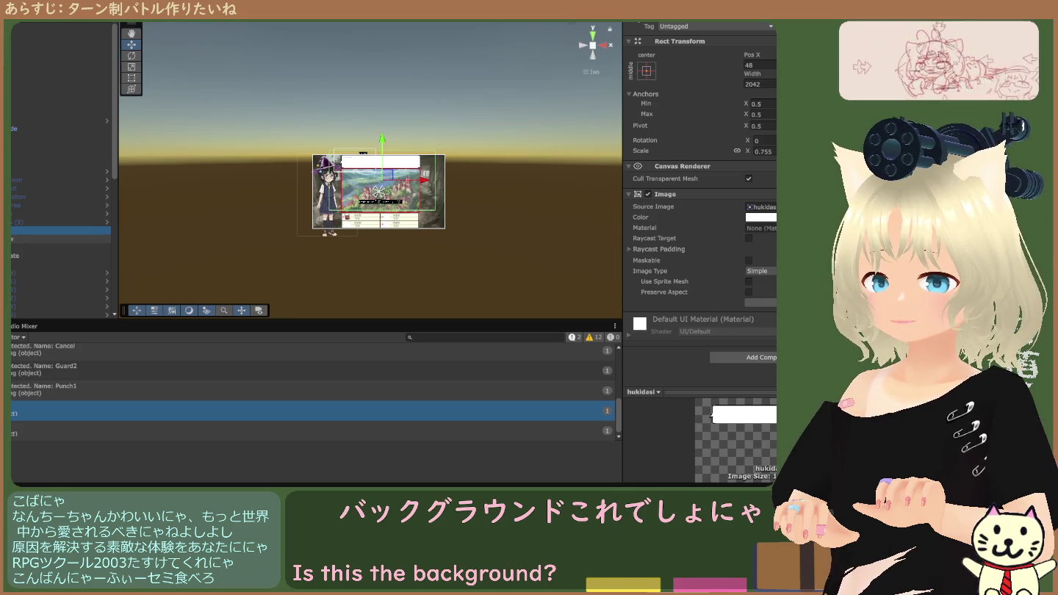
pyautogui.click(59, 239)
pyautogui.click(59, 230)
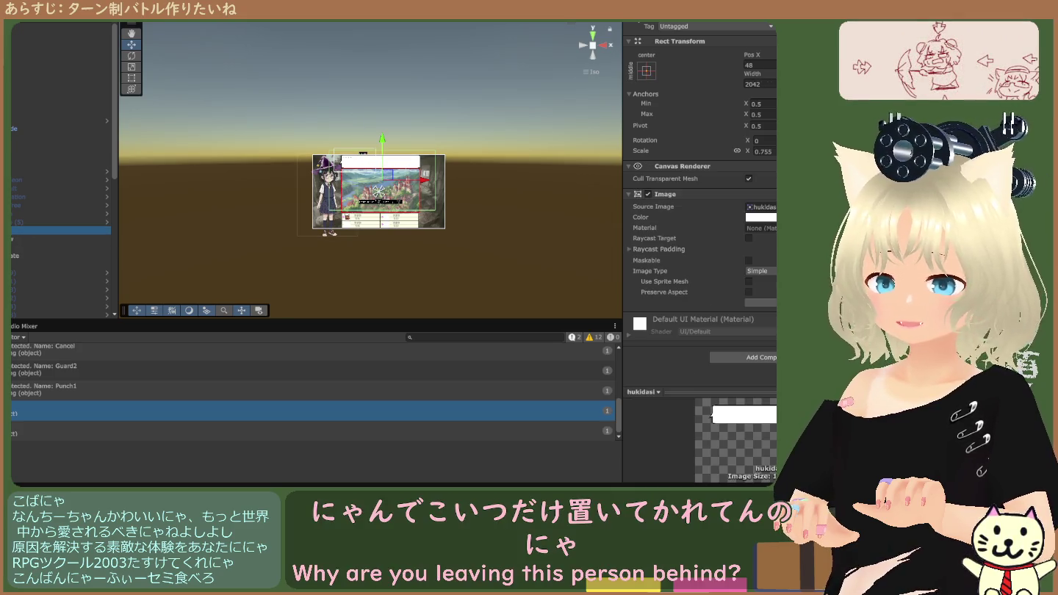
pyautogui.click(59, 239)
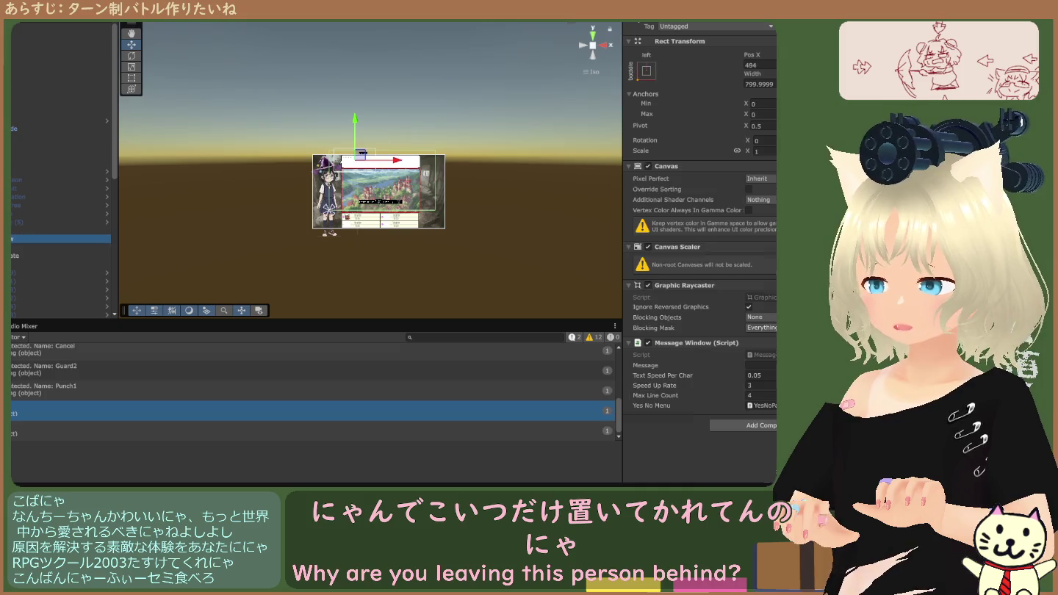
pyautogui.click(59, 230)
pyautogui.click(59, 162)
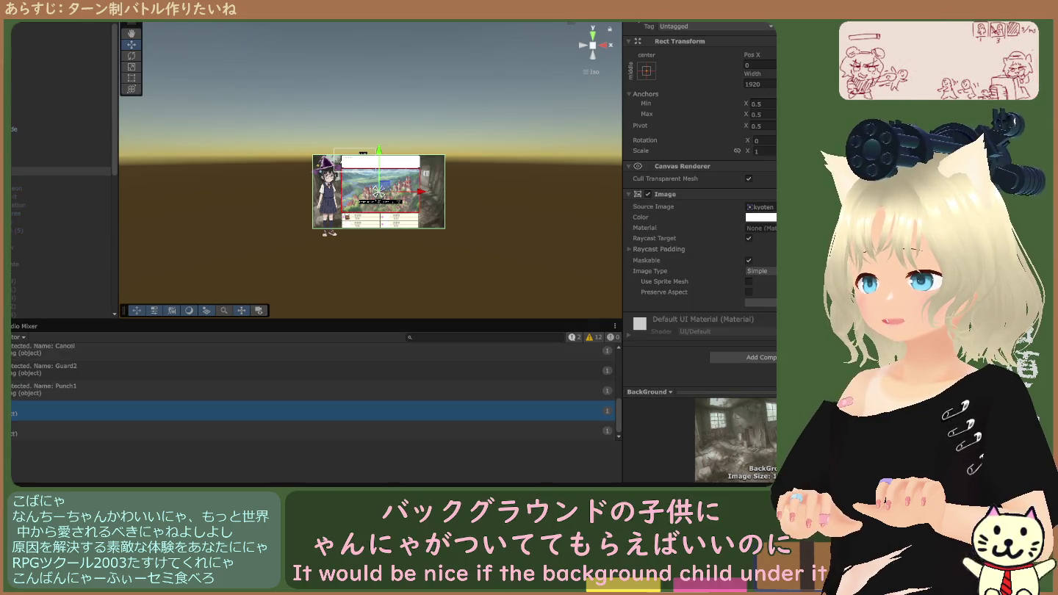
pyautogui.click(144, 14)
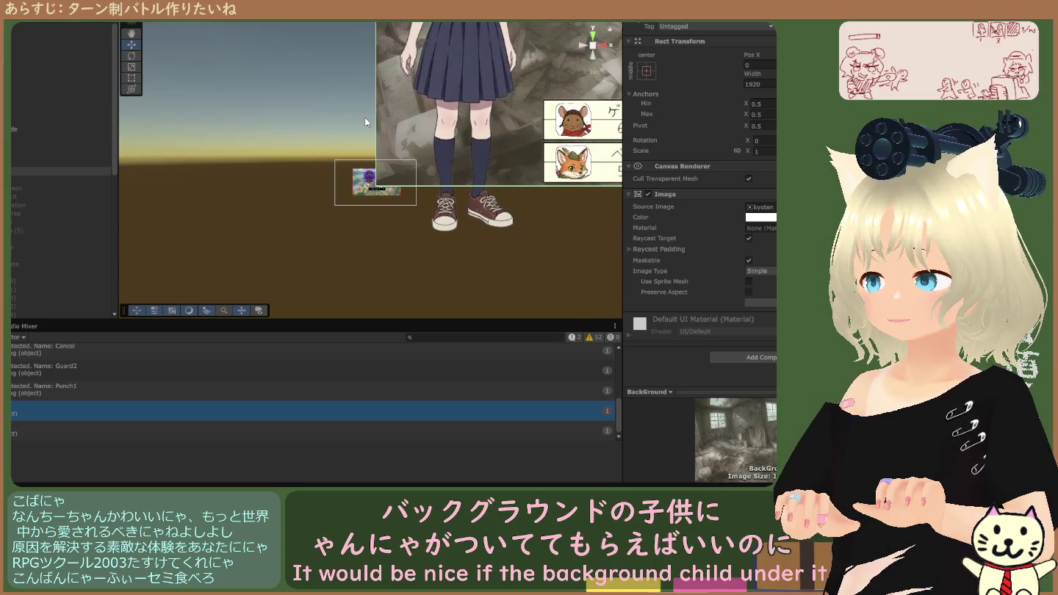
# Review the GM button, message canvas and YesNoPanel, then frame the hukidasi image.
pyautogui.click(15, 180)
pyautogui.click(15, 239)
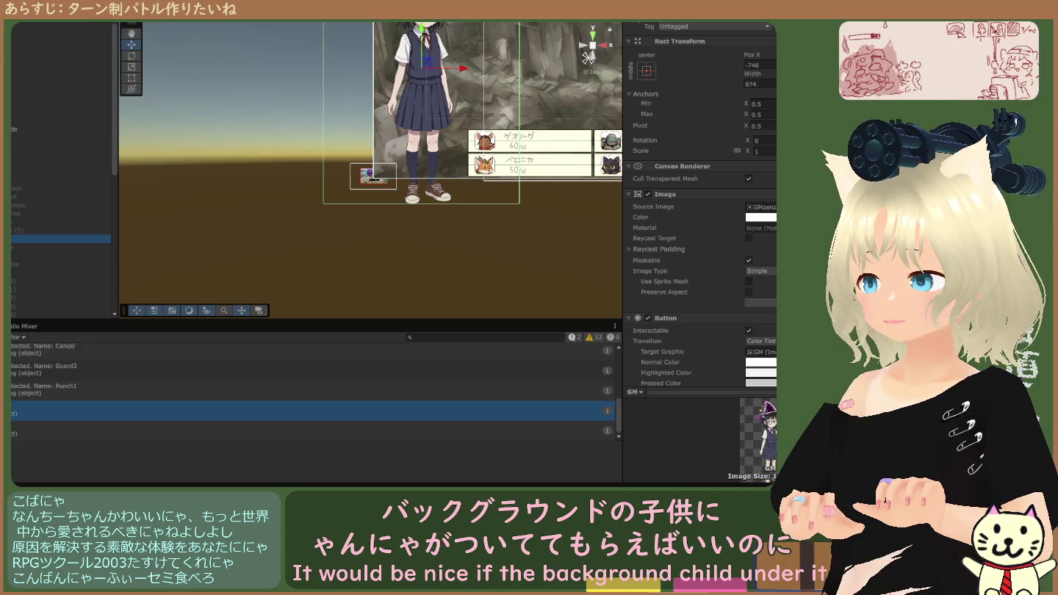
pyautogui.click(15, 248)
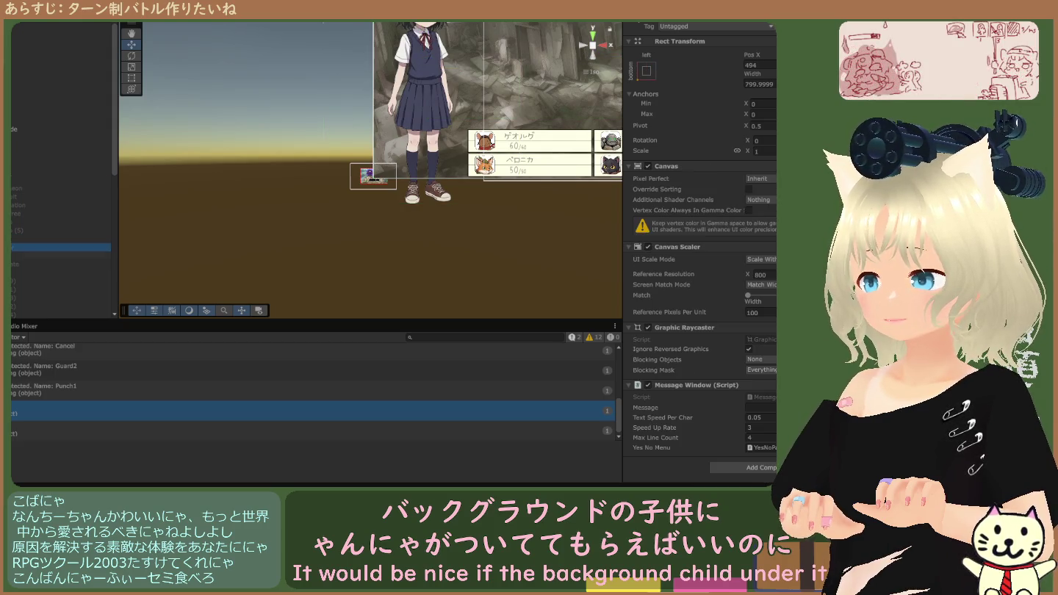
pyautogui.click(14, 256)
pyautogui.click(15, 272)
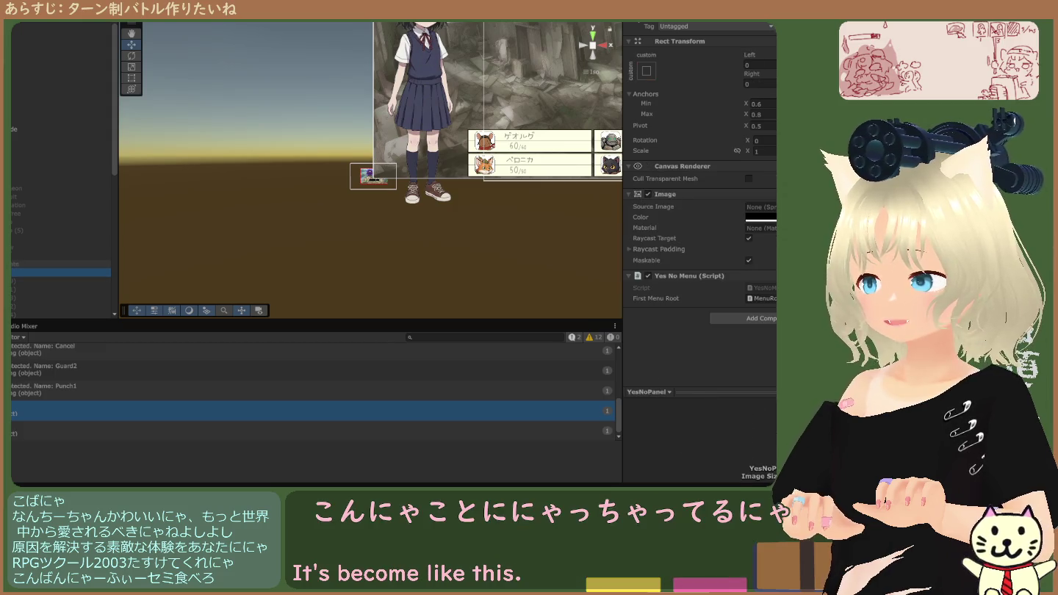
pyautogui.click(14, 247)
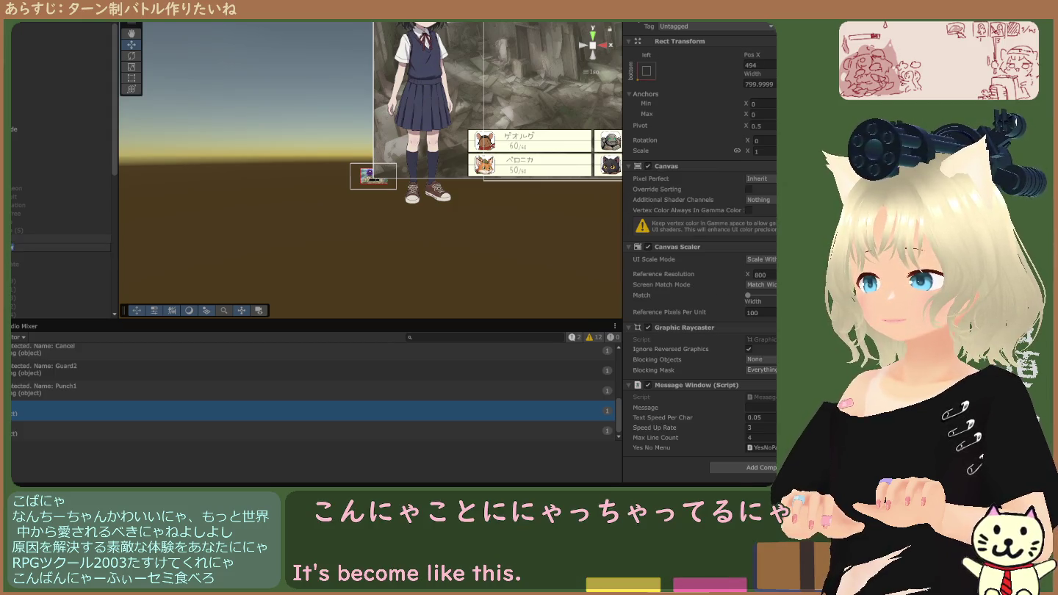
pyautogui.click(29, 238)
pyautogui.press('f')
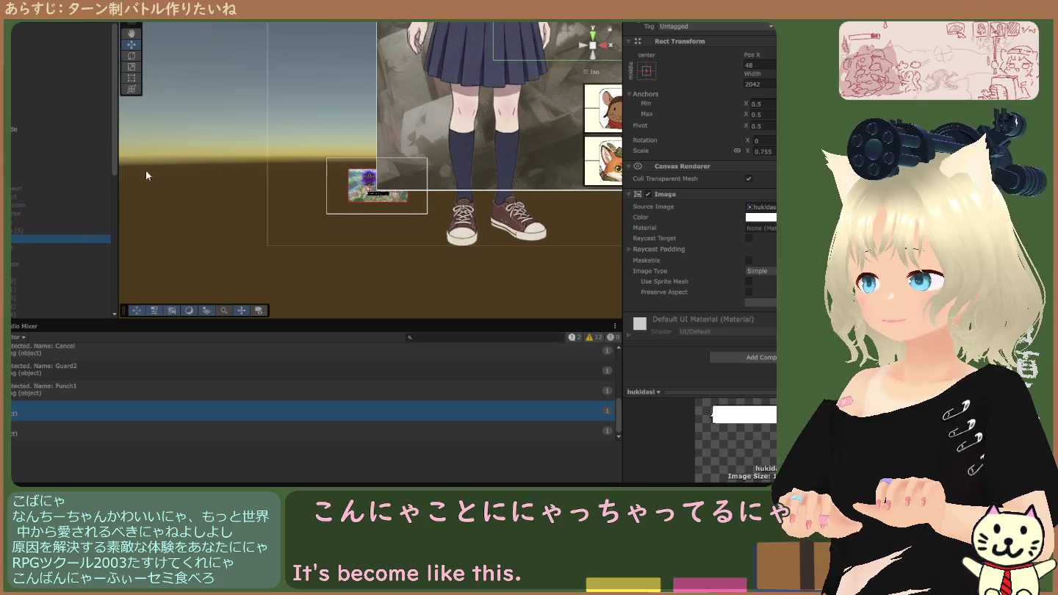
# Check the main camera and world-space canvas, then select its Mask image child.
pyautogui.scroll(-5, 58, 186)
pyautogui.click(40, 189)
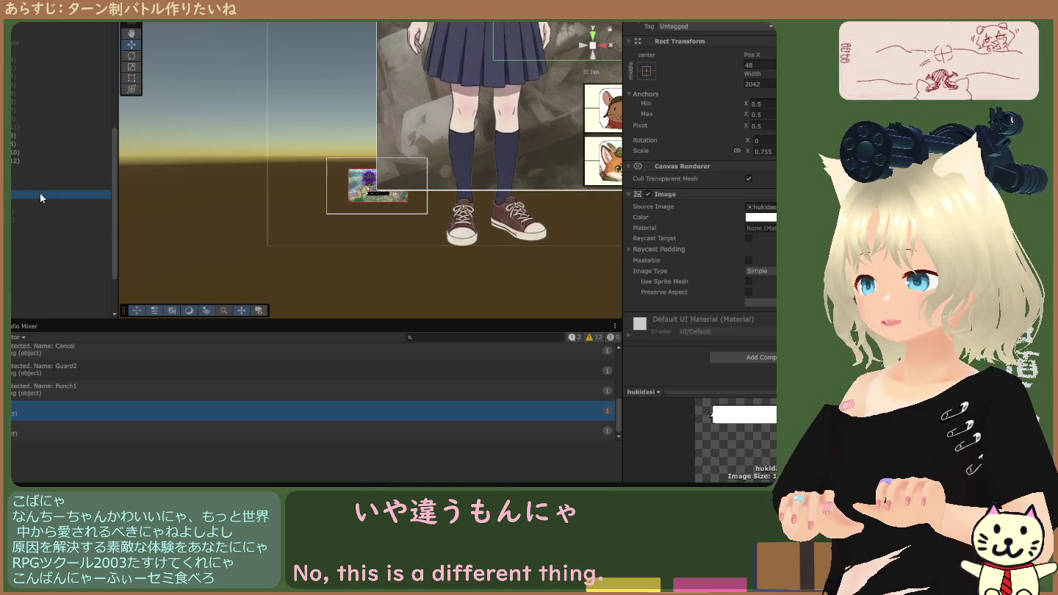
pyautogui.click(40, 171)
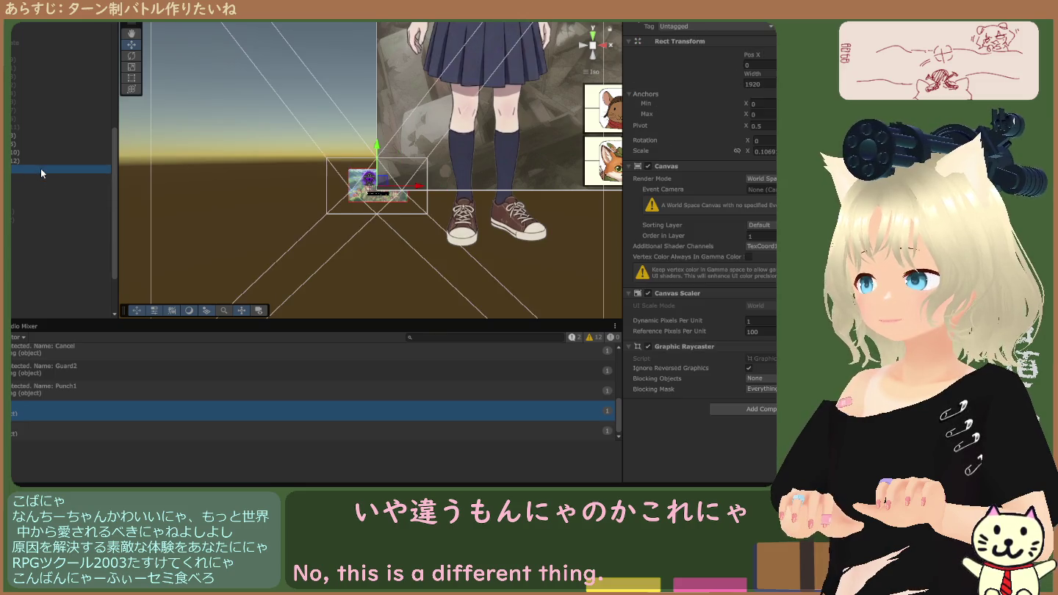
pyautogui.click(44, 176)
pyautogui.click(40, 191)
pyautogui.click(39, 170)
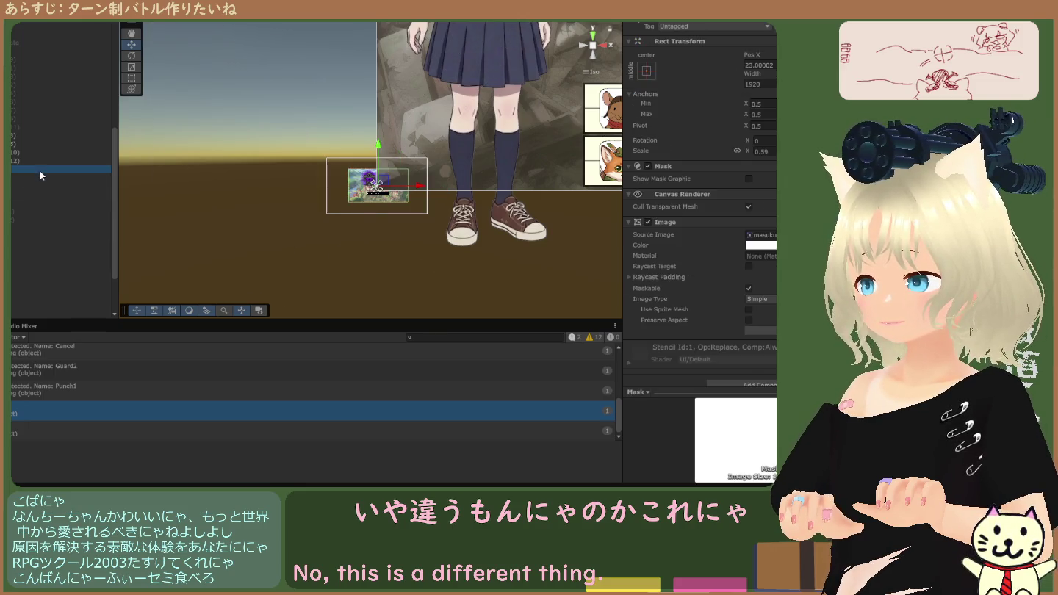
pyautogui.click(42, 181)
pyautogui.click(42, 192)
# Select the nested battle Canvas to review its Canvas, Canvas Scaler and Graphic Raycaster.
pyautogui.scroll(4, 36, 190)
pyautogui.scroll(-3, 37, 193)
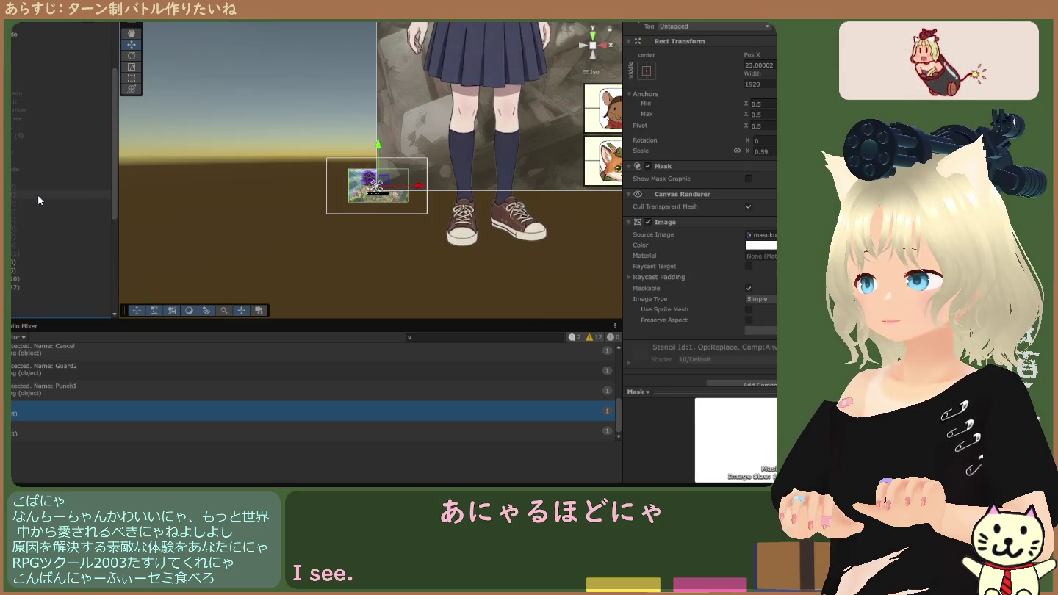
pyautogui.scroll(3, 38, 198)
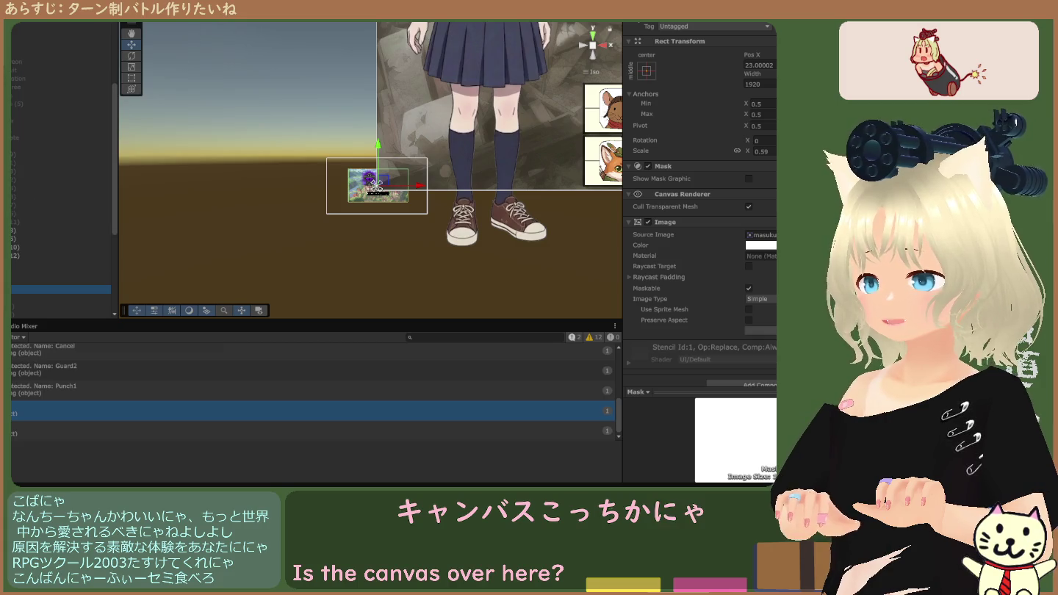
pyautogui.scroll(1, 57, 156)
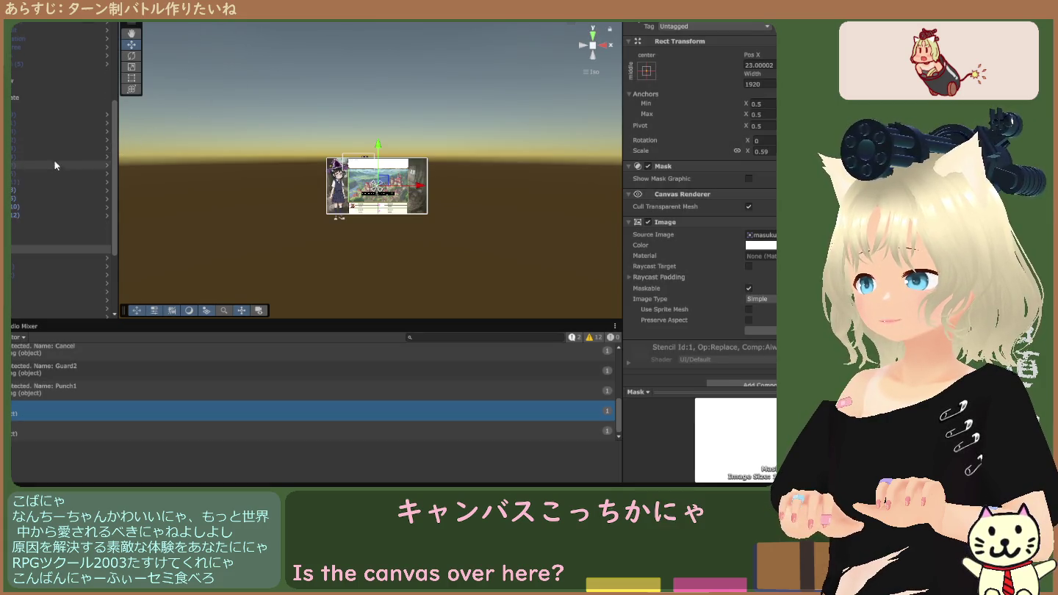
pyautogui.scroll(-2, 28, 217)
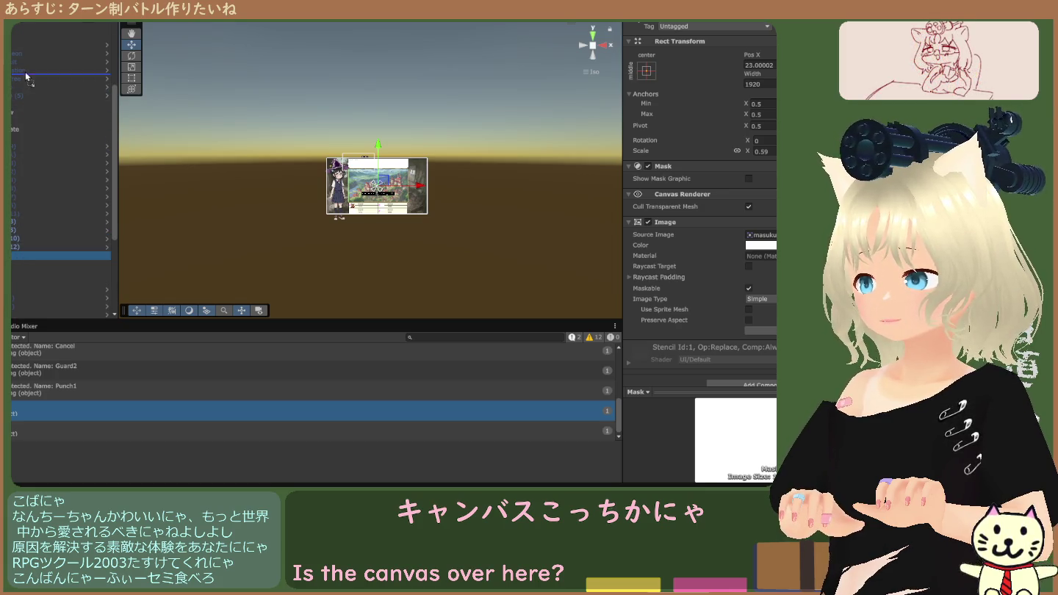
pyautogui.scroll(4, 30, 41)
pyautogui.scroll(3, 58, 78)
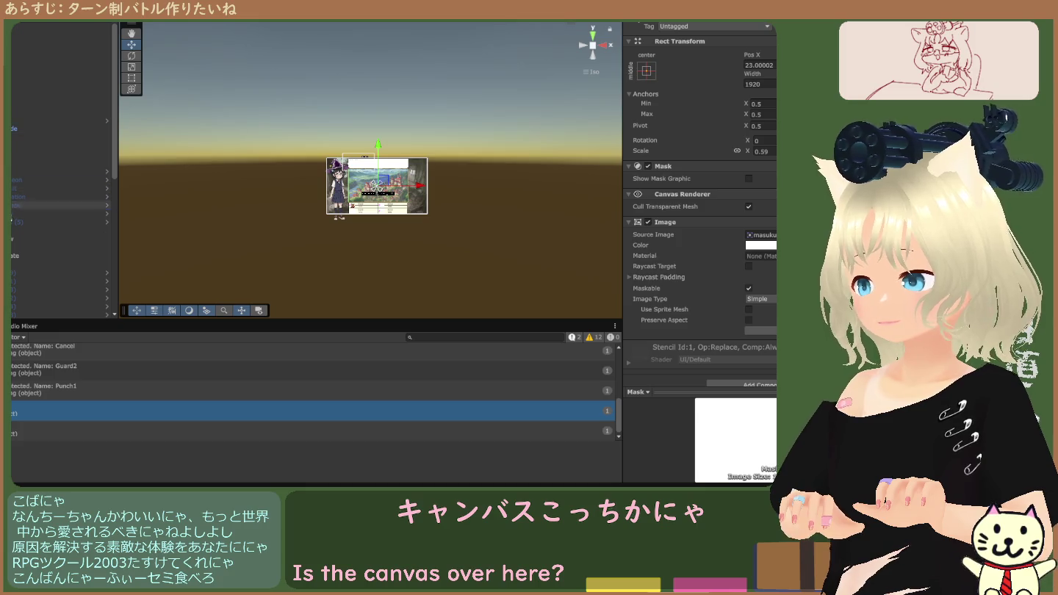
pyautogui.scroll(-5, 59, 169)
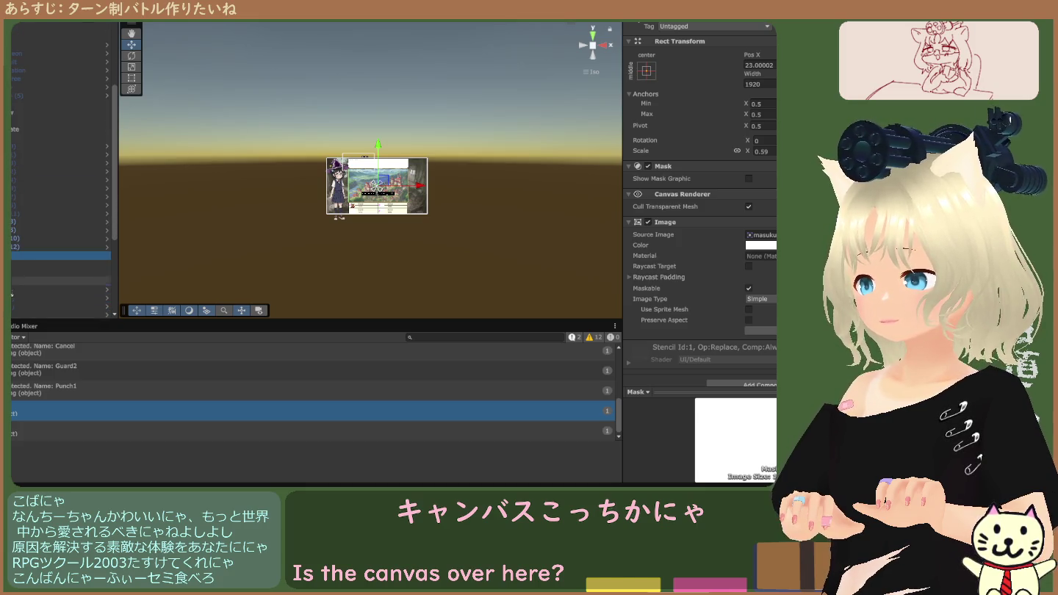
pyautogui.click(59, 255)
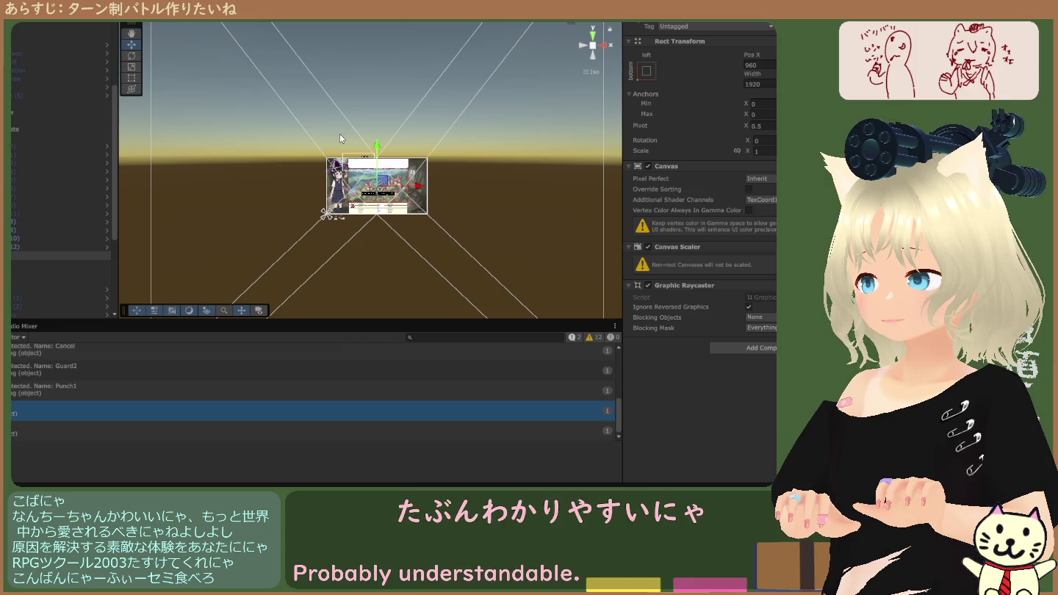
# Play the game and pan the Scene view to the battle panel before returning to Game view.
pyautogui.hotkey('ctrl', 'p')
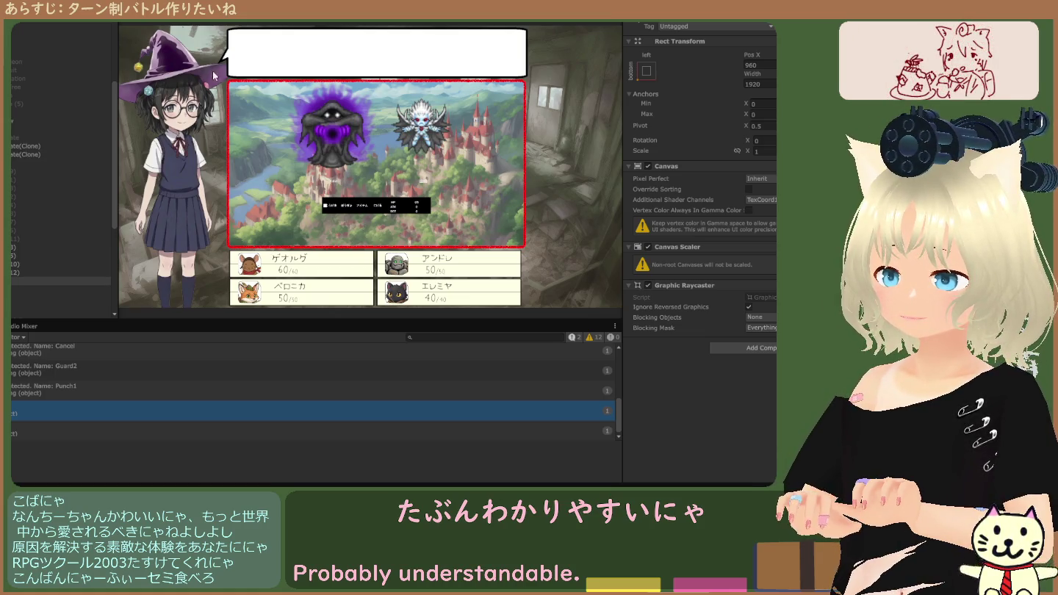
pyautogui.hotkey('ctrl', '1')
pyautogui.scroll(-4, 270, 122)
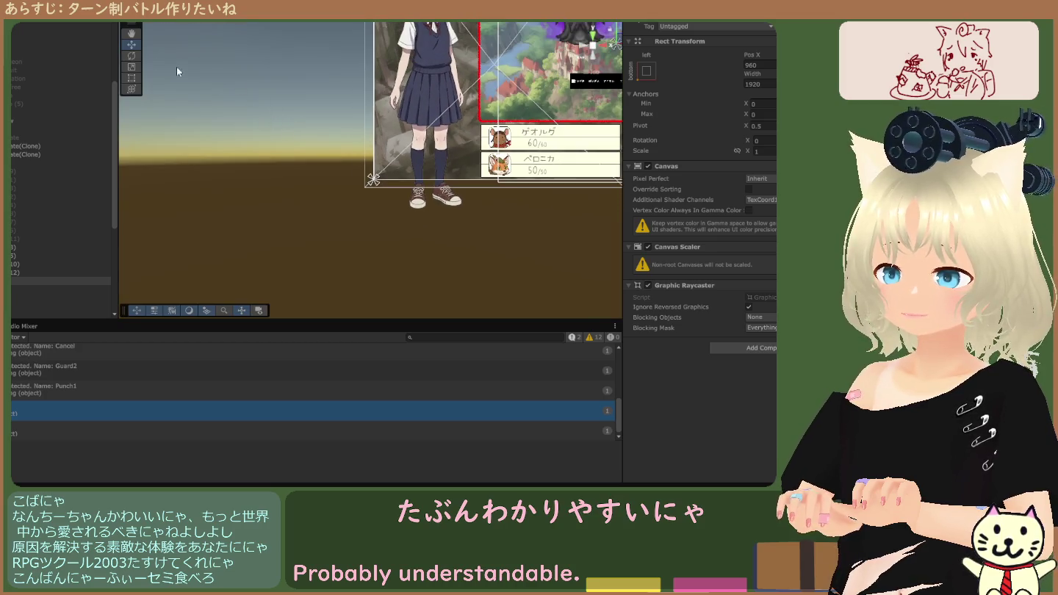
pyautogui.click(133, 33)
pyautogui.moveTo(412, 44)
pyautogui.mouseDown()
pyautogui.moveTo(349, 150)
pyautogui.moveTo(323, 162)
pyautogui.mouseUp()
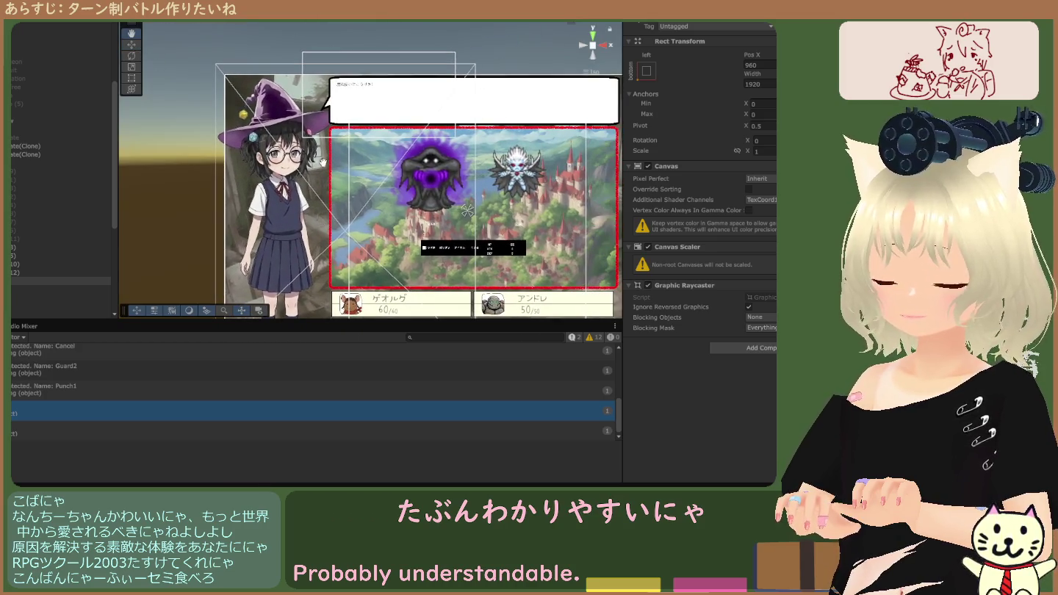
pyautogui.hotkey('ctrl', '2')
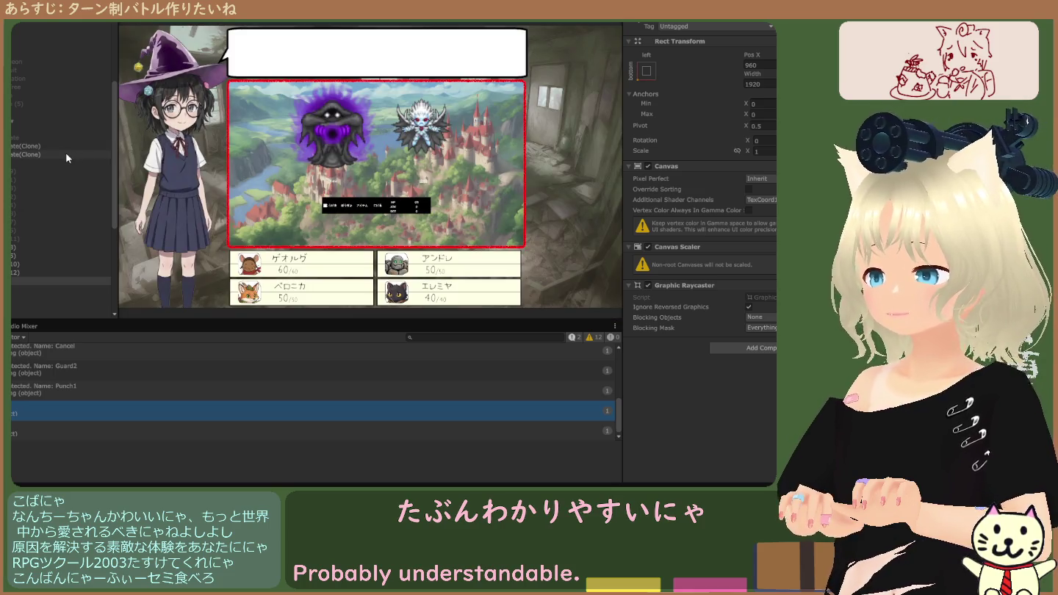
# Inspect the speech bubble, cloned message text objects and the message panel's layout.
pyautogui.click(30, 111)
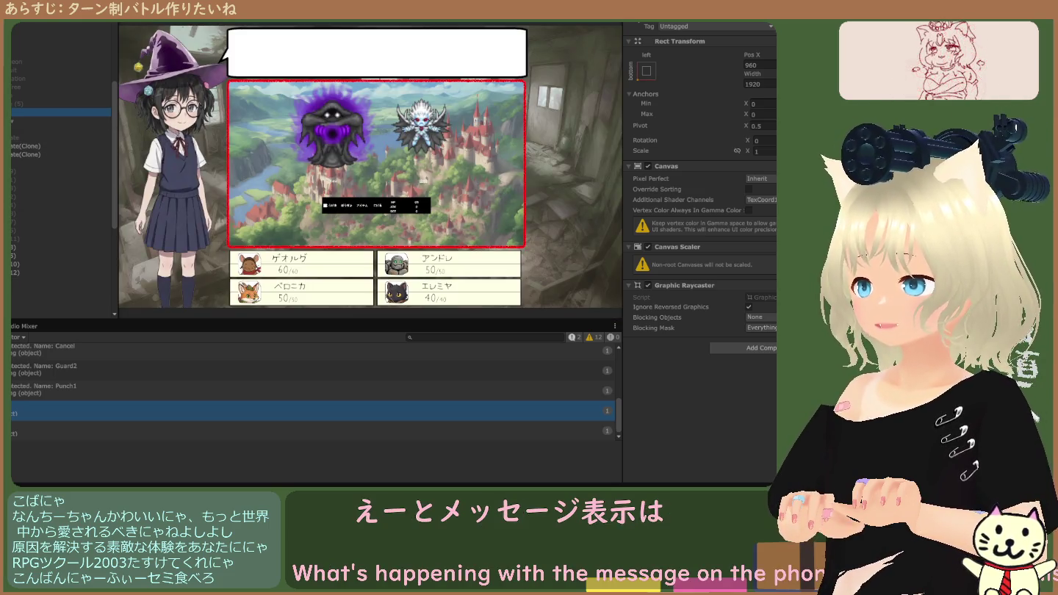
pyautogui.click(16, 146)
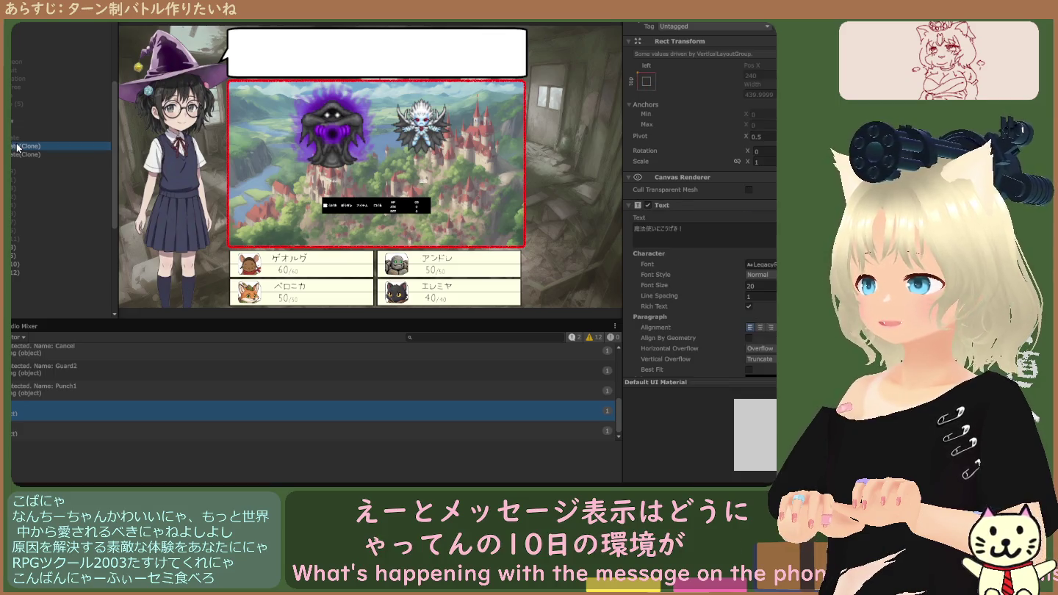
pyautogui.click(21, 156)
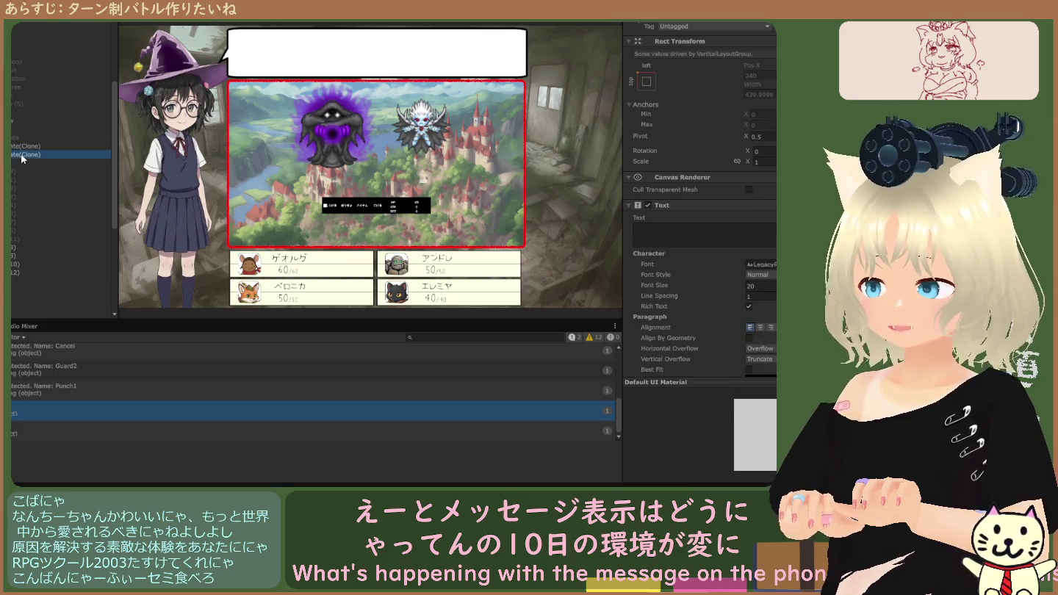
pyautogui.click(24, 131)
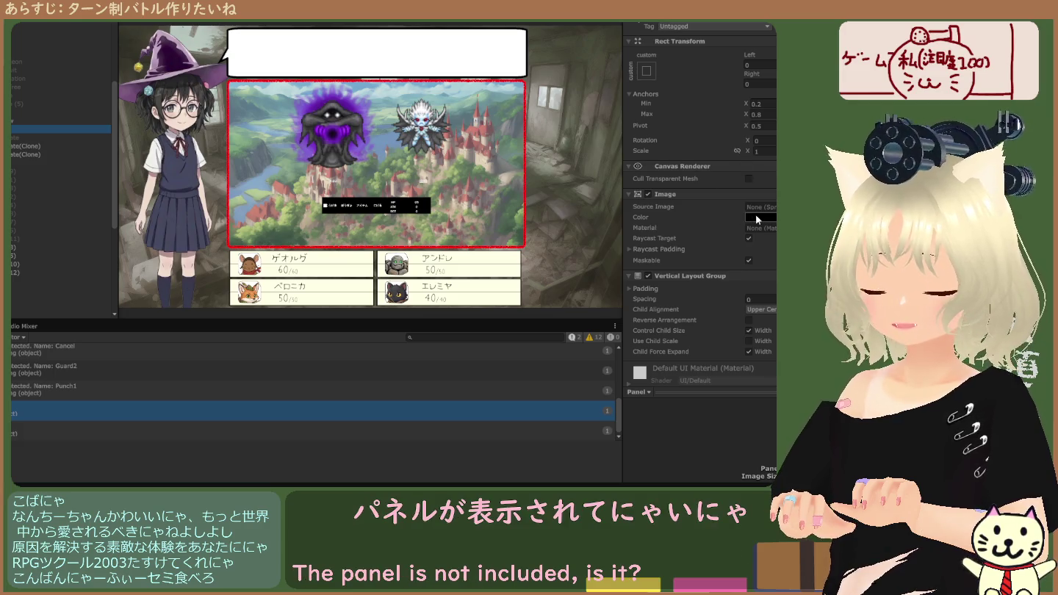
pyautogui.click(40, 119)
pyautogui.click(37, 111)
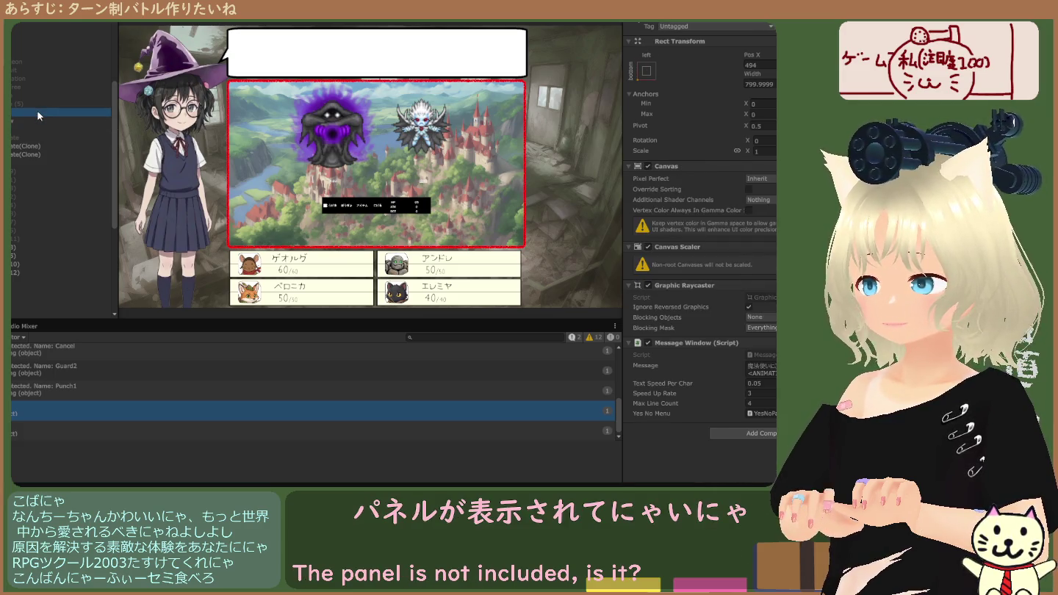
pyautogui.scroll(-4, 34, 110)
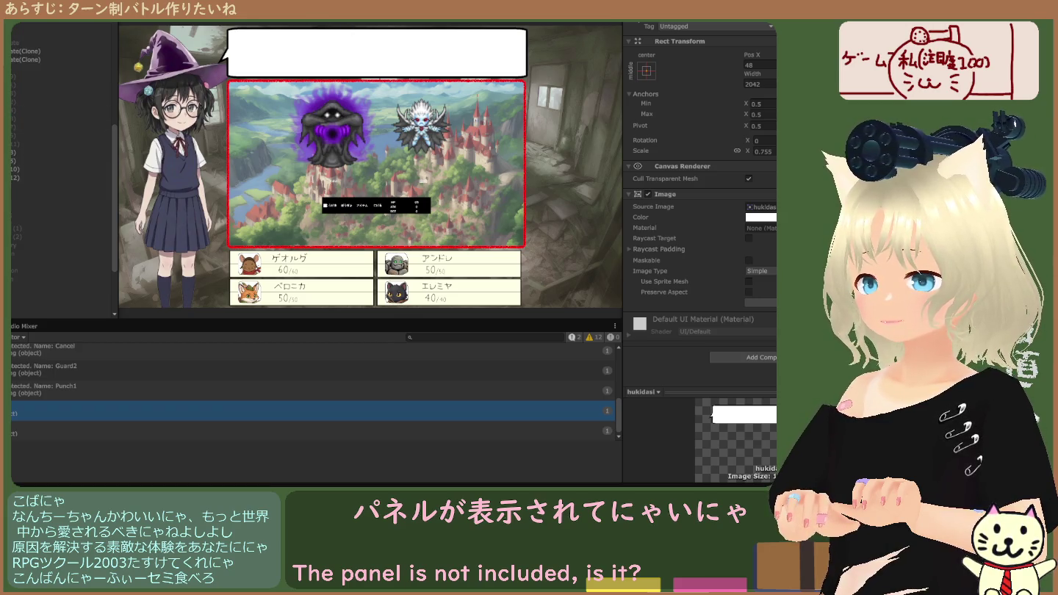
# Stop the game and inspect the main camera, battle canvas and the other canvas.
pyautogui.hotkey('ctrl', 'p')
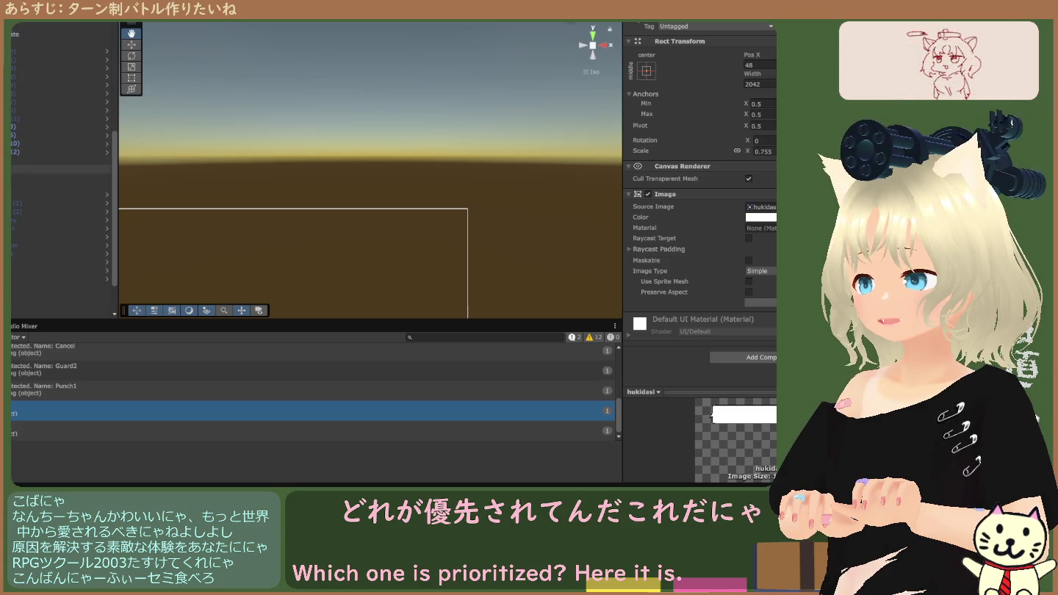
pyautogui.click(18, 160)
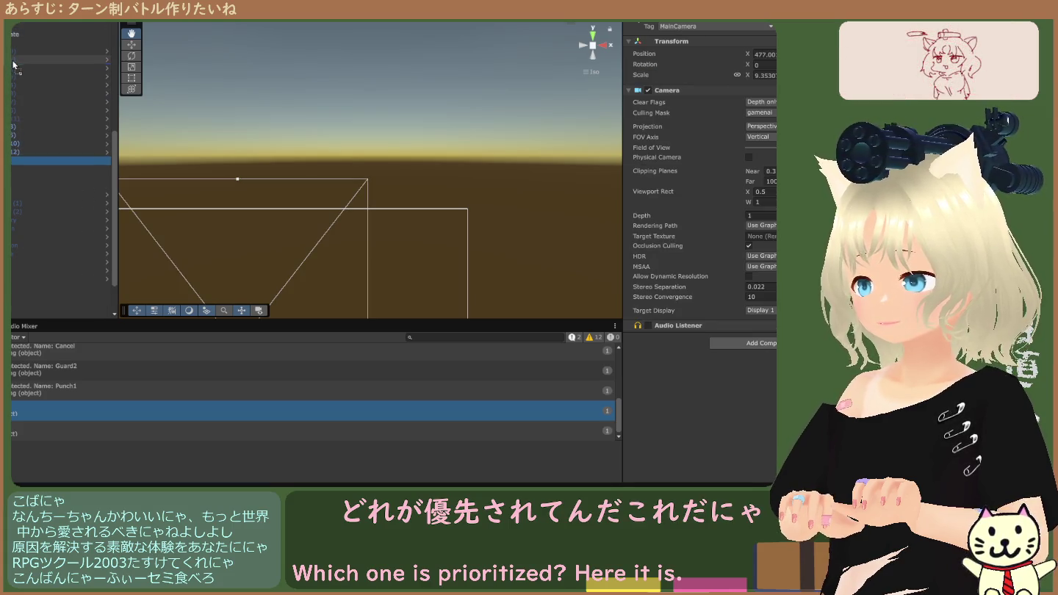
pyautogui.click(16, 161)
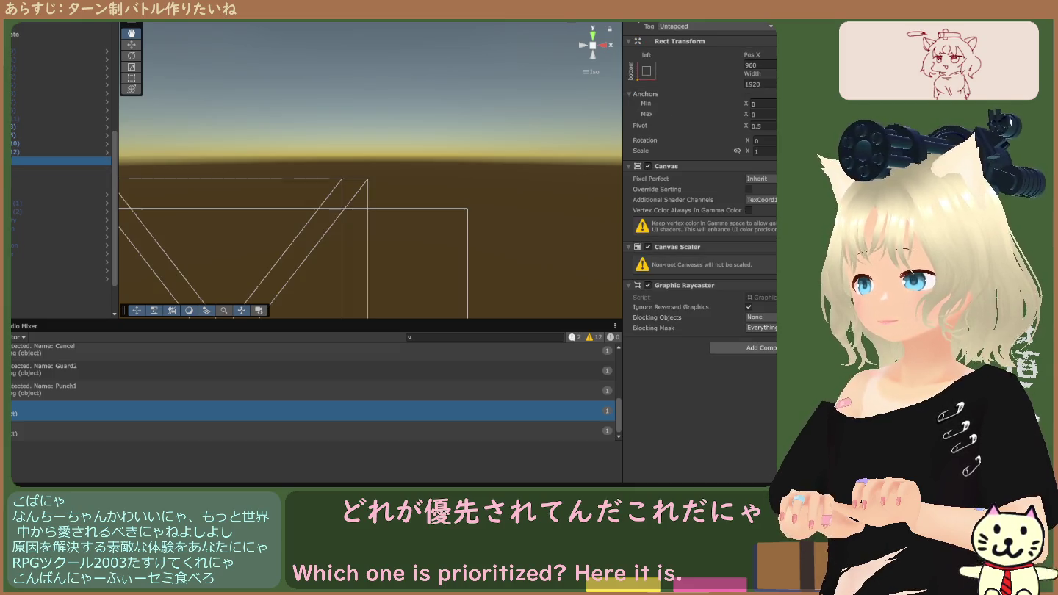
pyautogui.click(58, 255)
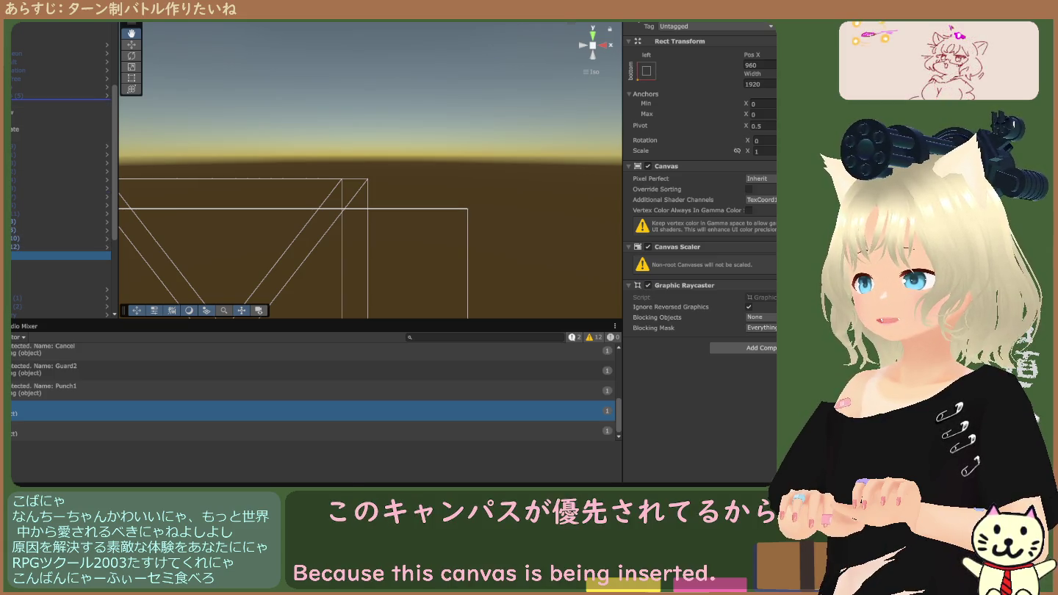
pyautogui.click(58, 103)
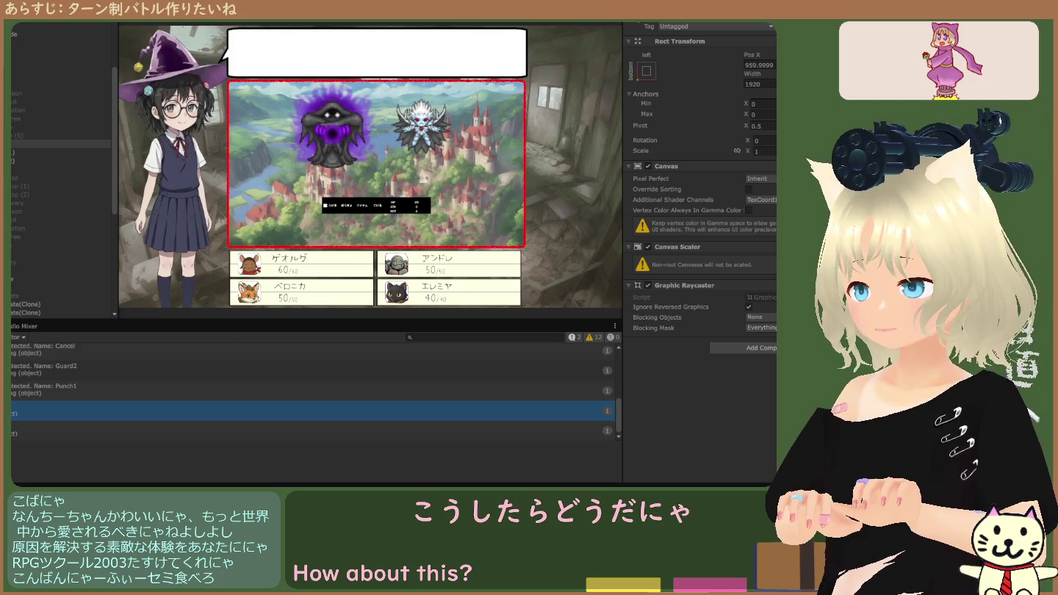
# Inspect the speech bubble image's raycast padding and the message window canvas settings.
pyautogui.click(13, 272)
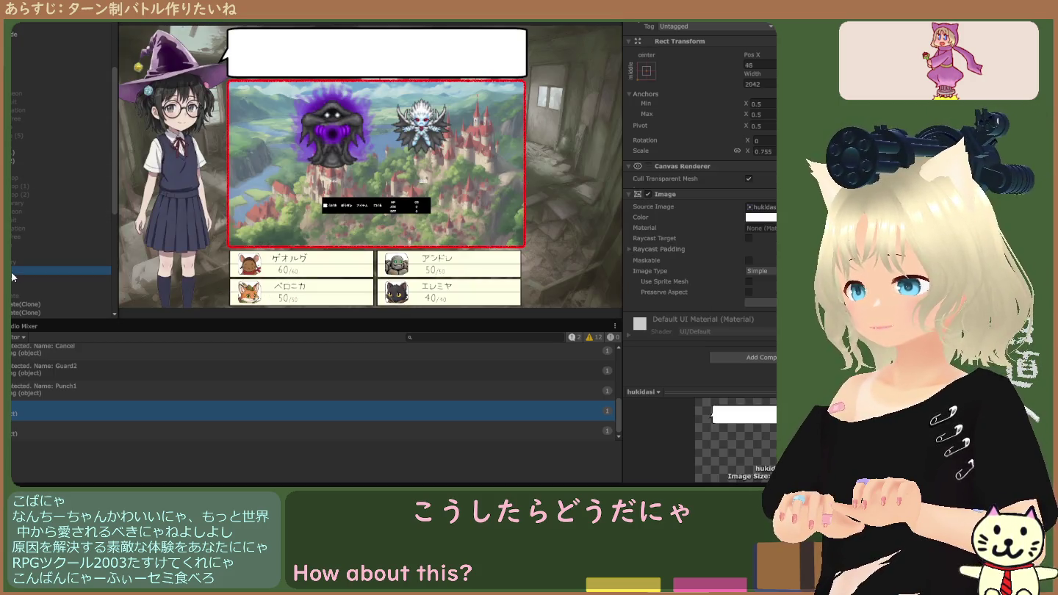
pyautogui.click(631, 248)
pyautogui.scroll(-1, 664, 256)
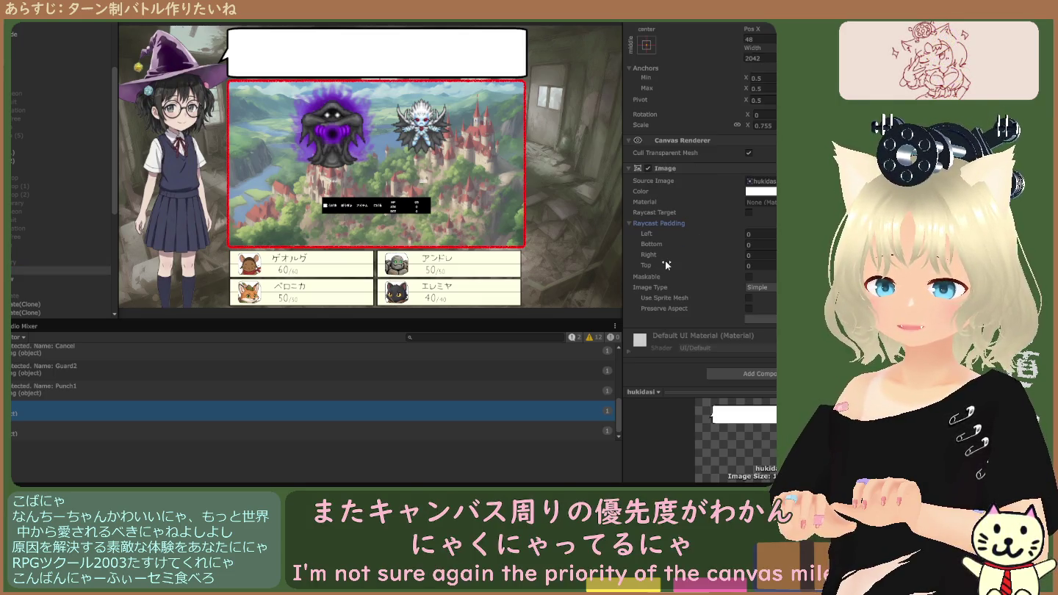
pyautogui.click(30, 277)
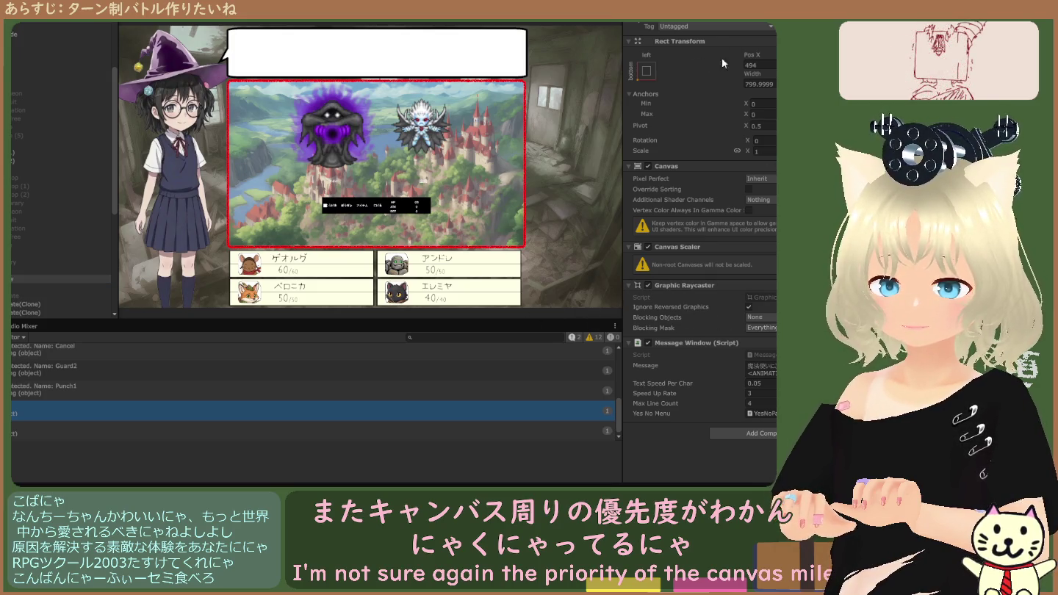
# In the Scene view, stretch the message area's top edge and move it up beside the speech bubble.
pyautogui.hotkey('ctrl', '1')
pyautogui.scroll(5, 298, 163)
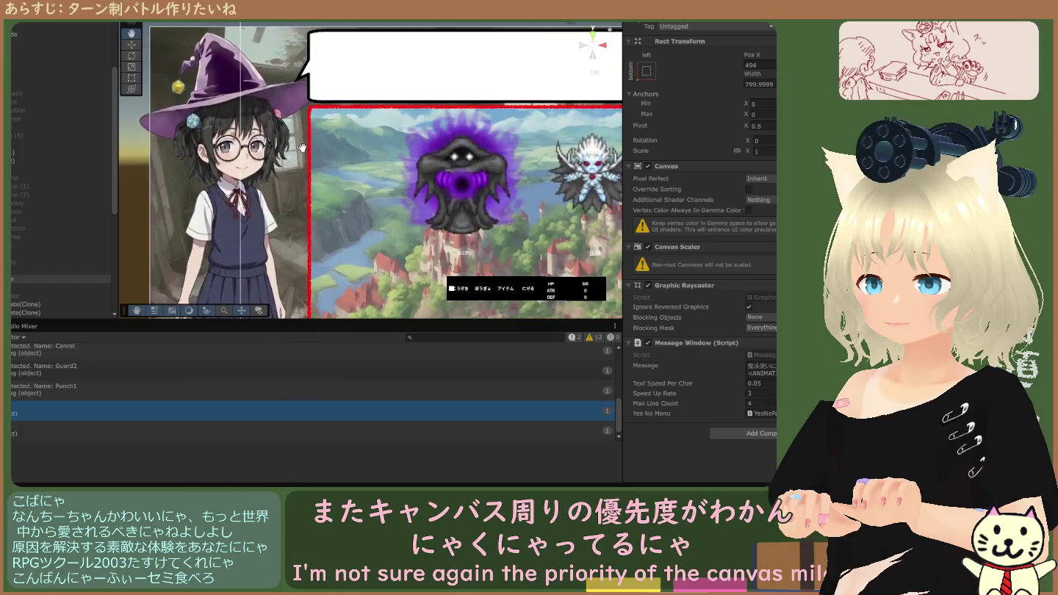
pyautogui.scroll(-2, 298, 162)
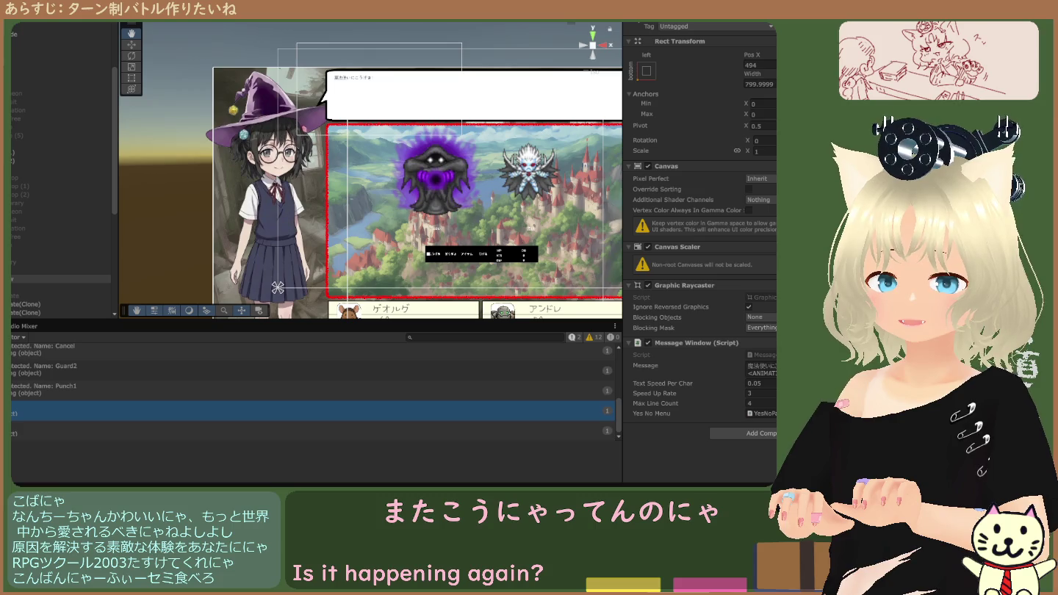
pyautogui.moveTo(420, 43); pyautogui.dragTo(421, 25)
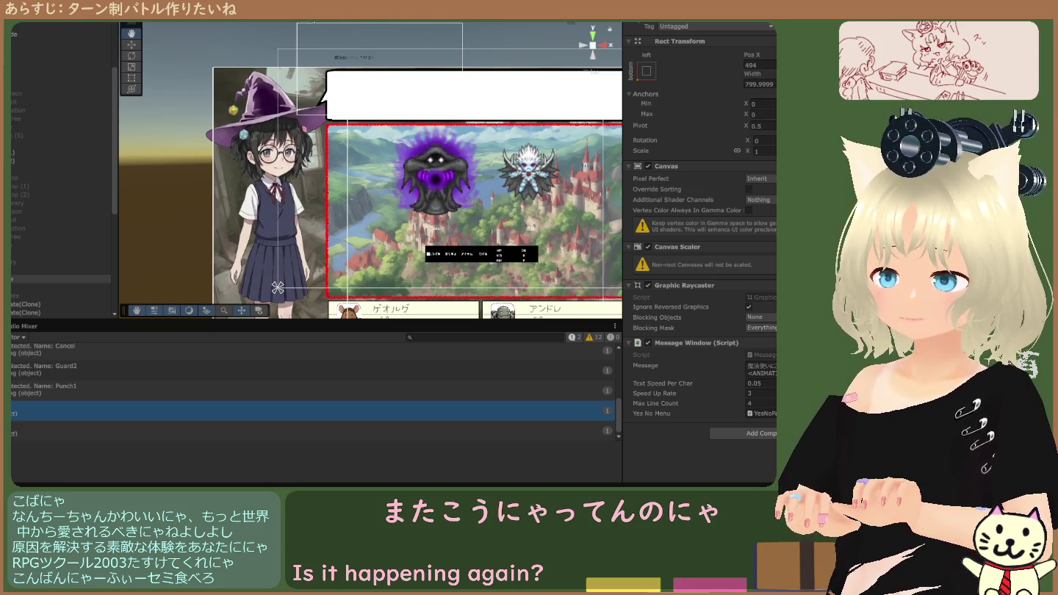
pyautogui.click(760, 65)
pyautogui.write('0')
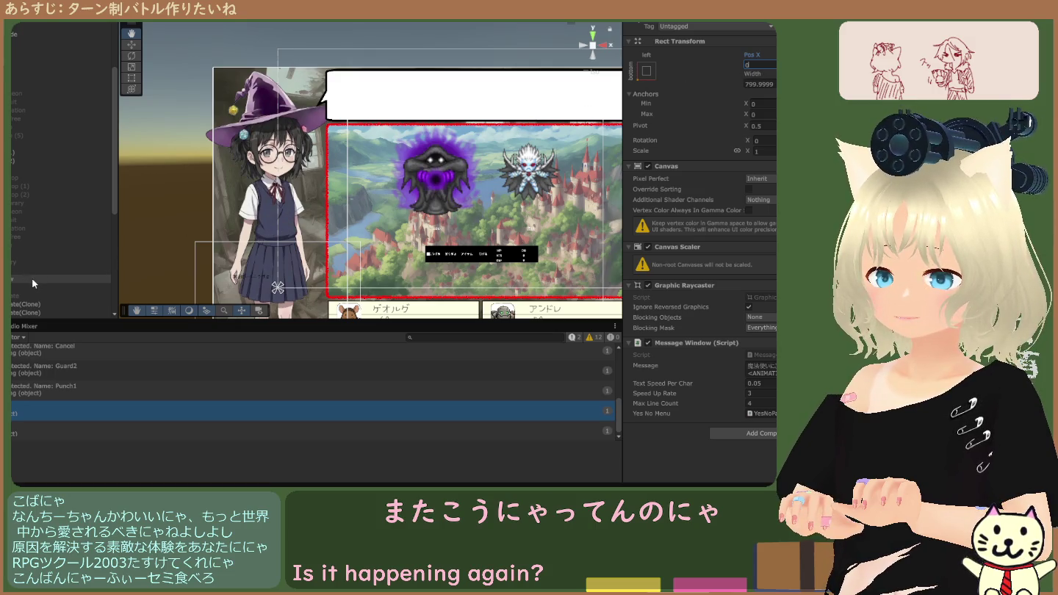
pyautogui.click(131, 44)
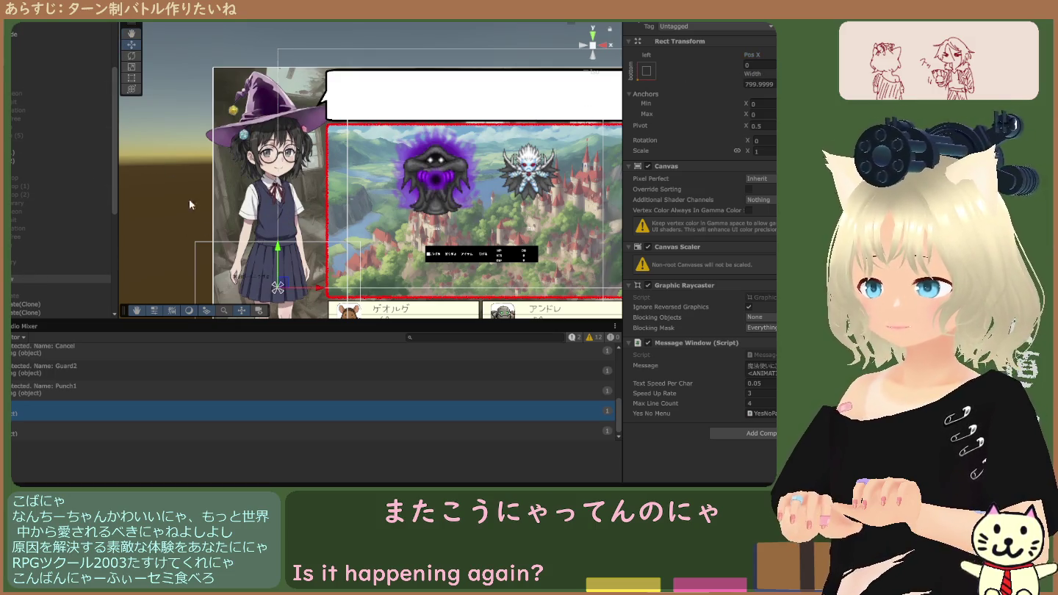
pyautogui.moveTo(277, 263); pyautogui.dragTo(277, 69)
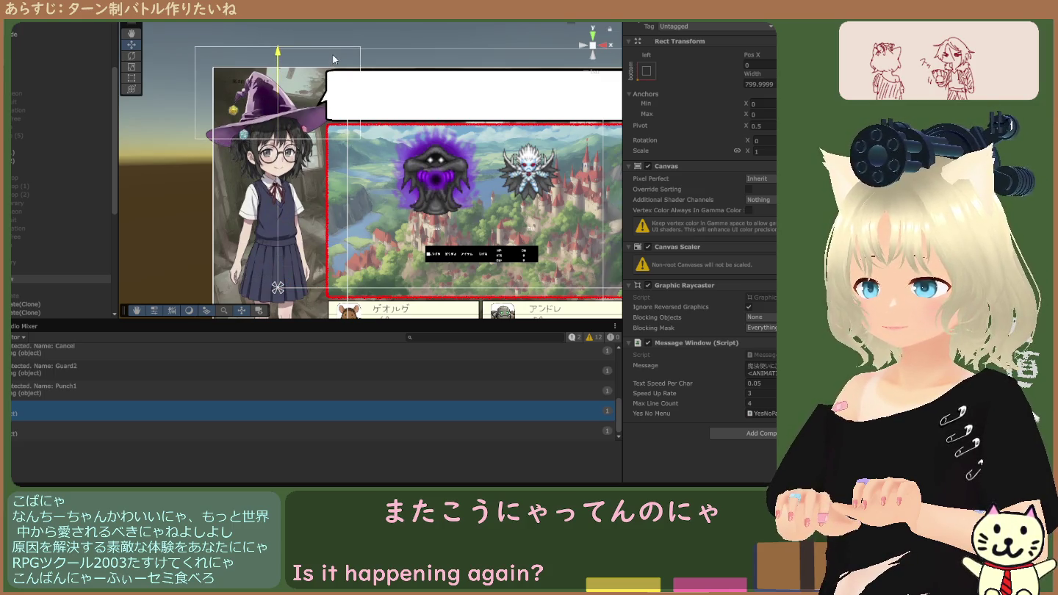
pyautogui.moveTo(325, 98); pyautogui.dragTo(425, 89)
# Test the placement, then set the message window's Pos X, move it higher, and rerun the battle.
pyautogui.hotkey('ctrl', 'p')
pyautogui.hotkey('ctrl', 'p')
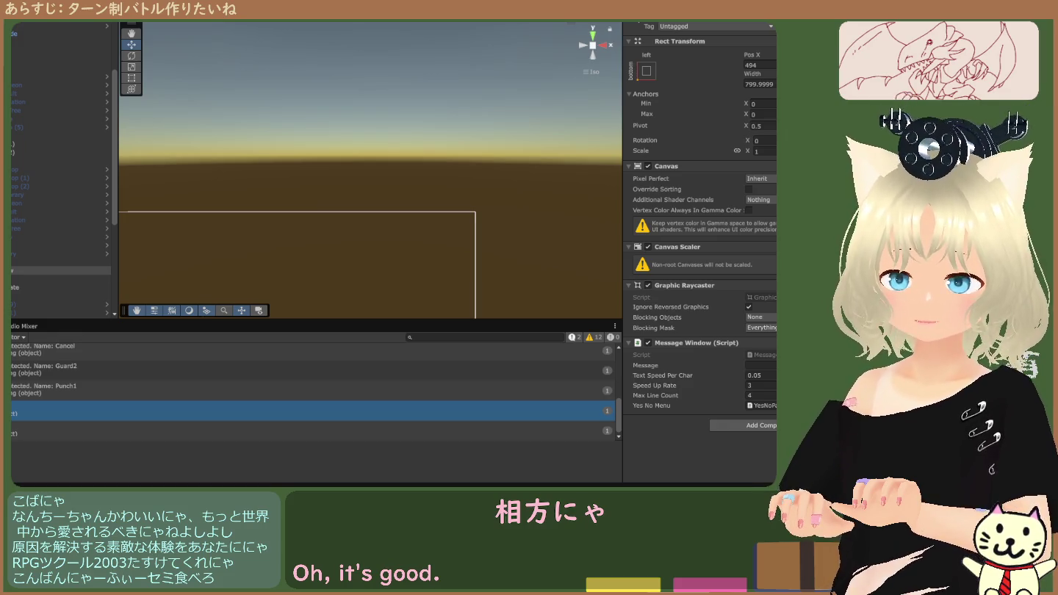
pyautogui.click(753, 66)
pyautogui.write('d')
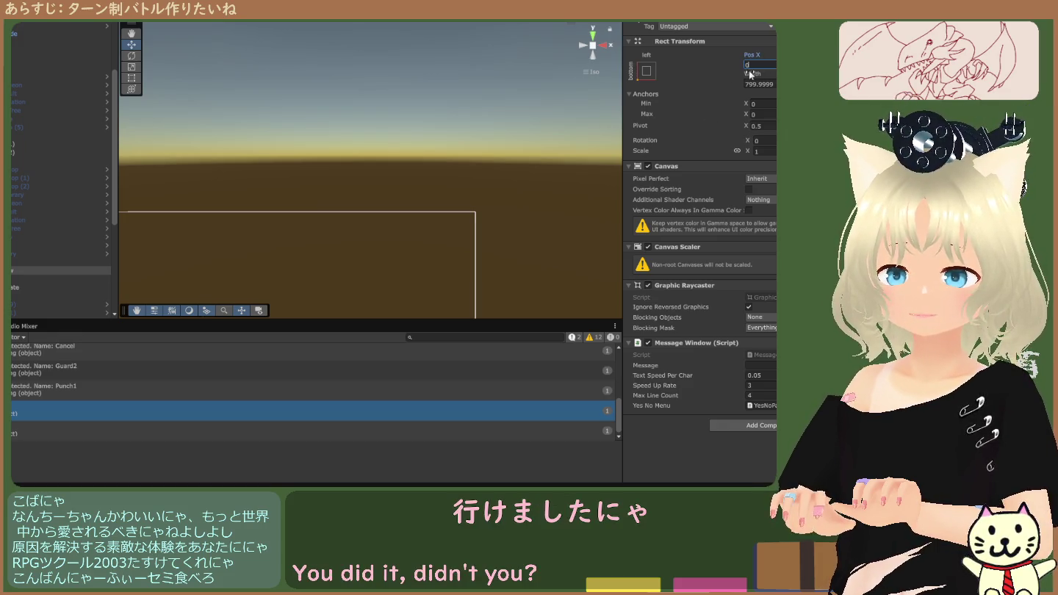
pyautogui.doubleClick(21, 272)
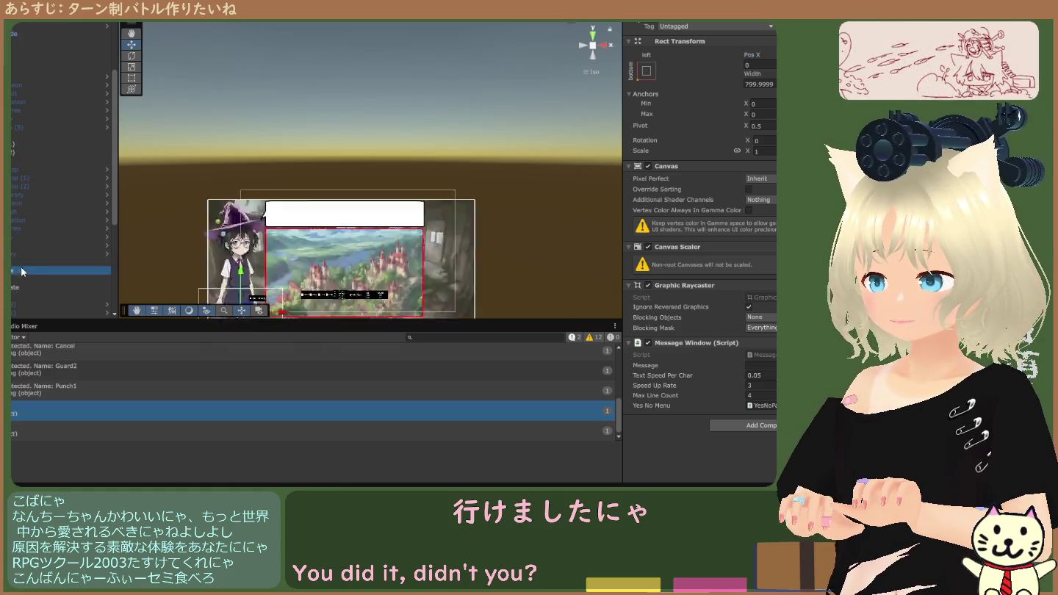
pyautogui.moveTo(375, 144)
pyautogui.mouseDown()
pyautogui.moveTo(417, 39)
pyautogui.moveTo(433, 51)
pyautogui.moveTo(434, 24)
pyautogui.mouseUp()
pyautogui.scroll(-2, 433, 52)
pyautogui.moveTo(467, 54); pyautogui.dragTo(462, 56)
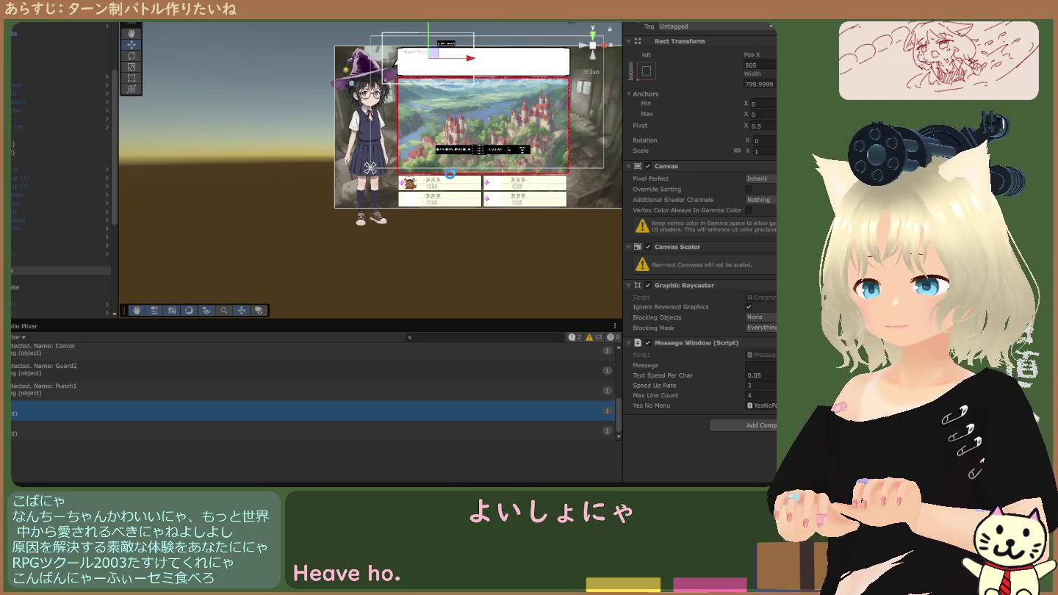
pyautogui.hotkey('ctrl', 'p')
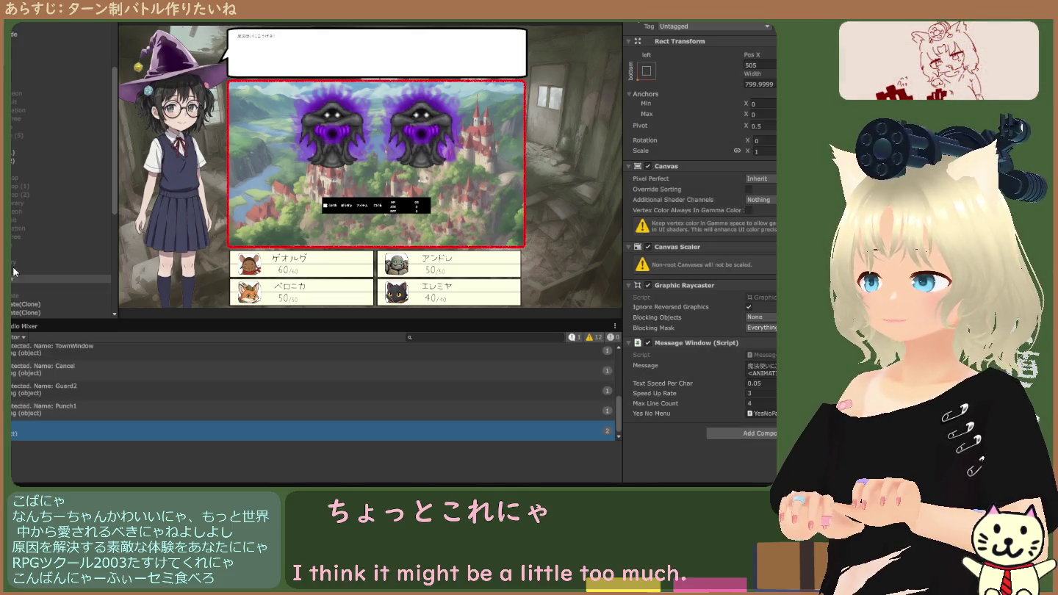
# Stop the battle and select hukidasi's Text child to view its font size 20 settings.
pyautogui.hotkey('ctrl', 'p')
pyautogui.click(41, 263)
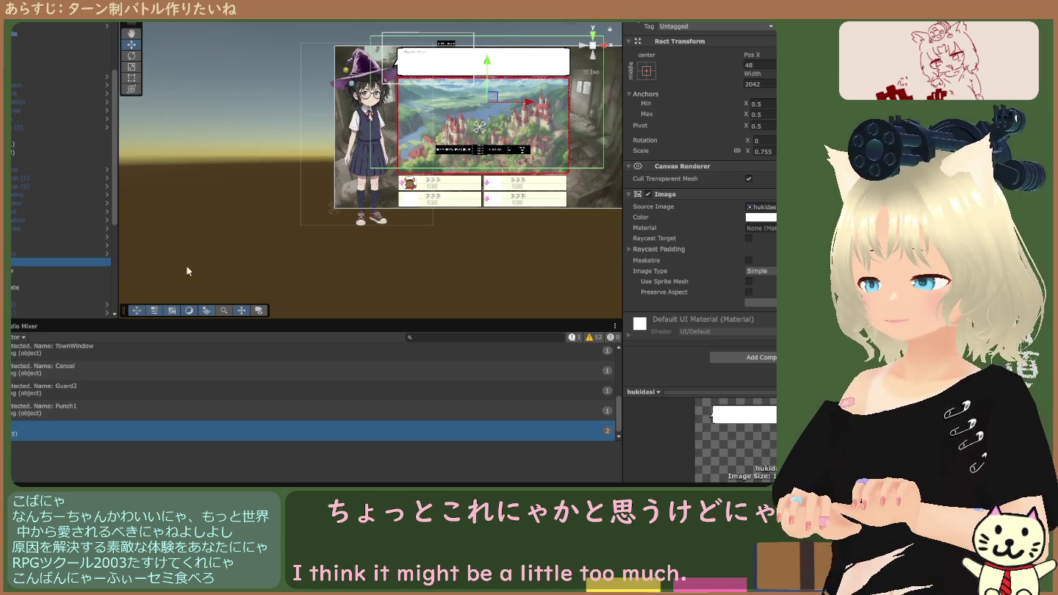
pyautogui.click(36, 285)
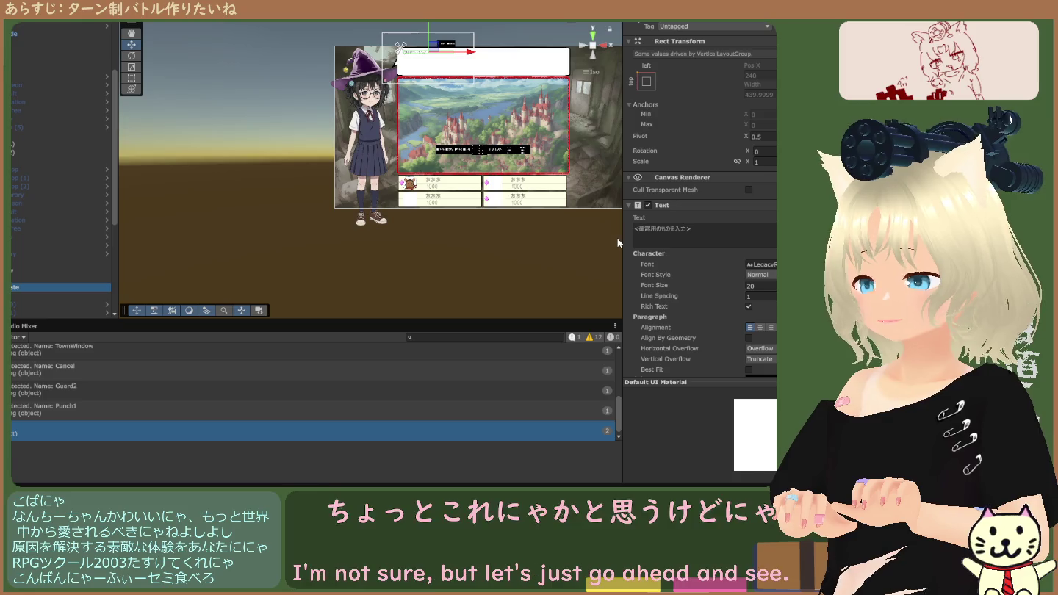
pyautogui.scroll(-3, 702, 235)
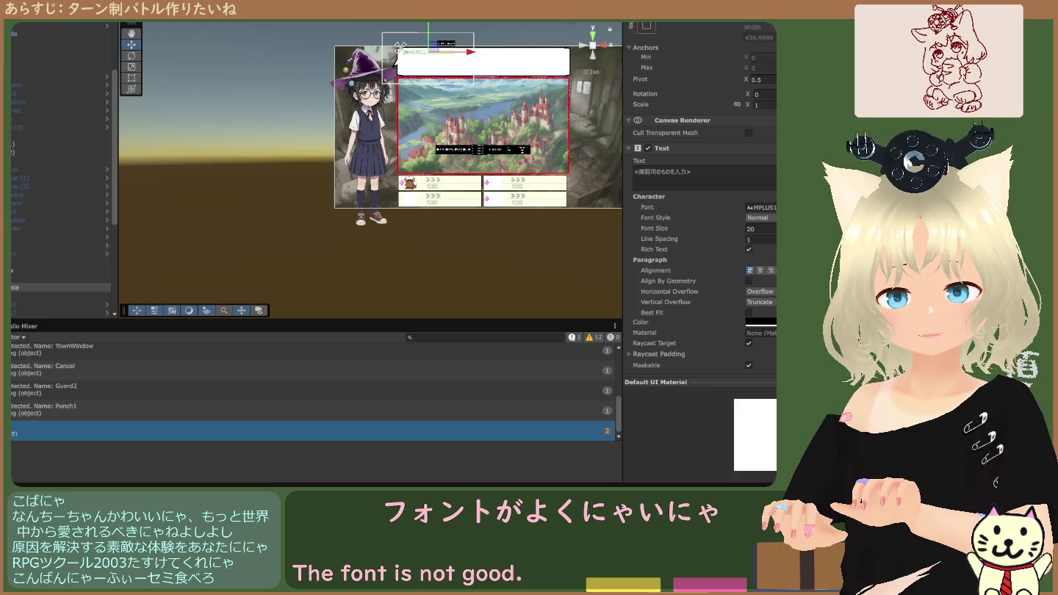
# Give the bubble's message text a different font and a font size of 30.
pyautogui.click(761, 207)
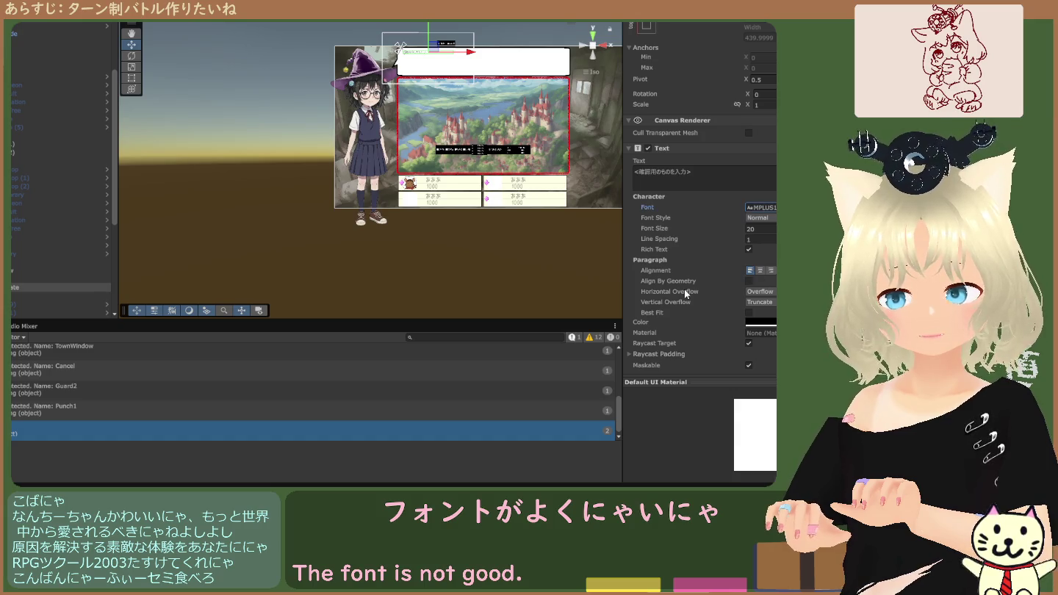
pyautogui.scroll(2, 456, 82)
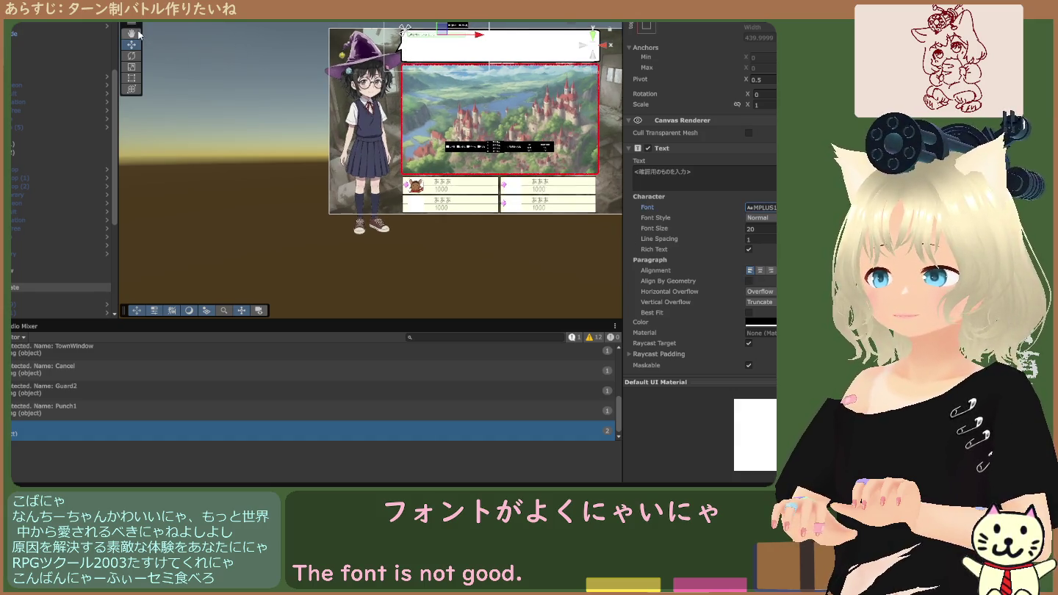
pyautogui.moveTo(351, 82); pyautogui.dragTo(351, 171)
pyautogui.scroll(6, 350, 170)
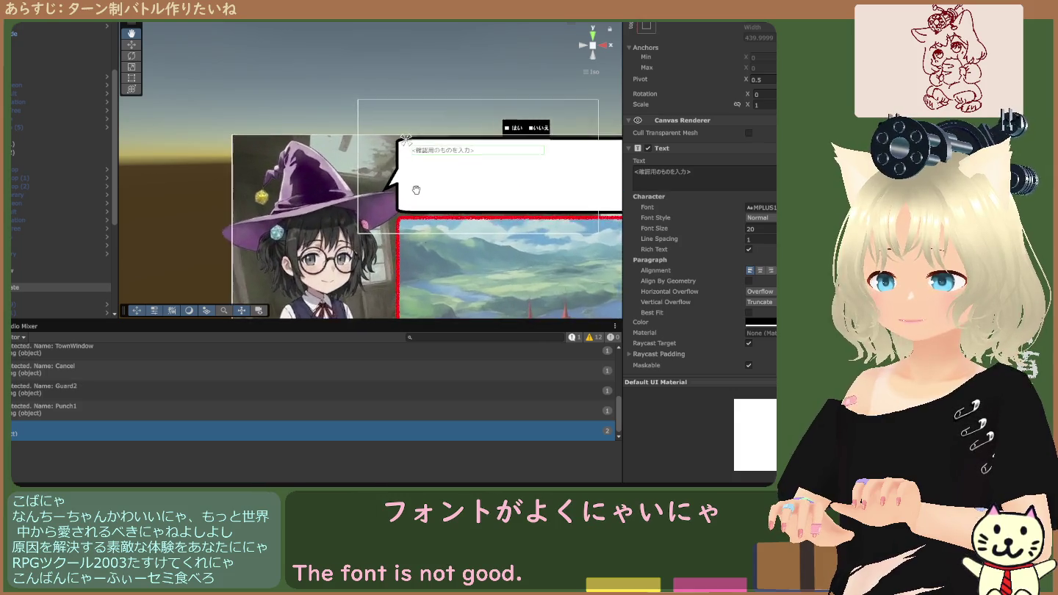
pyautogui.scroll(3, 366, 205)
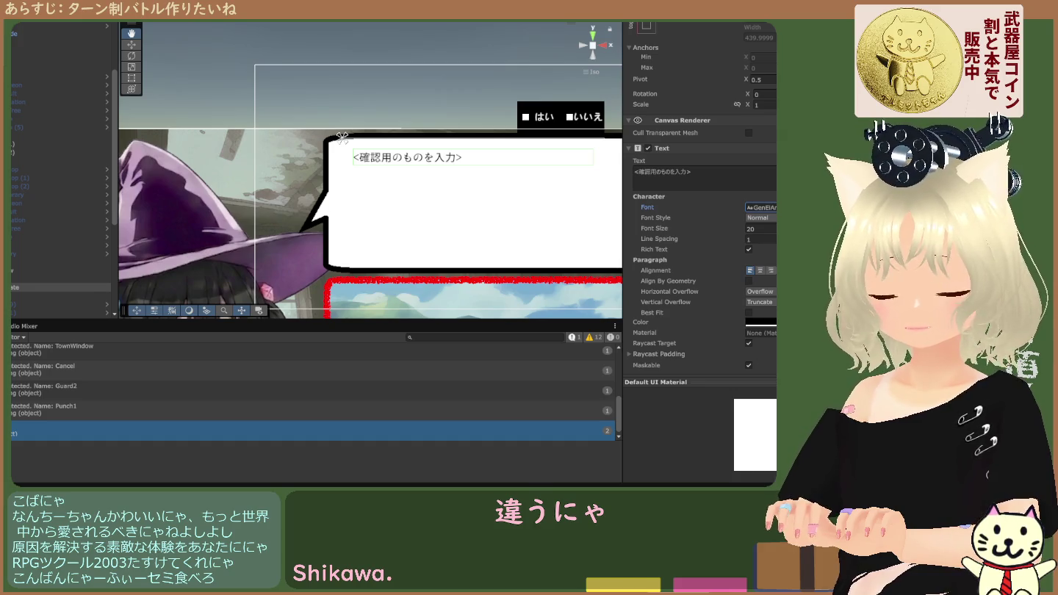
pyautogui.scroll(2, 374, 169)
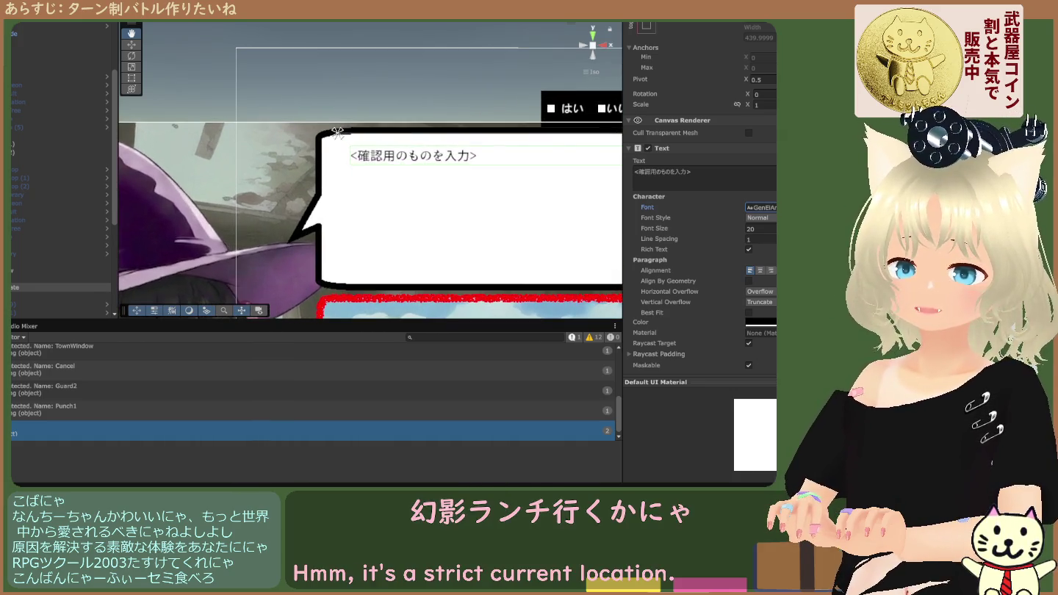
pyautogui.click(757, 228)
pyautogui.write('38')
pyautogui.press('BackSpace')
pyautogui.write('2')
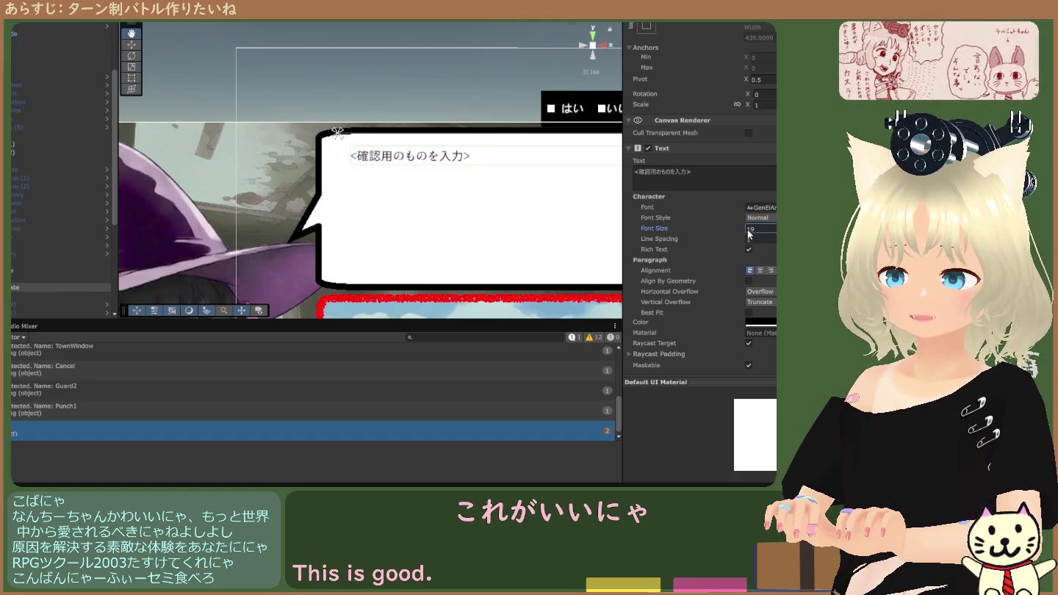
pyautogui.press('BackSpace')
pyautogui.write('1')
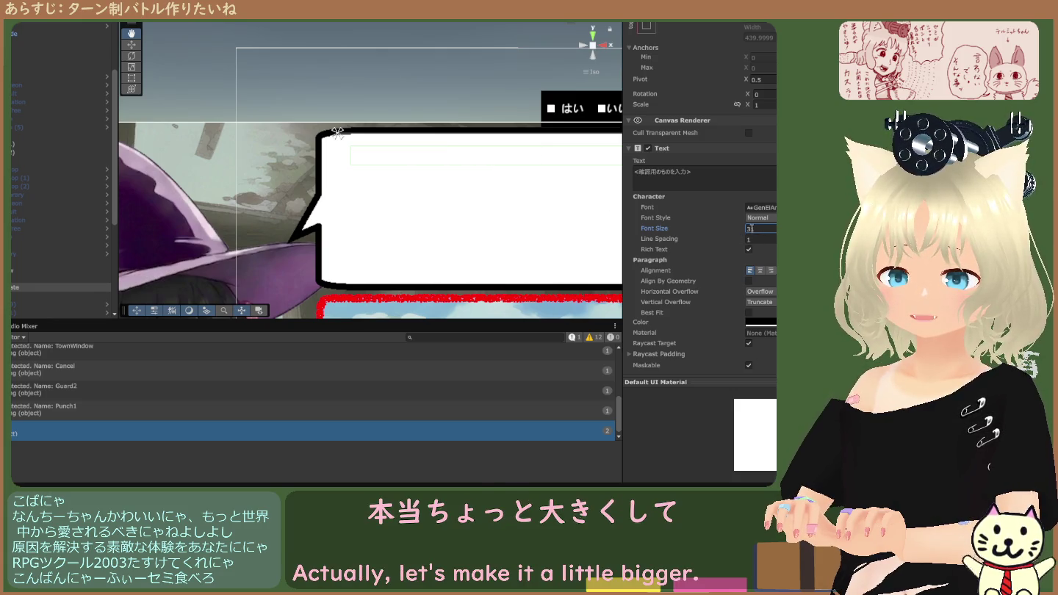
pyautogui.write('30')
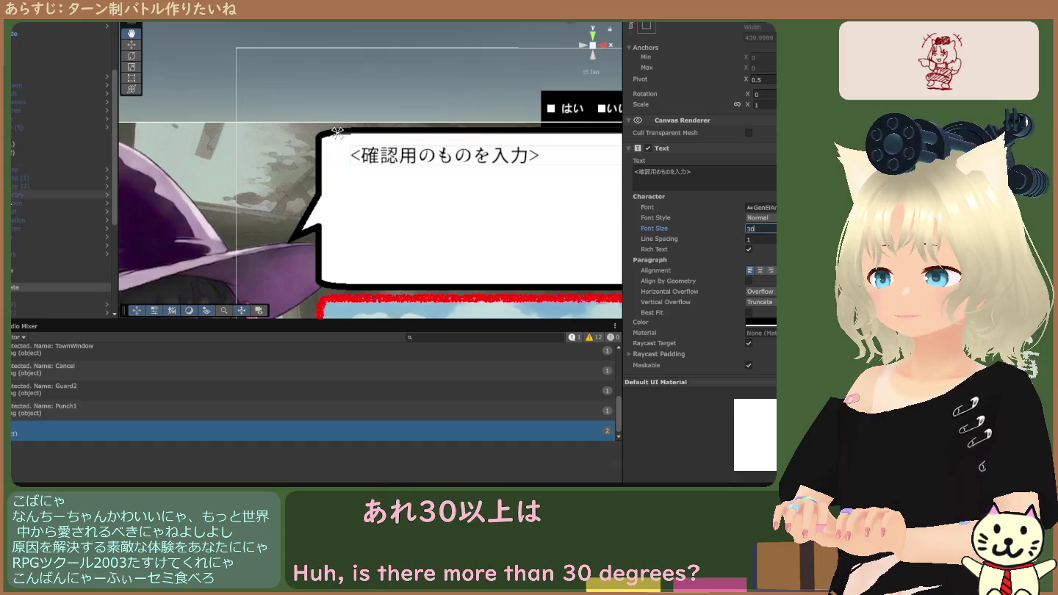
# Select and frame the message window canvas, checking its text and panel children.
pyautogui.click(59, 270)
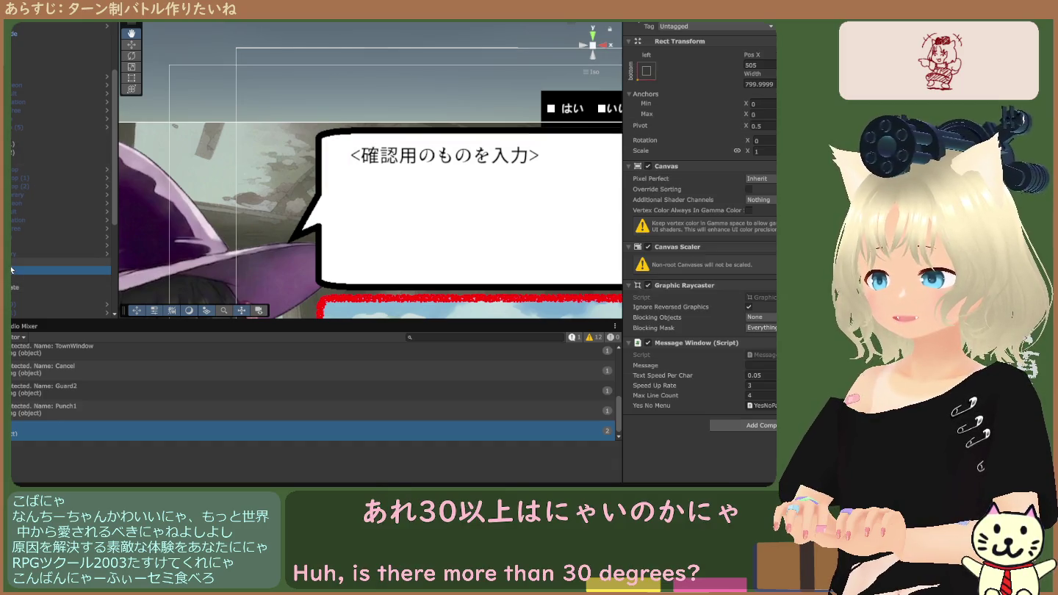
pyautogui.press('f')
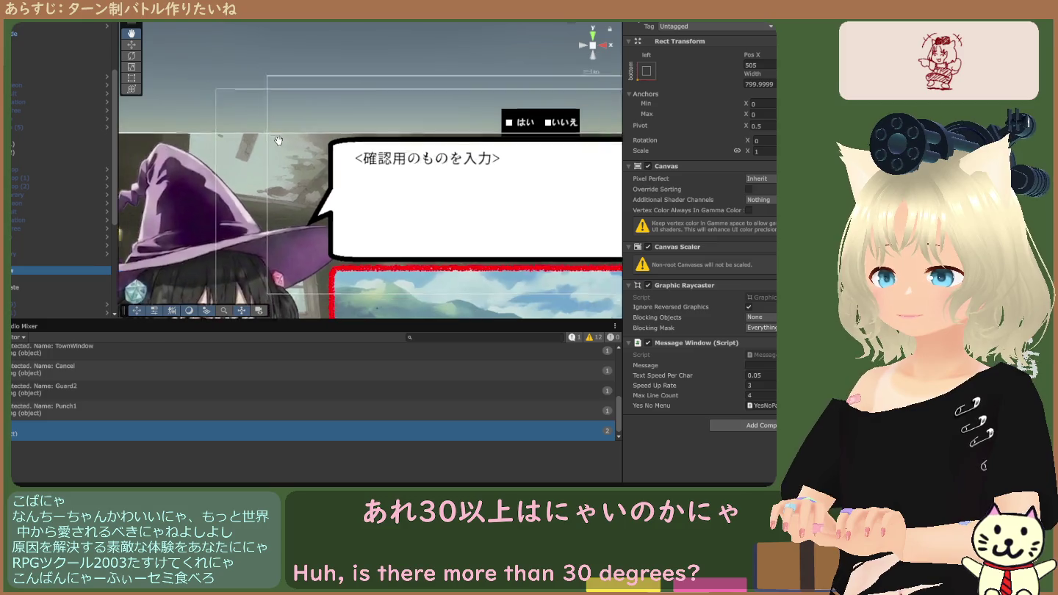
pyautogui.scroll(3, 353, 191)
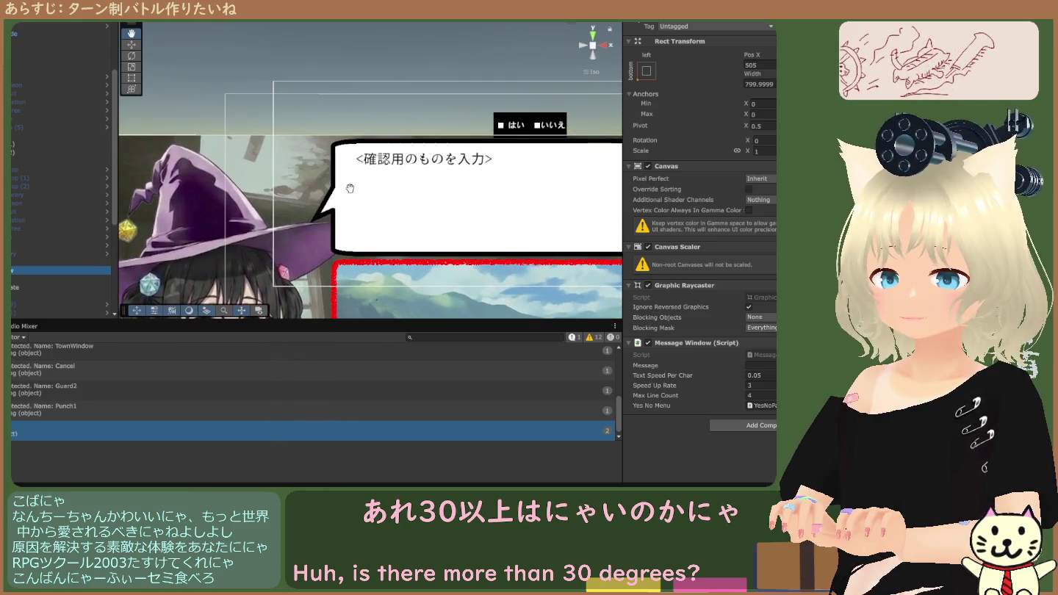
pyautogui.click(23, 288)
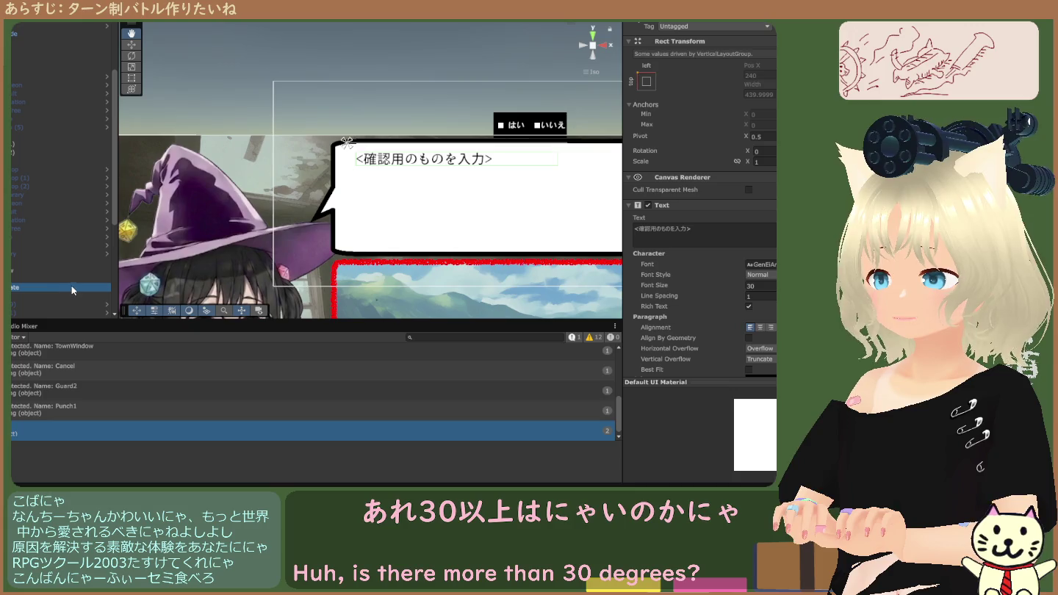
pyautogui.click(23, 278)
pyautogui.click(19, 272)
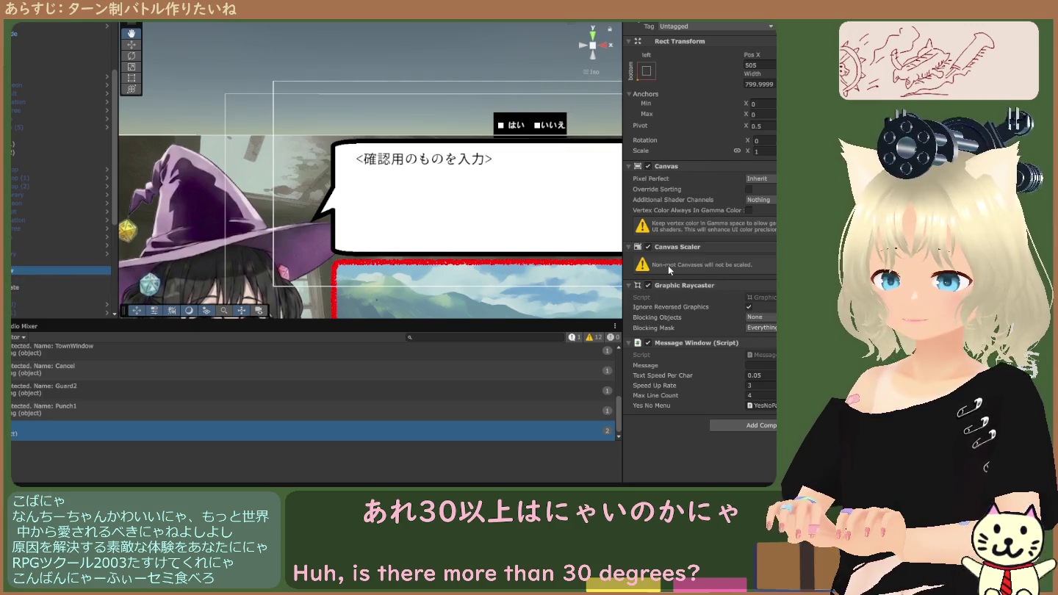
# Set the Message Window's Text Speed Per Char to 0.005 and test-run the battle scene.
pyautogui.click(765, 376)
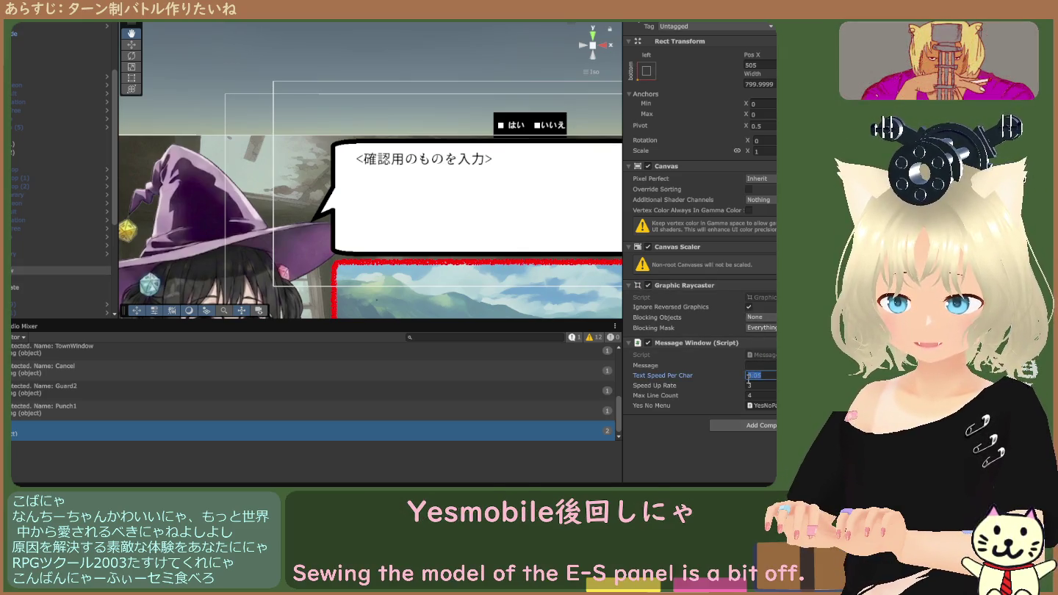
pyautogui.click(757, 376)
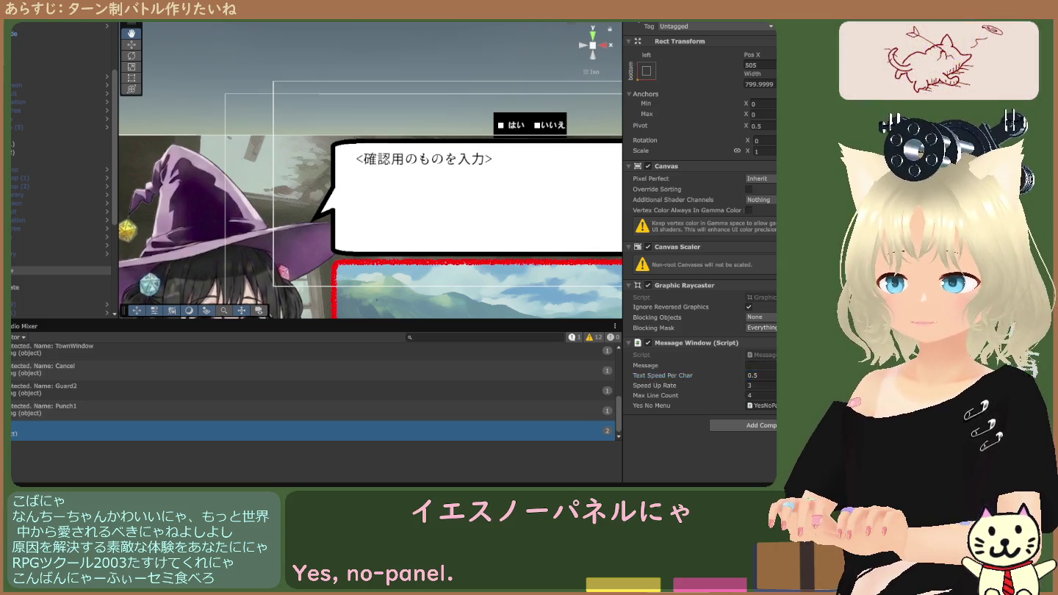
pyautogui.hotkey('ctrl', 'p')
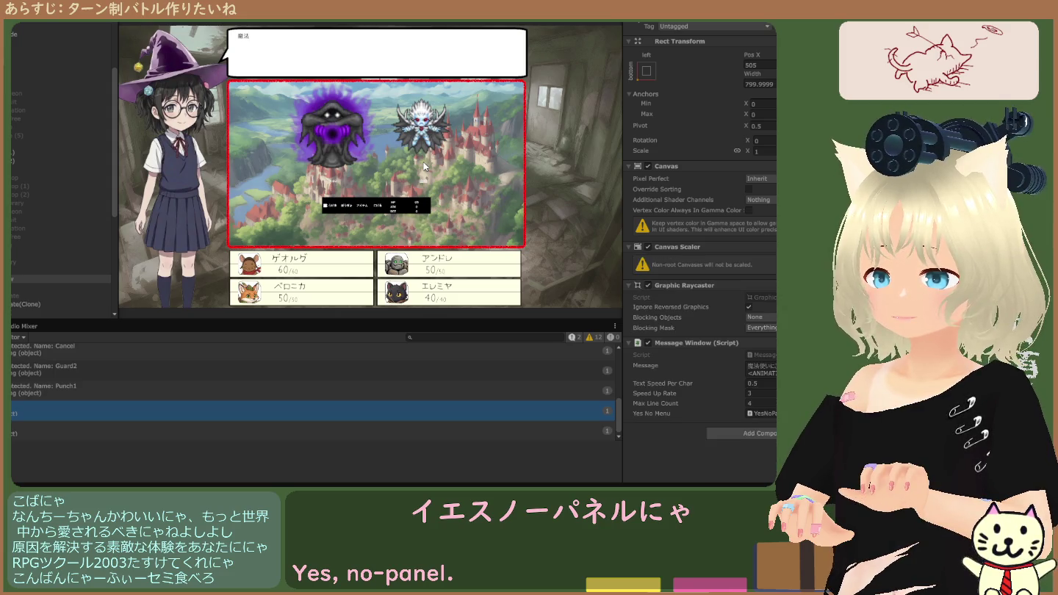
pyautogui.hotkey('ctrl', 'p')
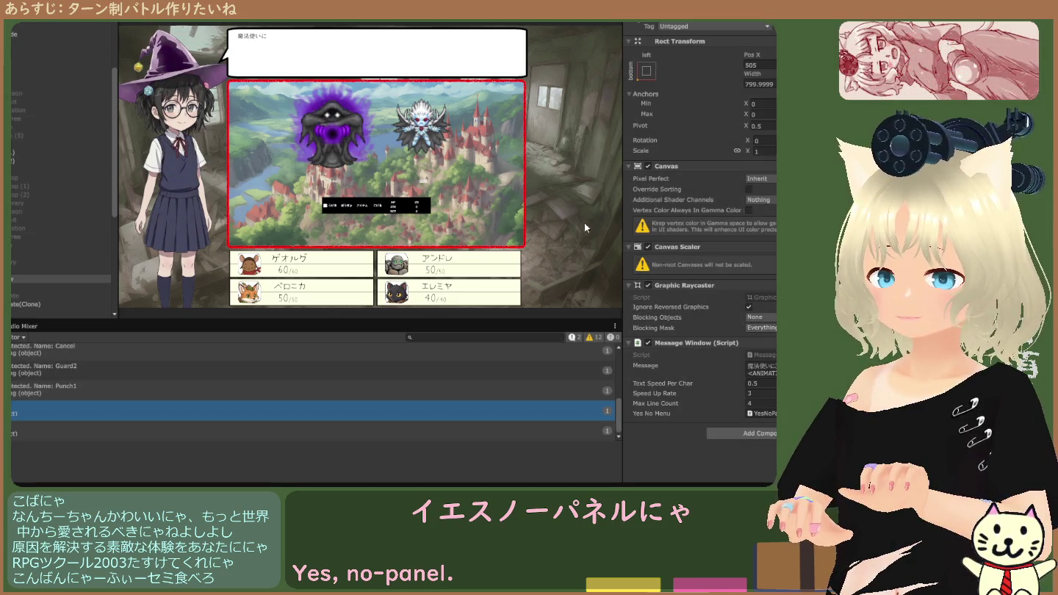
pyautogui.click(769, 374)
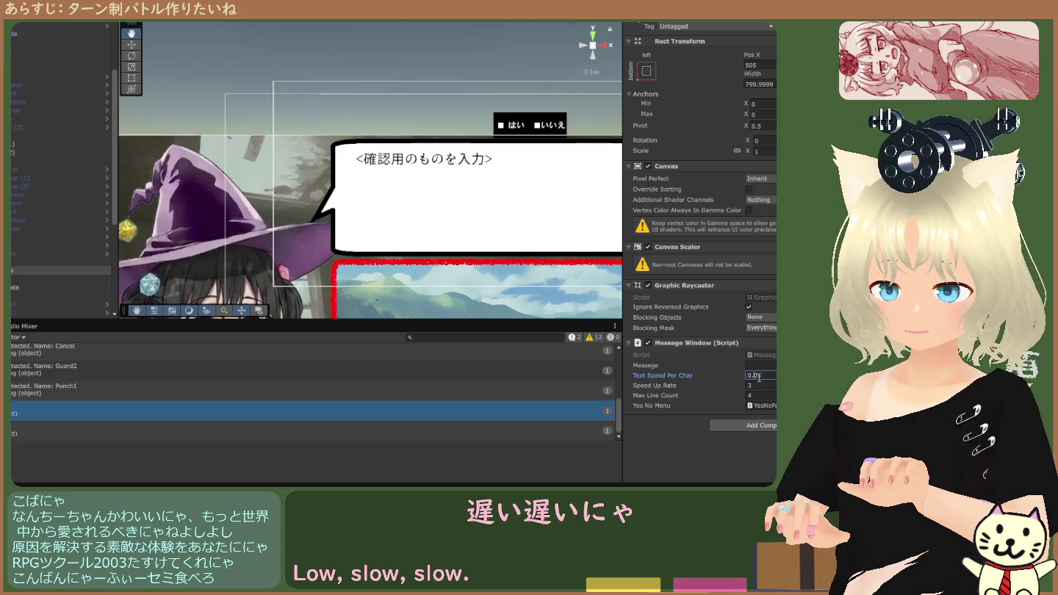
pyautogui.write('0.005')
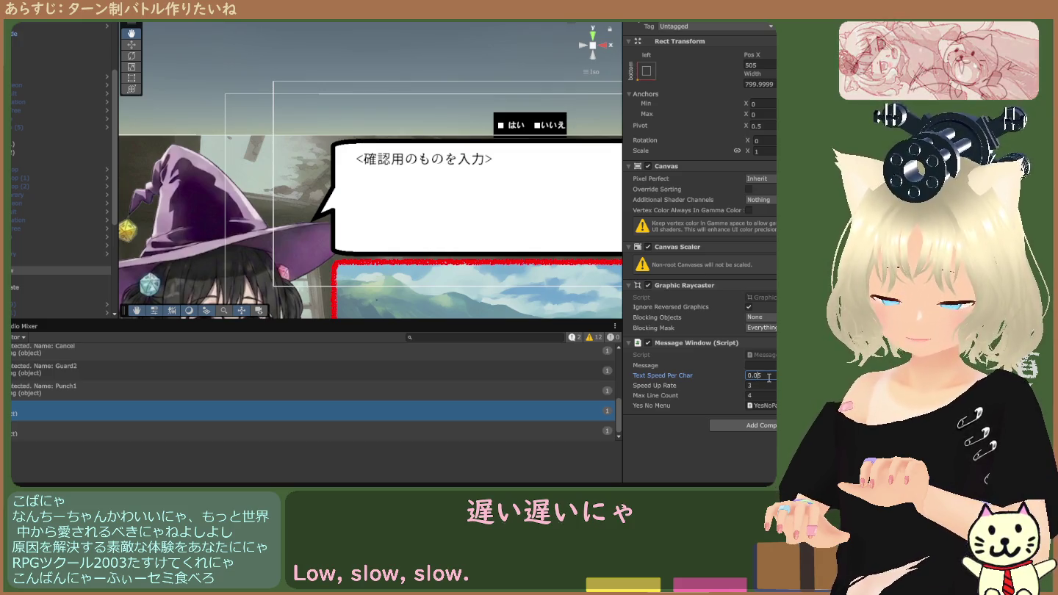
pyautogui.hotkey('ctrl', 'p')
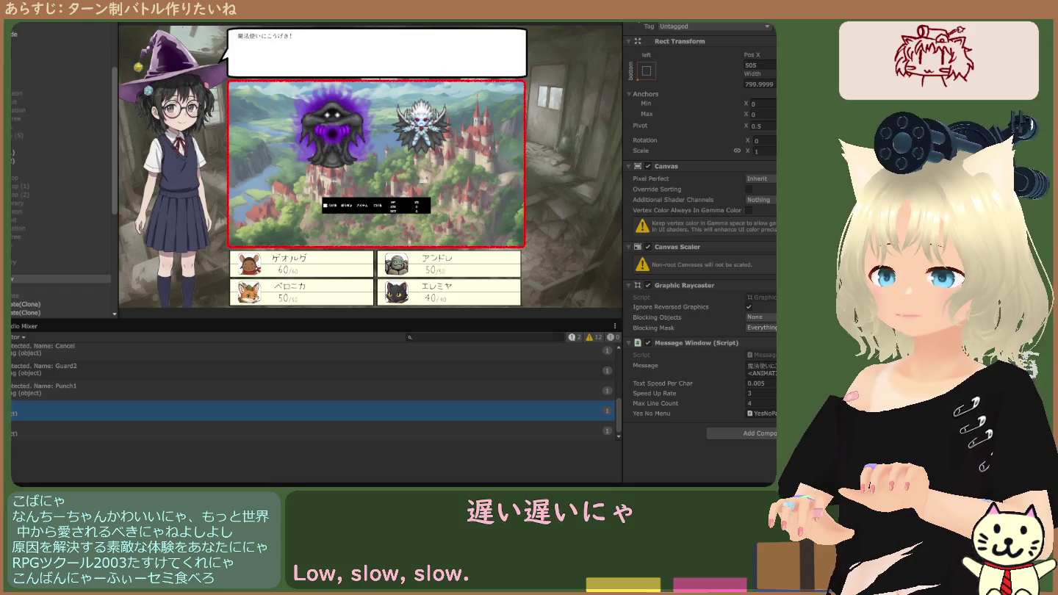
pyautogui.hotkey('ctrl', 'p')
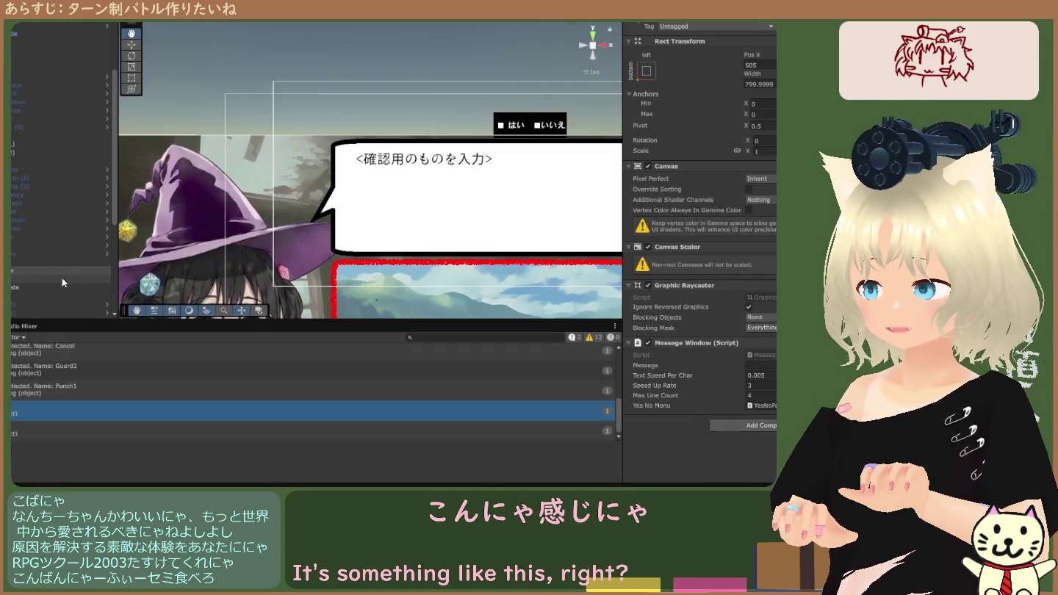
pyautogui.click(36, 279)
# Select the message text and try trial font sizes such as 25 and 50.
pyautogui.click(36, 270)
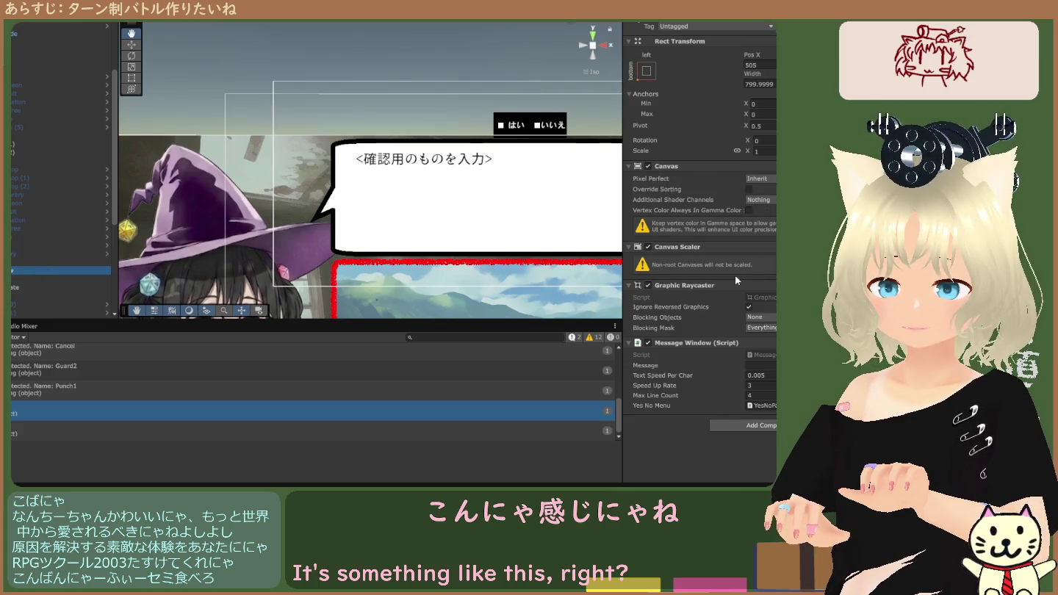
pyautogui.click(30, 288)
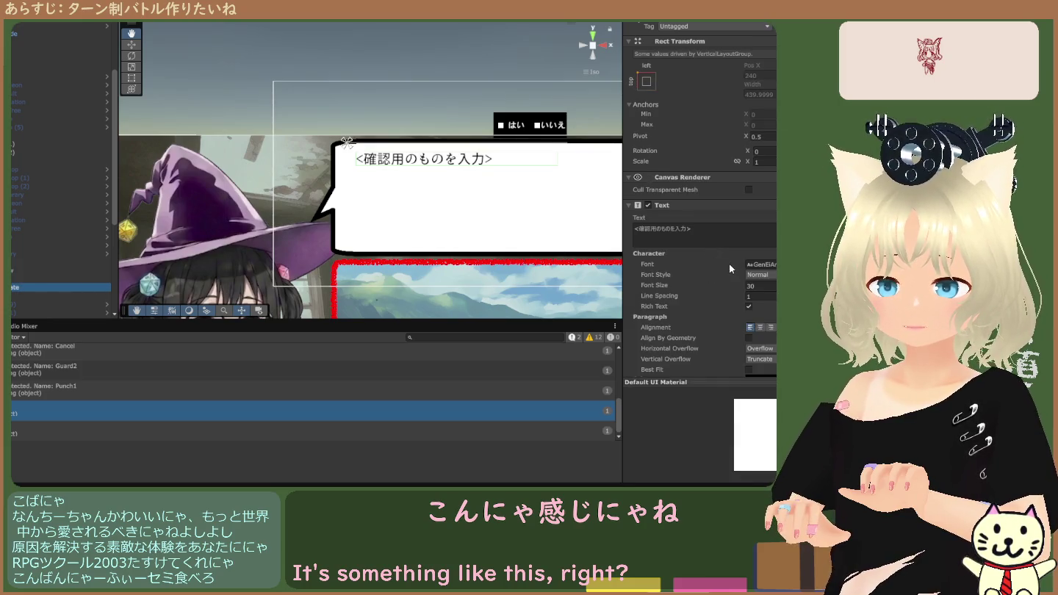
pyautogui.scroll(-1, 727, 265)
pyautogui.click(763, 259)
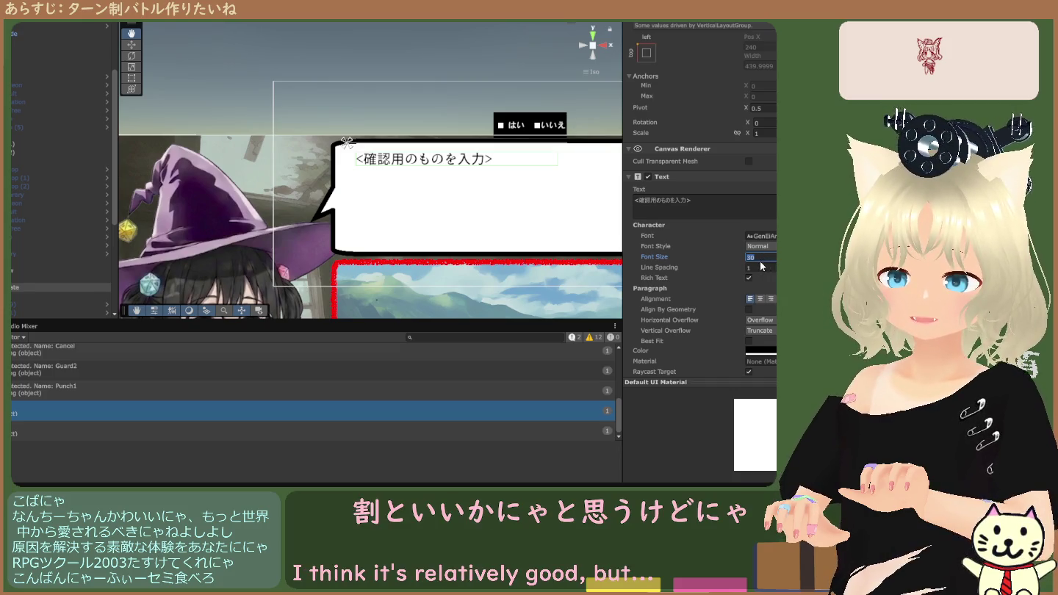
pyautogui.write('121')
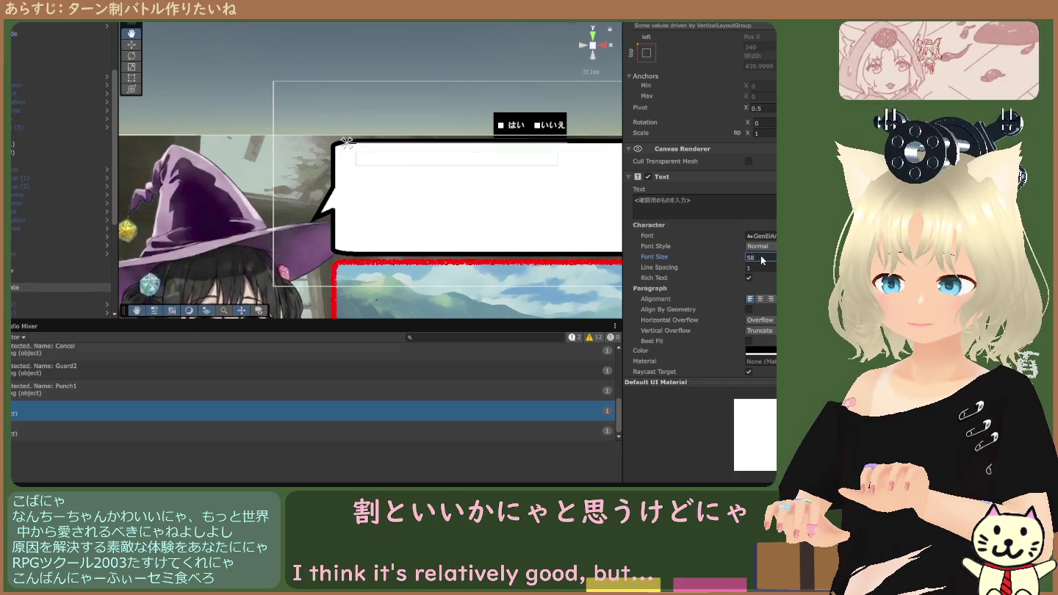
pyautogui.press('BackSpace')
pyautogui.press('BackSpace')
pyautogui.press('BackSpace')
pyautogui.write('25')
pyautogui.press('BackSpace')
pyautogui.press('BackSpace')
pyautogui.write('50')
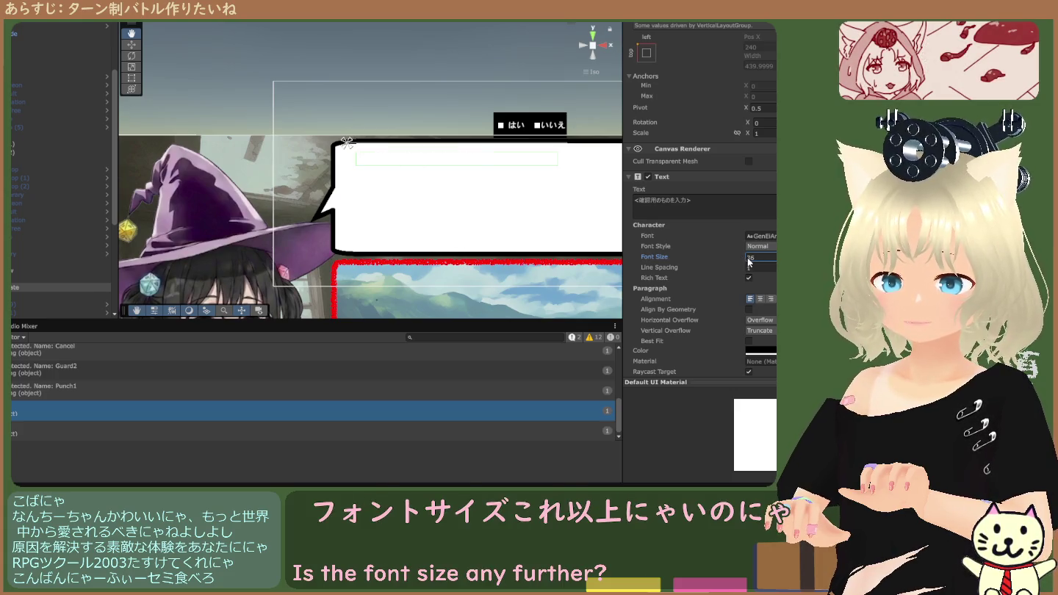
# After testing 45 and 32, settle the message text's font size at 60.
pyautogui.press('BackSpace')
pyautogui.press('BackSpace')
pyautogui.press('BackSpace')
pyautogui.write('45')
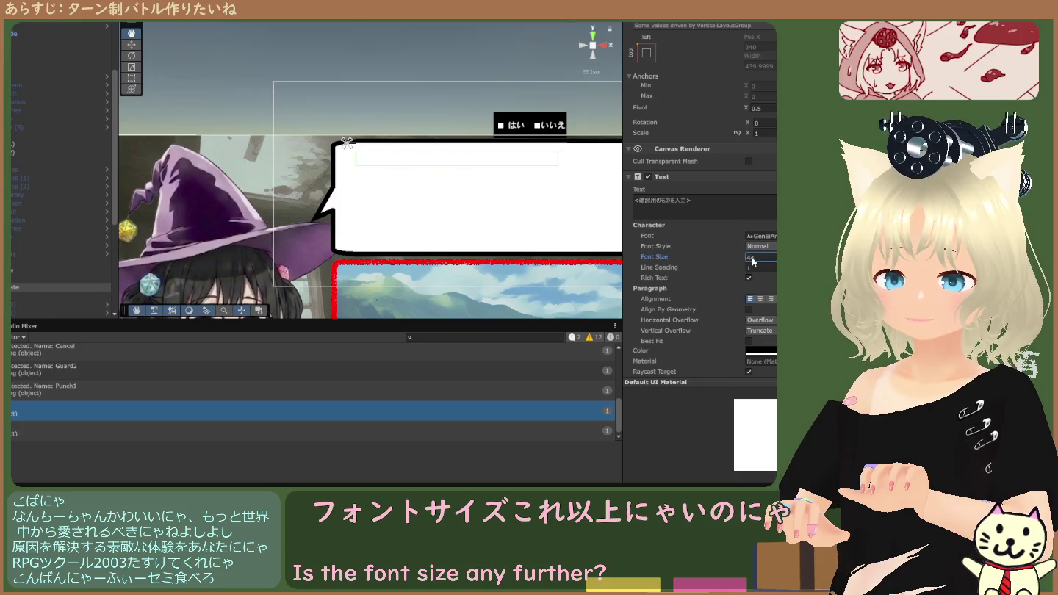
pyautogui.press('BackSpace')
pyautogui.press('BackSpace')
pyautogui.write('32')
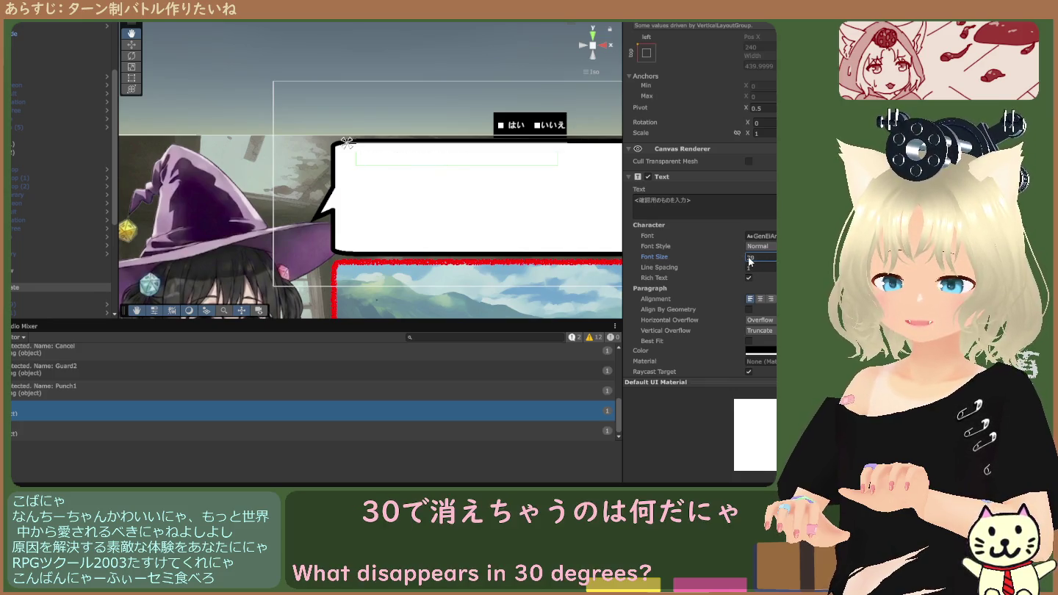
pyautogui.press('BackSpace')
pyautogui.press('BackSpace')
pyautogui.write('28')
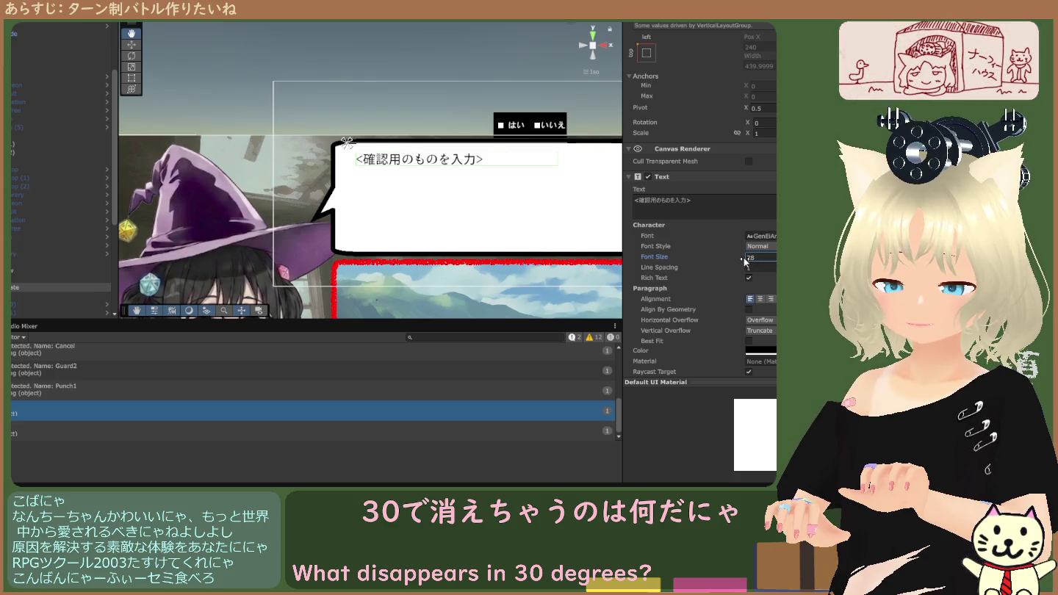
pyautogui.write('60')
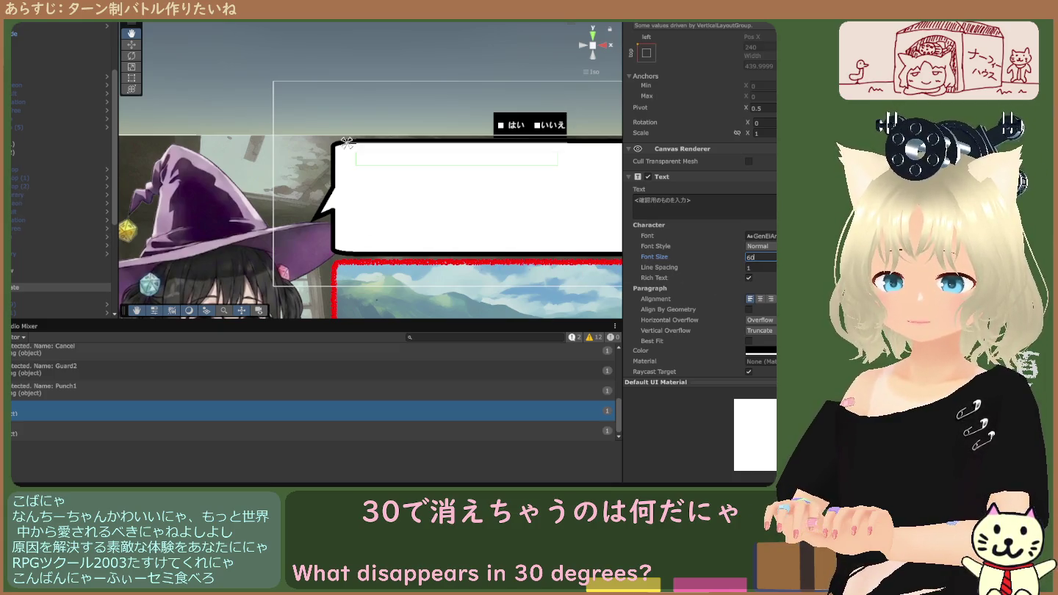
pyautogui.click(745, 107)
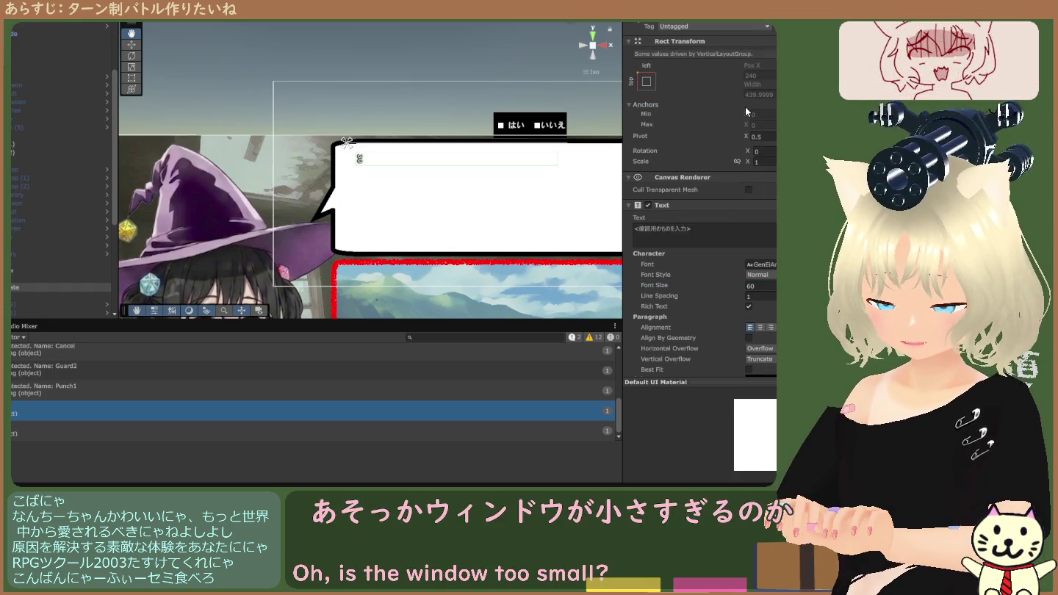
pyautogui.scroll(-3, 520, 196)
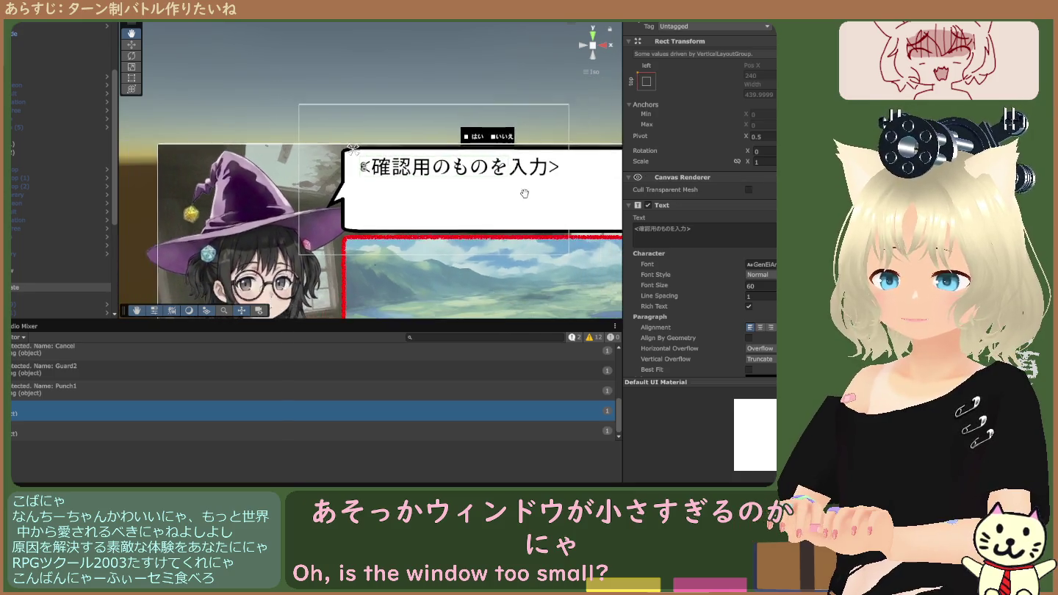
# Inspect the message window canvas, then stop the test run showing the larger bubble text.
pyautogui.click(50, 269)
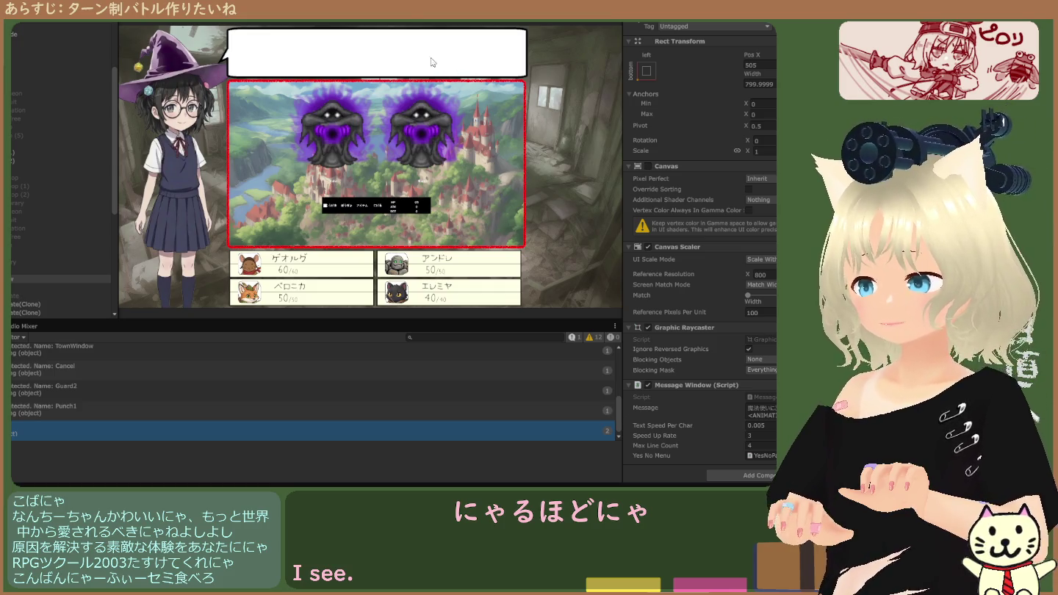
pyautogui.hotkey('ctrl', 'p')
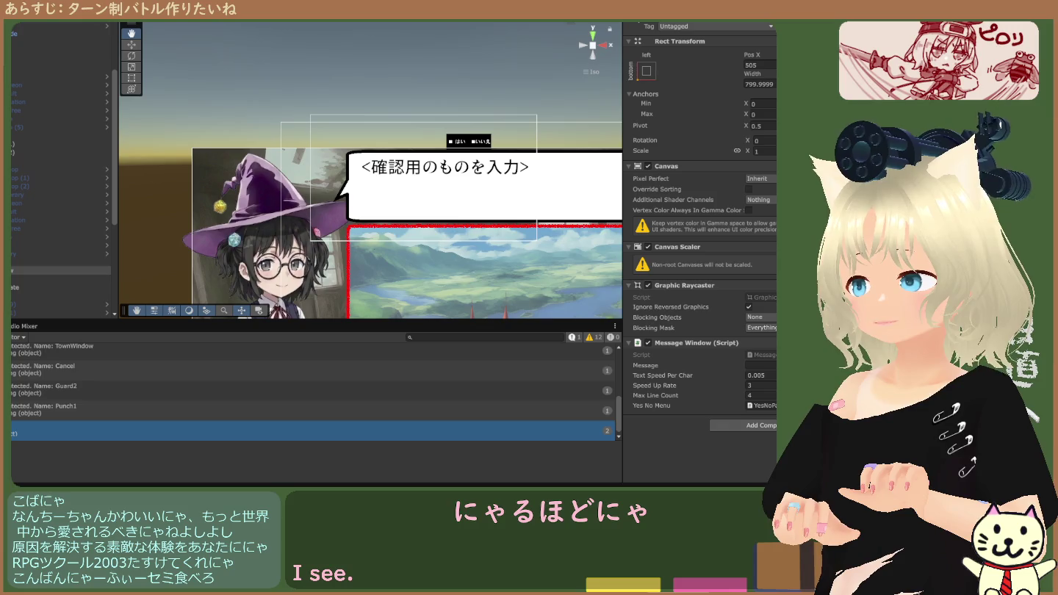
pyautogui.scroll(-3, 361, 169)
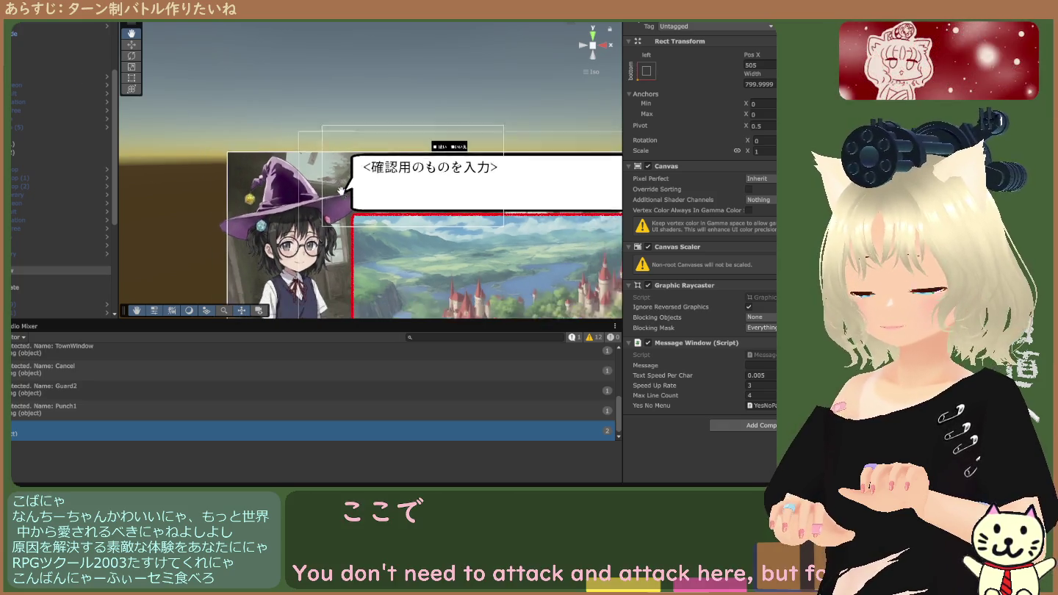
pyautogui.scroll(3, 376, 192)
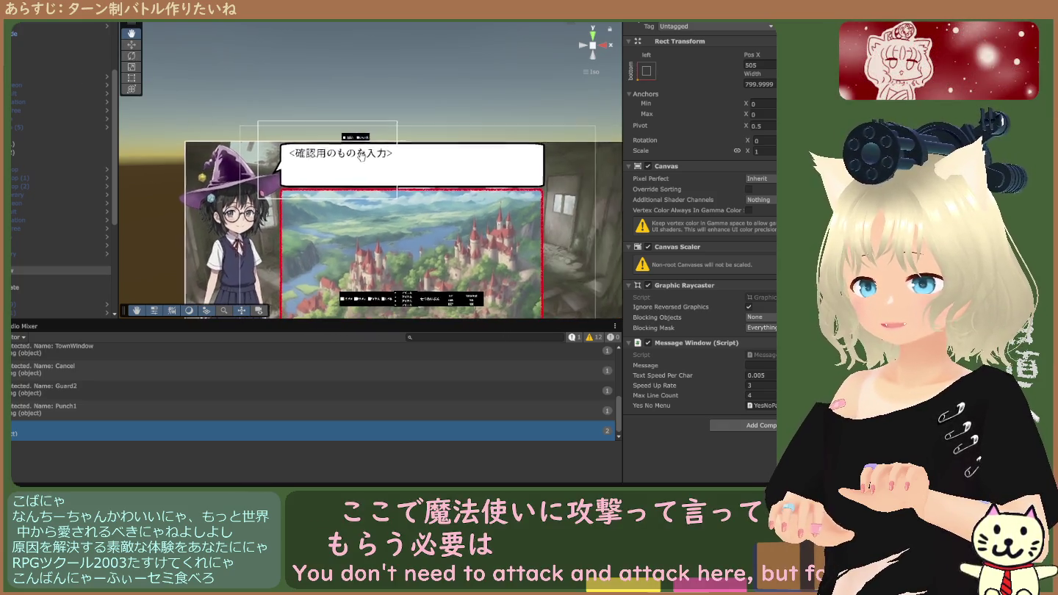
pyautogui.moveTo(377, 192); pyautogui.dragTo(372, 189)
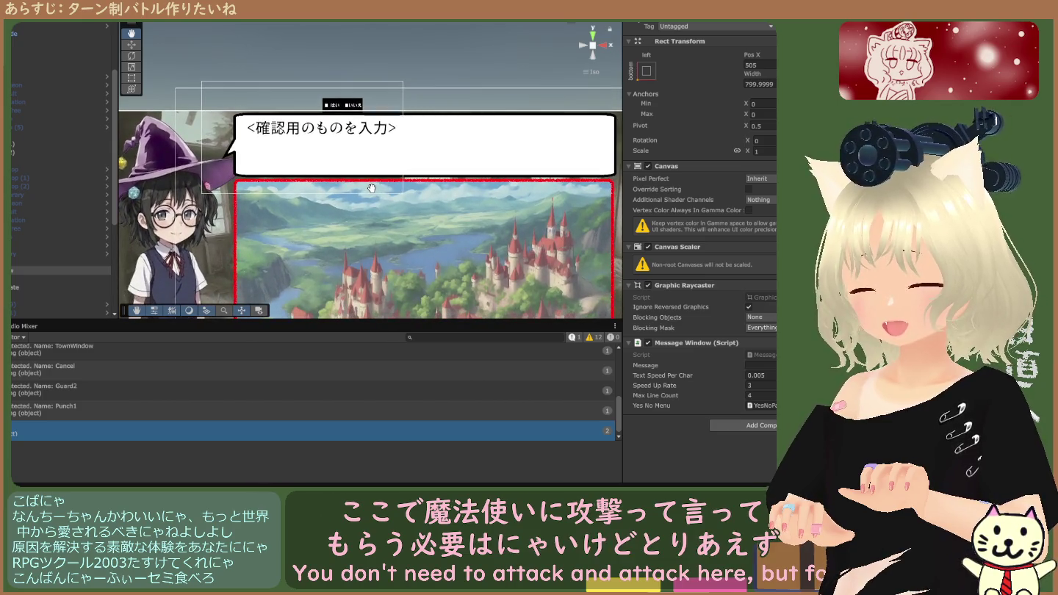
pyautogui.scroll(5, 372, 189)
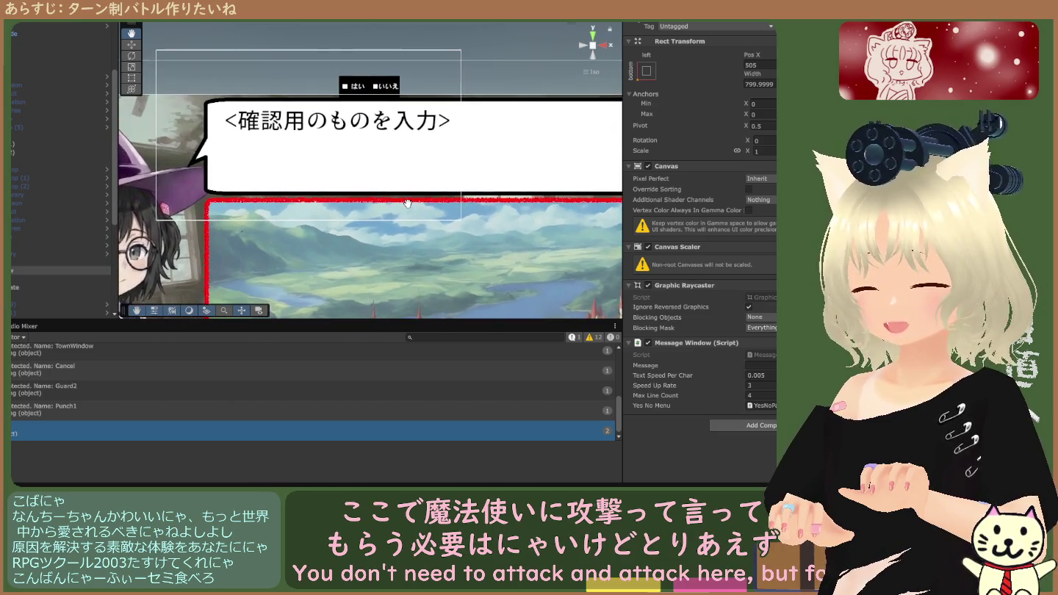
pyautogui.moveTo(408, 203); pyautogui.dragTo(384, 199)
pyautogui.scroll(-5, 384, 199)
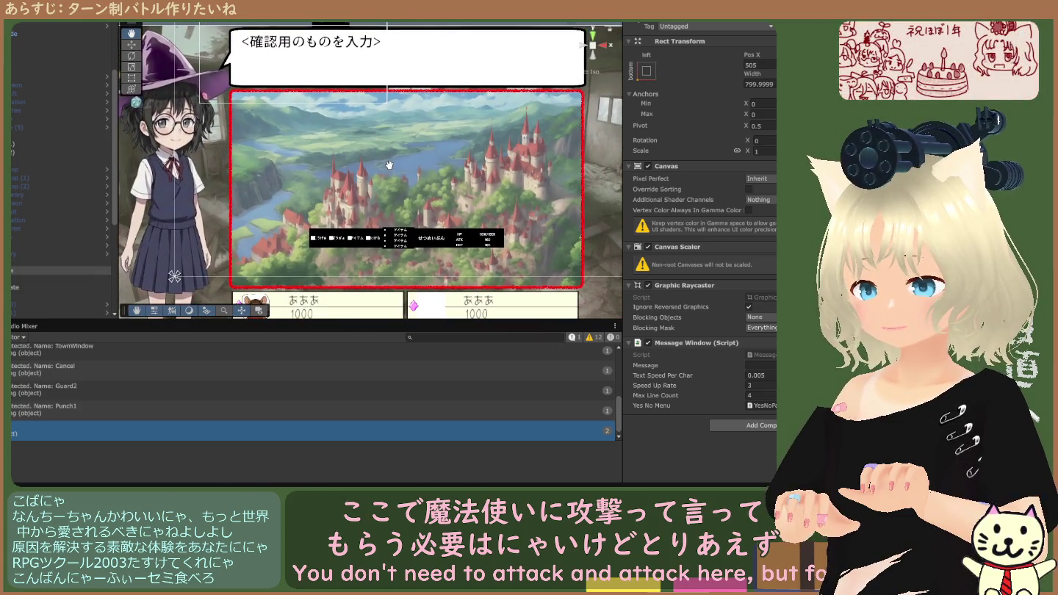
pyautogui.moveTo(397, 177)
pyautogui.mouseDown()
pyautogui.moveTo(374, 130)
pyautogui.moveTo(375, 149)
pyautogui.mouseUp()
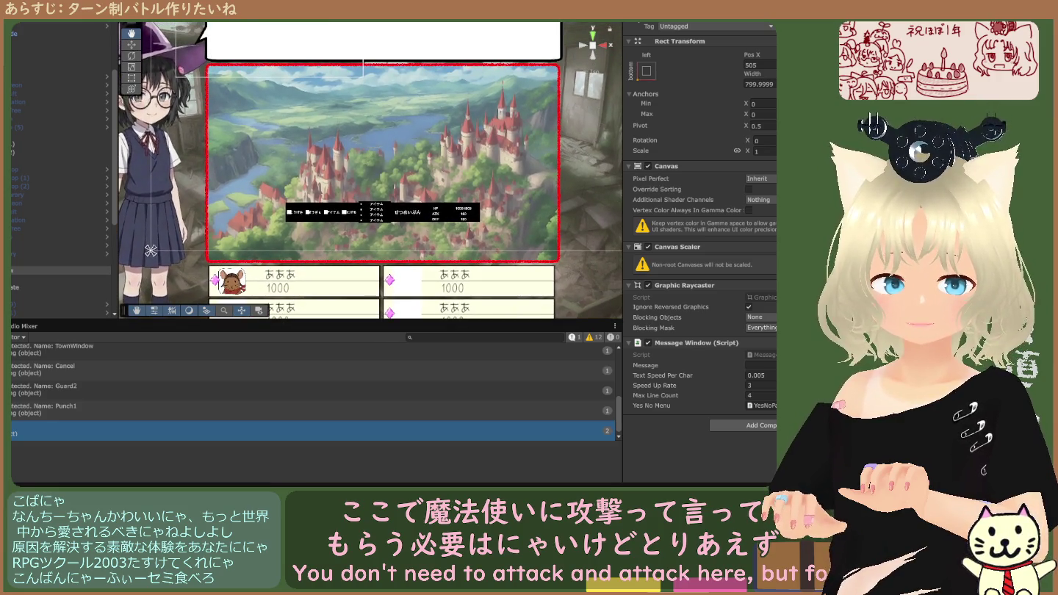
pyautogui.moveTo(360, 161)
pyautogui.mouseDown()
pyautogui.moveTo(374, 235)
pyautogui.moveTo(403, 241)
pyautogui.mouseUp()
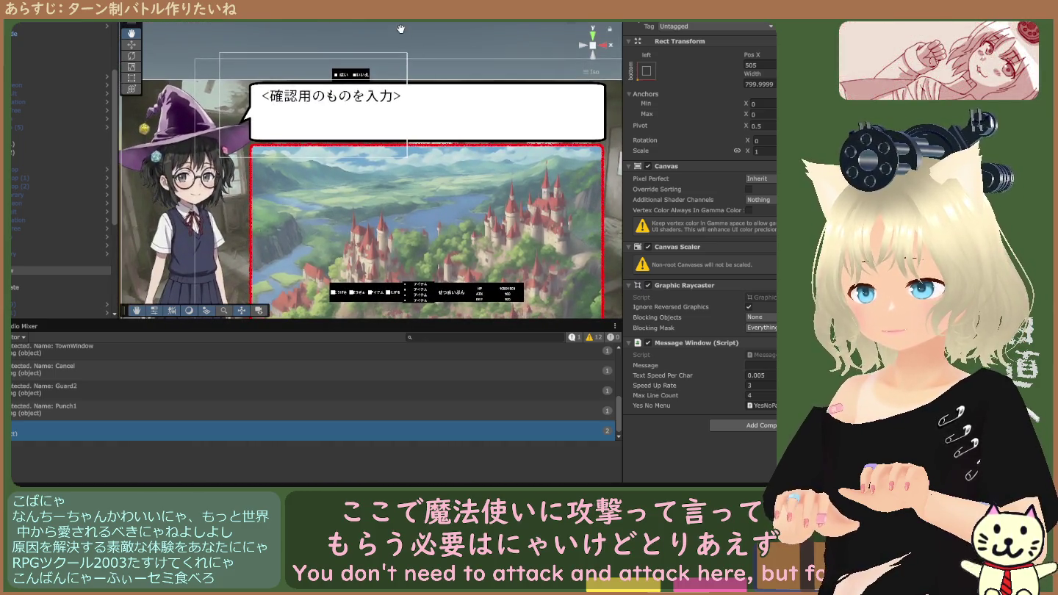
pyautogui.scroll(3, 424, 193)
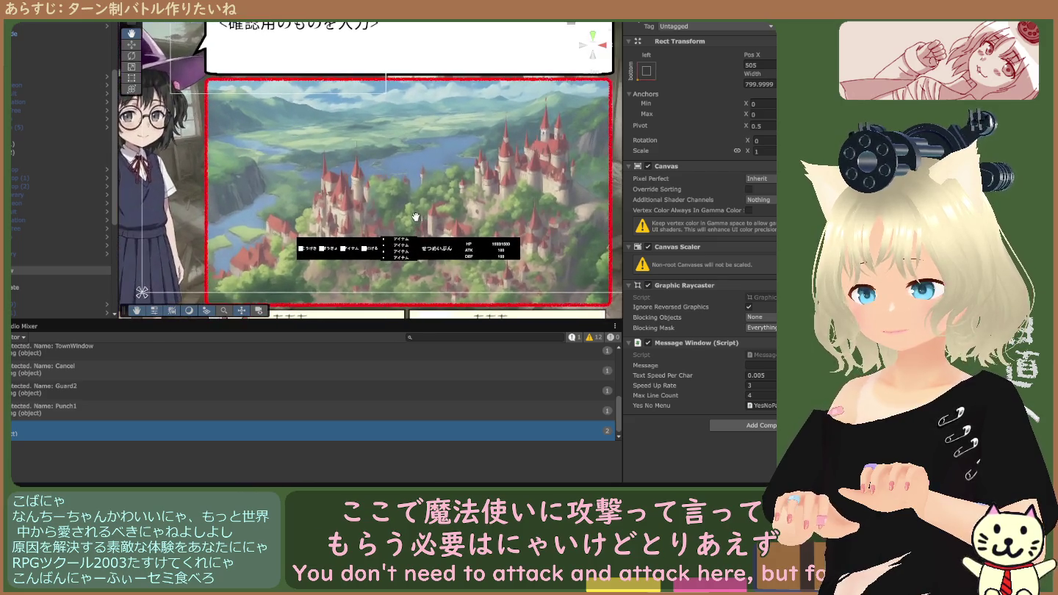
pyautogui.scroll(4, 420, 216)
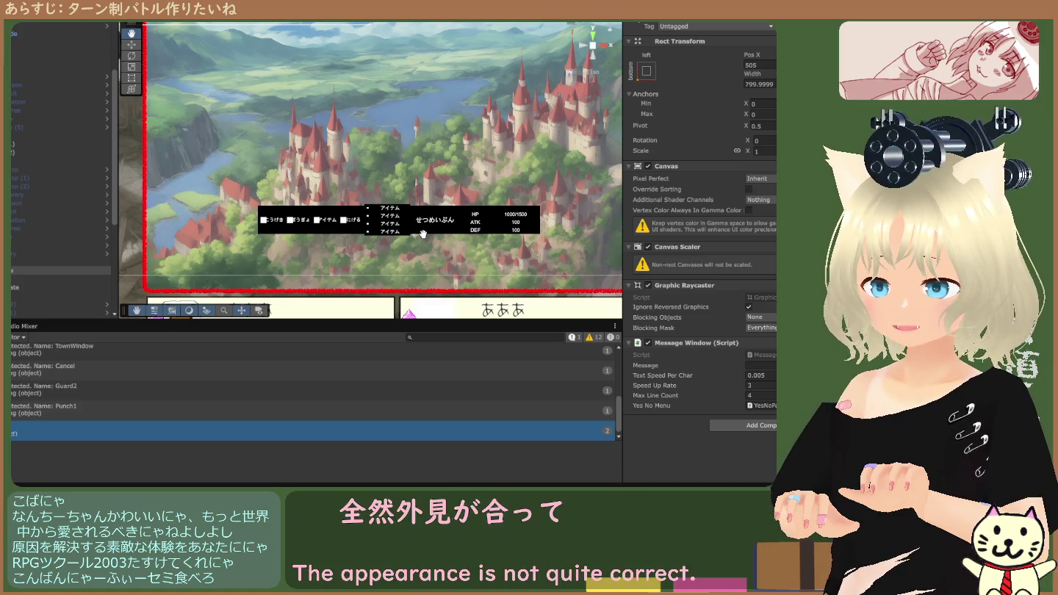
pyautogui.scroll(-5, 424, 234)
pyautogui.moveTo(424, 213); pyautogui.dragTo(447, 200)
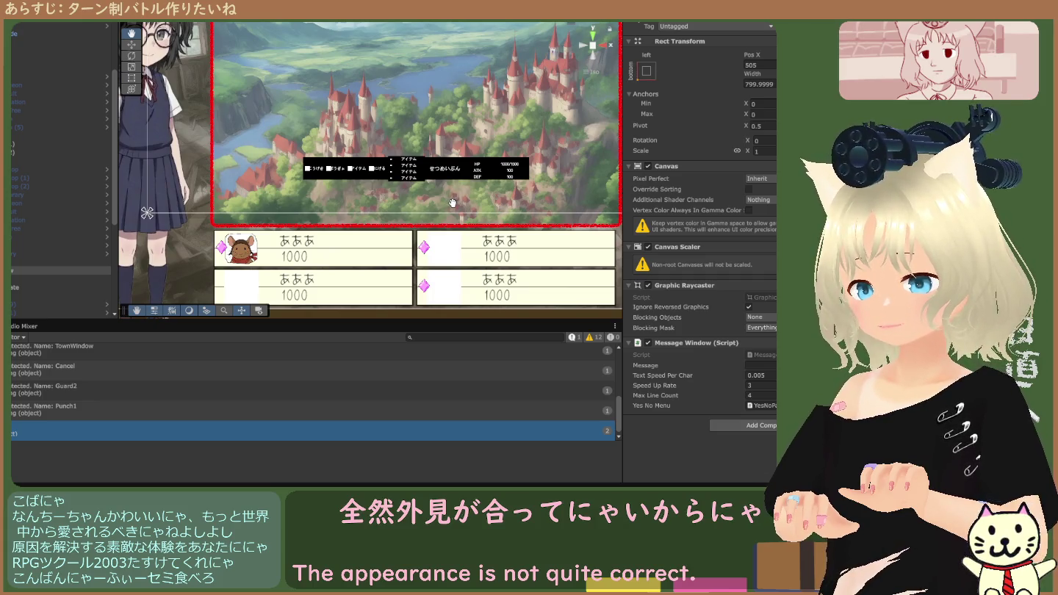
pyautogui.moveTo(453, 202)
pyautogui.mouseDown()
pyautogui.moveTo(445, 285)
pyautogui.moveTo(444, 204)
pyautogui.mouseUp()
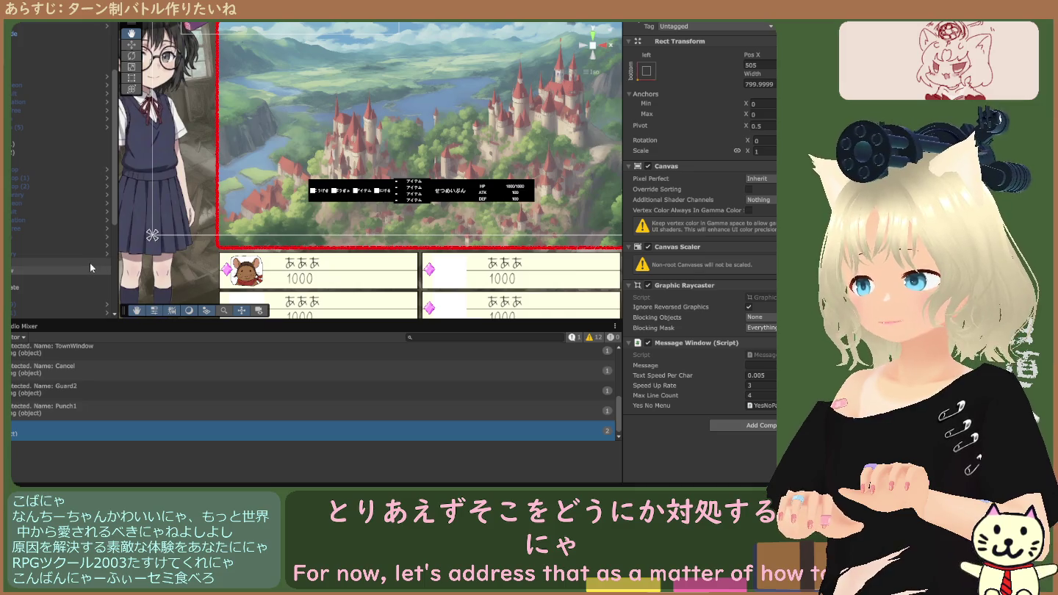
pyautogui.scroll(3, 73, 260)
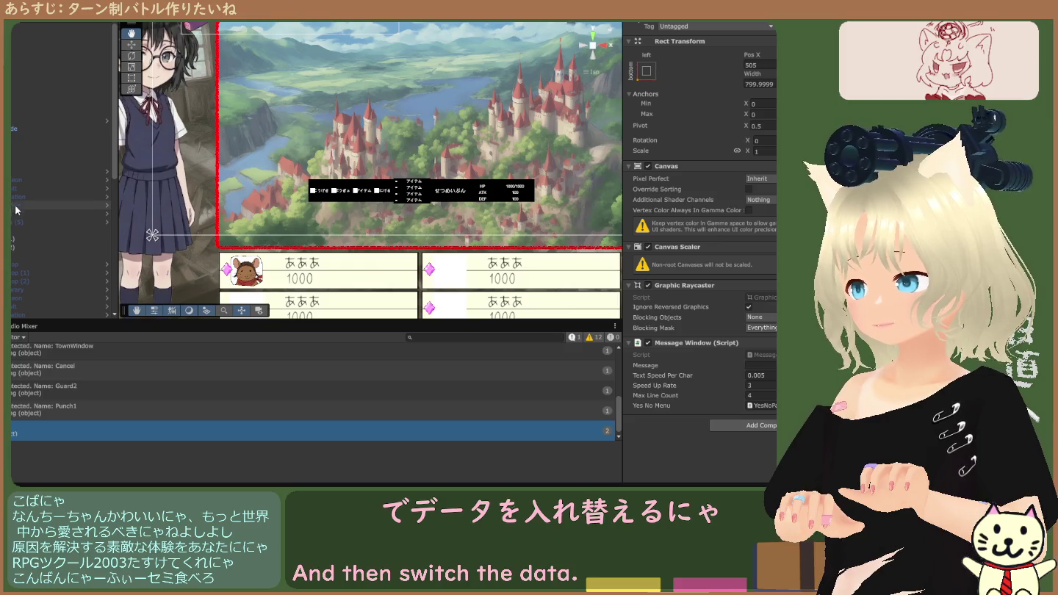
pyautogui.click(16, 128)
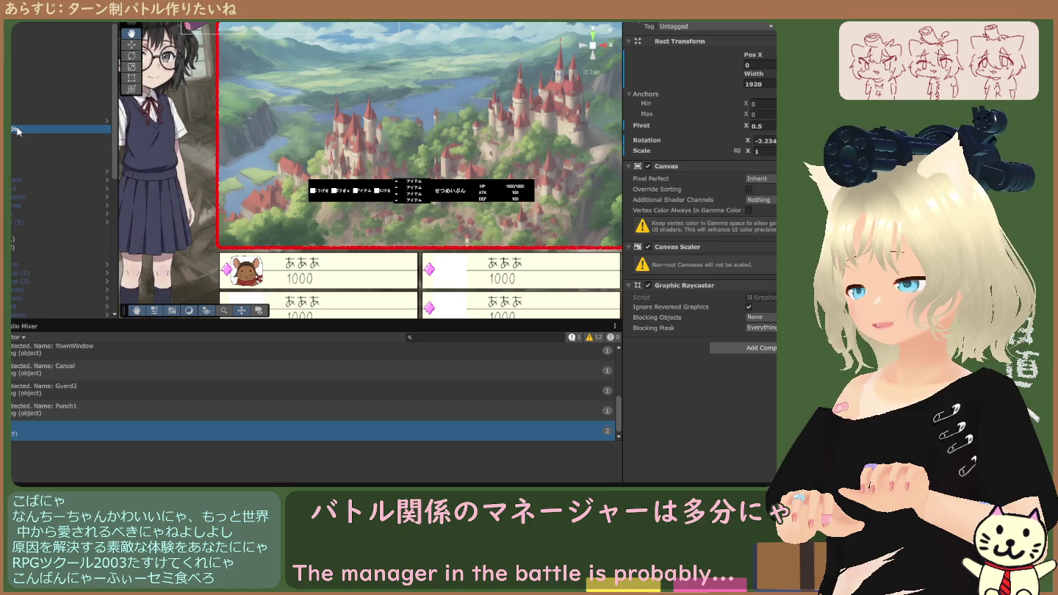
# Expand the parent object in the Hierarchy and inspect the Battle Window object.
pyautogui.scroll(-4, 13, 179)
pyautogui.scroll(-5, 14, 179)
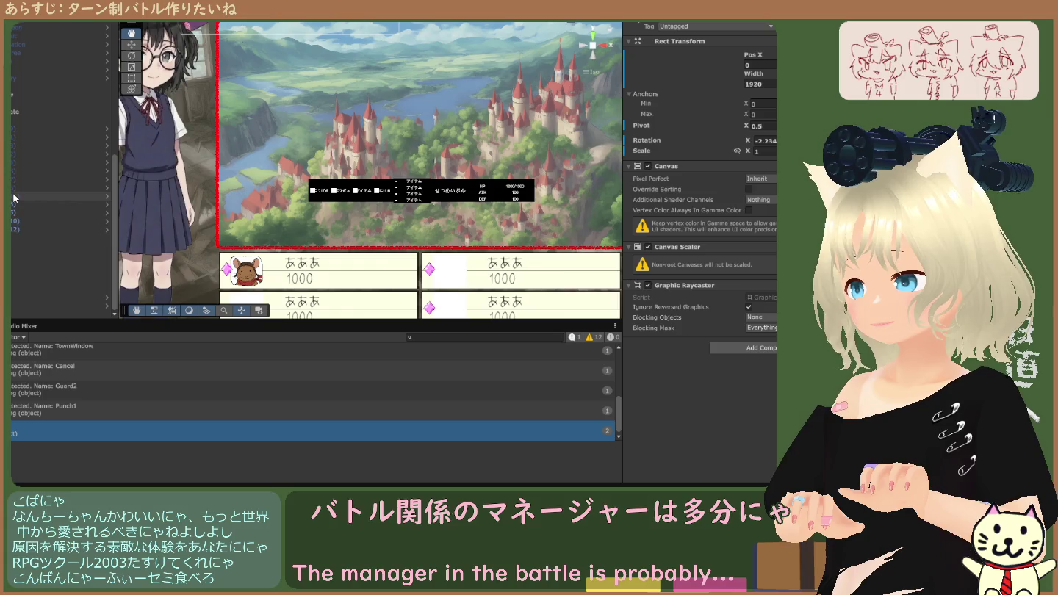
pyautogui.scroll(1, 13, 197)
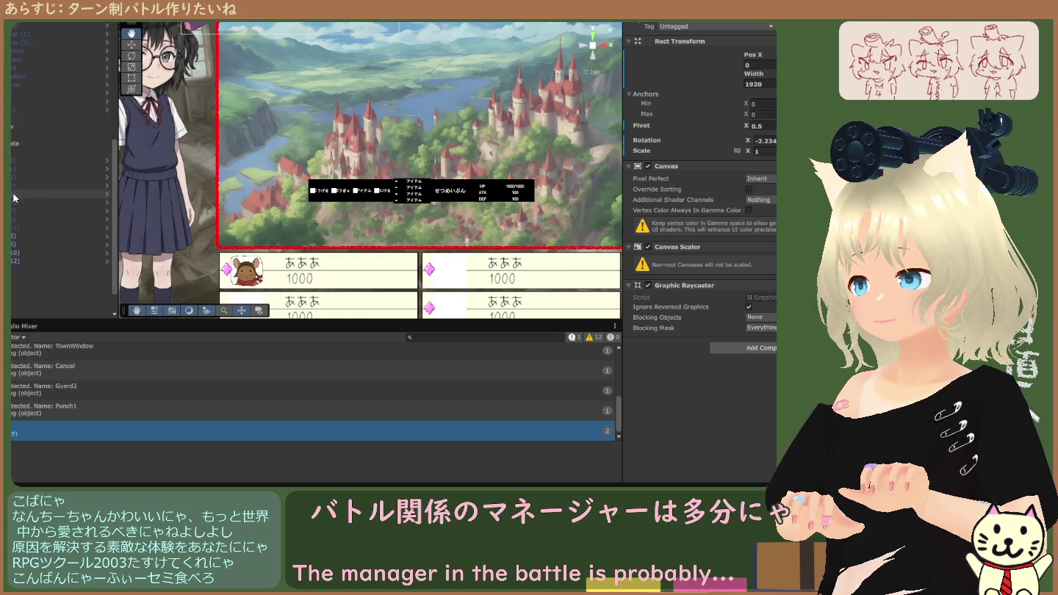
pyautogui.scroll(8, 14, 197)
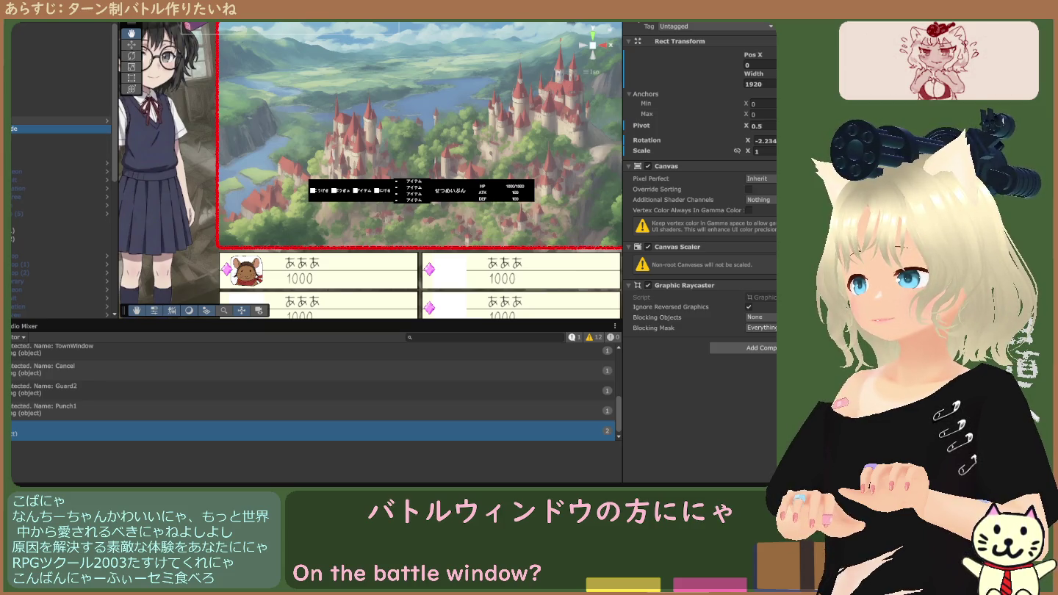
pyautogui.scroll(-3, 59, 195)
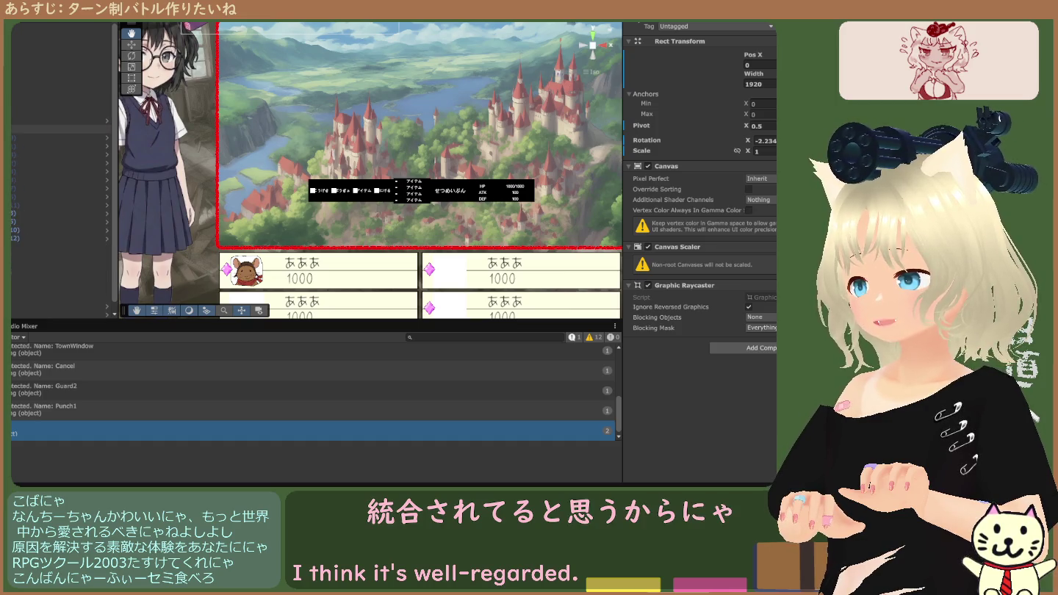
pyautogui.scroll(1, 58, 209)
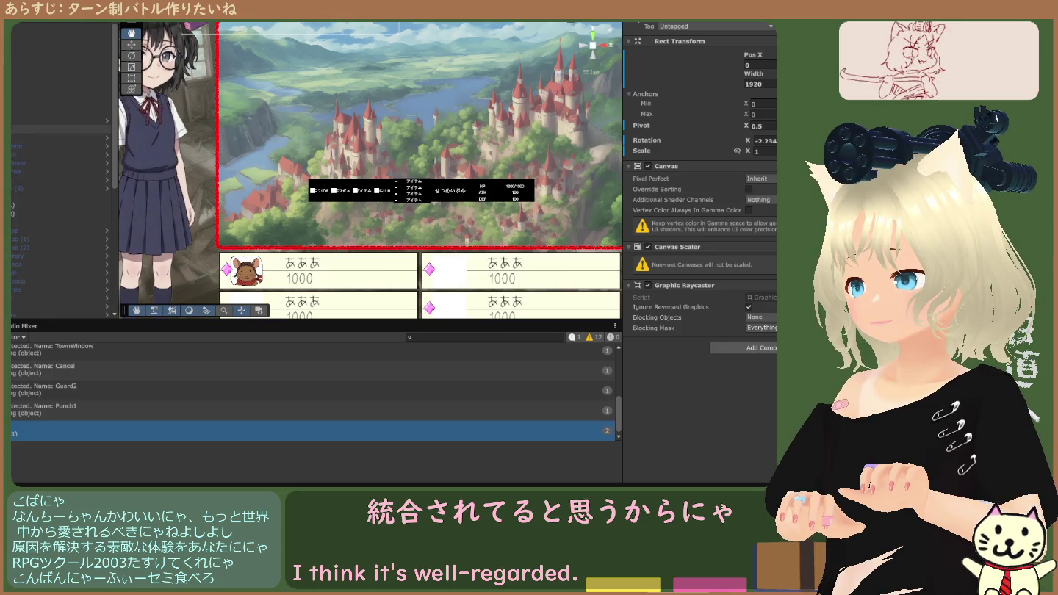
pyautogui.scroll(-3, 59, 192)
pyautogui.scroll(3, 59, 196)
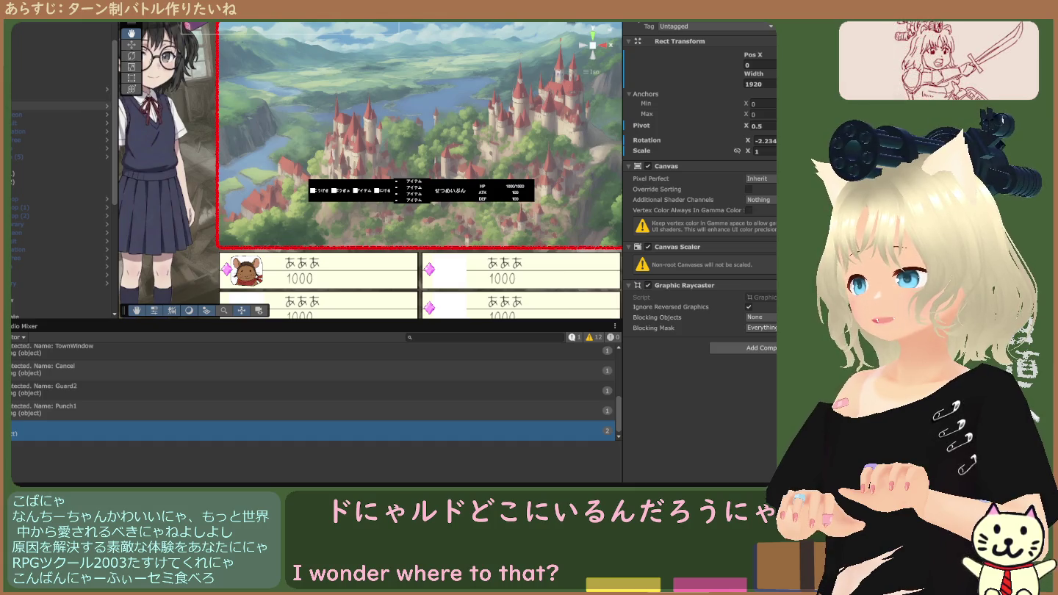
pyautogui.click(14, 190)
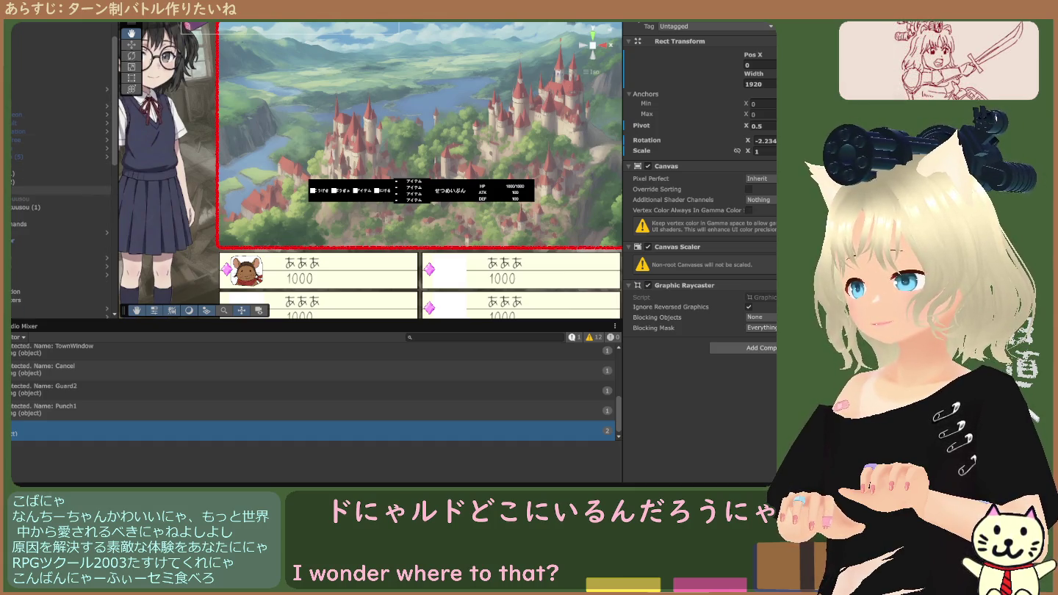
pyautogui.click(29, 207)
# Select DataManager to show its Data (Script) component with empty lists.
pyautogui.scroll(-2, 59, 177)
pyautogui.scroll(-2, 58, 176)
pyautogui.scroll(2, 59, 176)
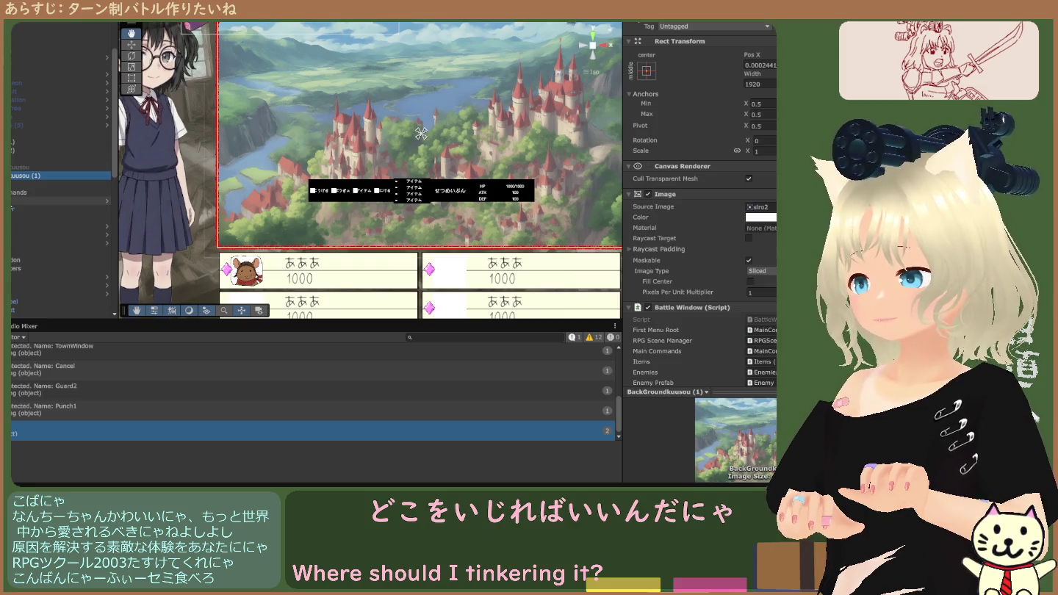
pyautogui.scroll(1, 63, 170)
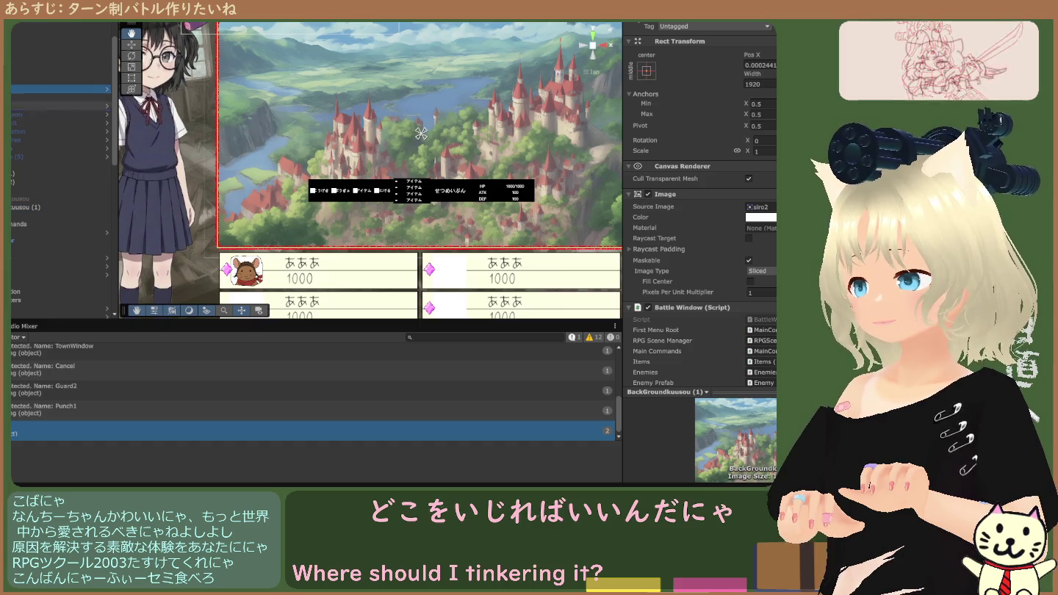
pyautogui.moveTo(58, 198); pyautogui.dragTo(59, 196)
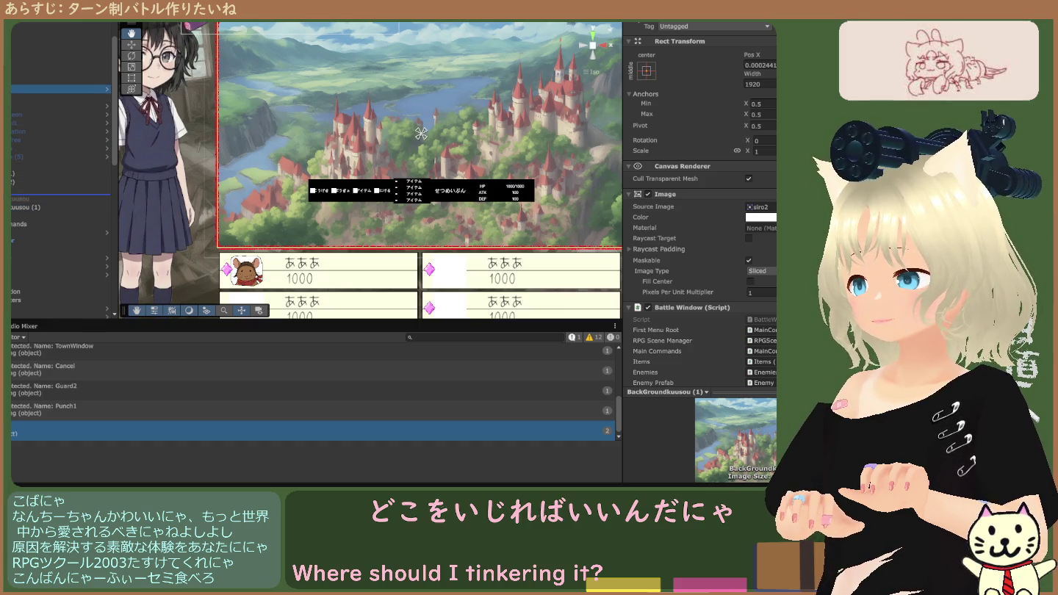
pyautogui.click(37, 194)
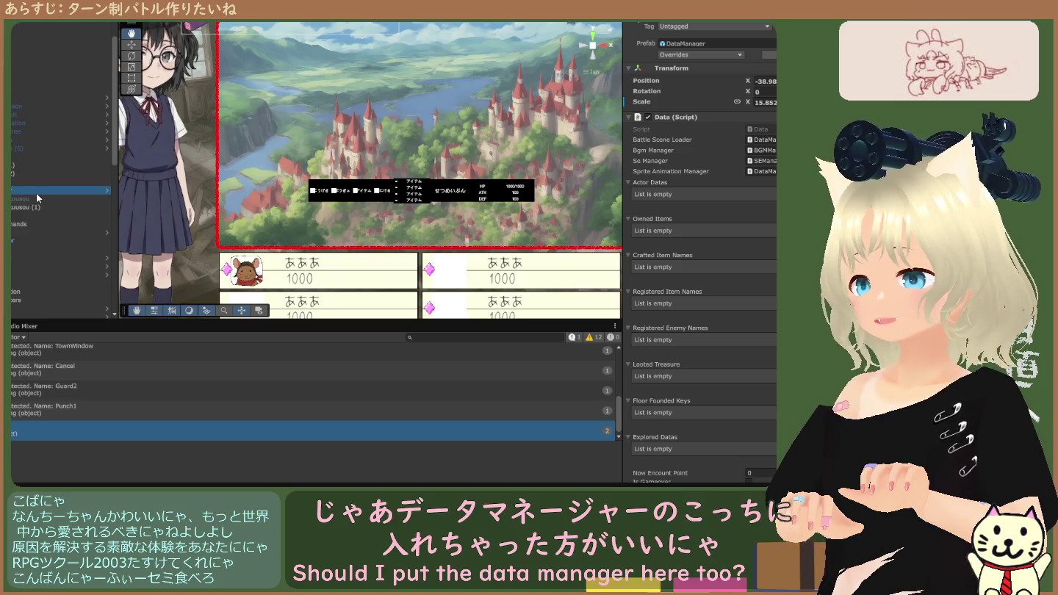
# Inspect BackGroundkuusou (1), then return to DataManager's empty Actor Datas fields.
pyautogui.scroll(-3, 37, 192)
pyautogui.scroll(2, 46, 189)
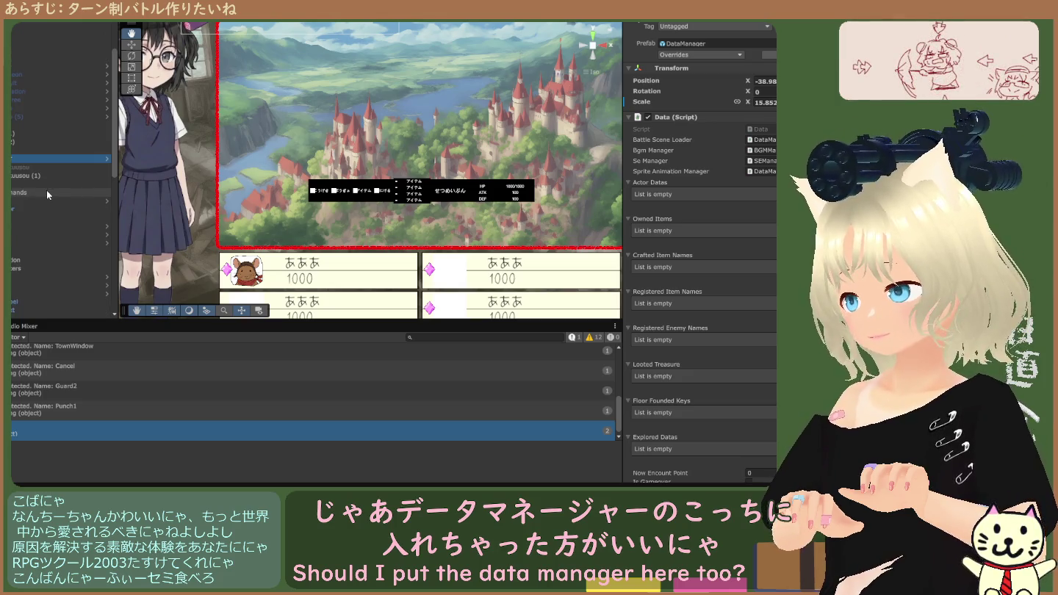
pyautogui.scroll(-4, 31, 183)
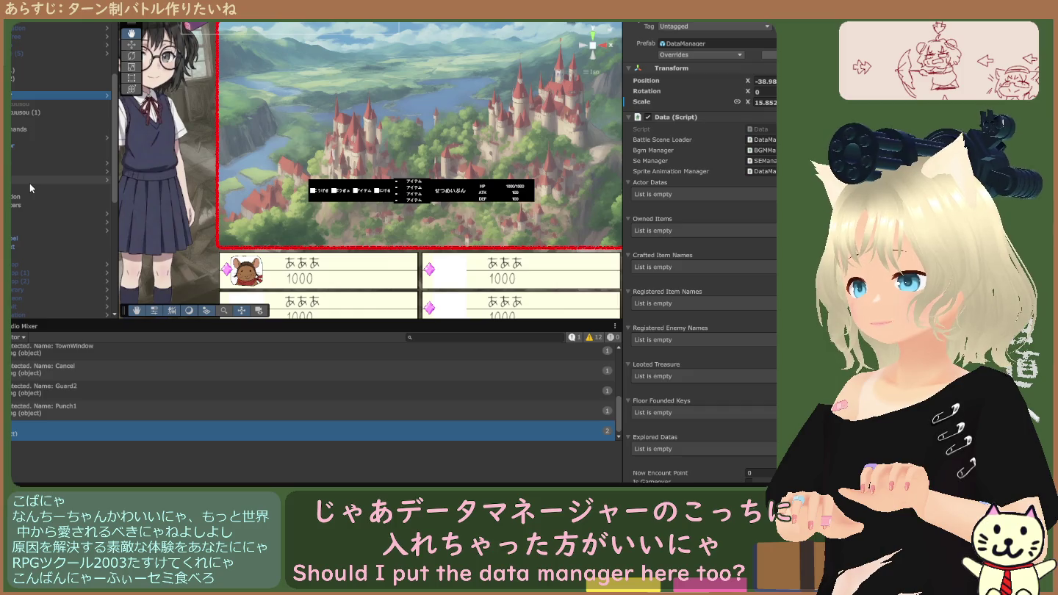
pyautogui.scroll(2, 29, 183)
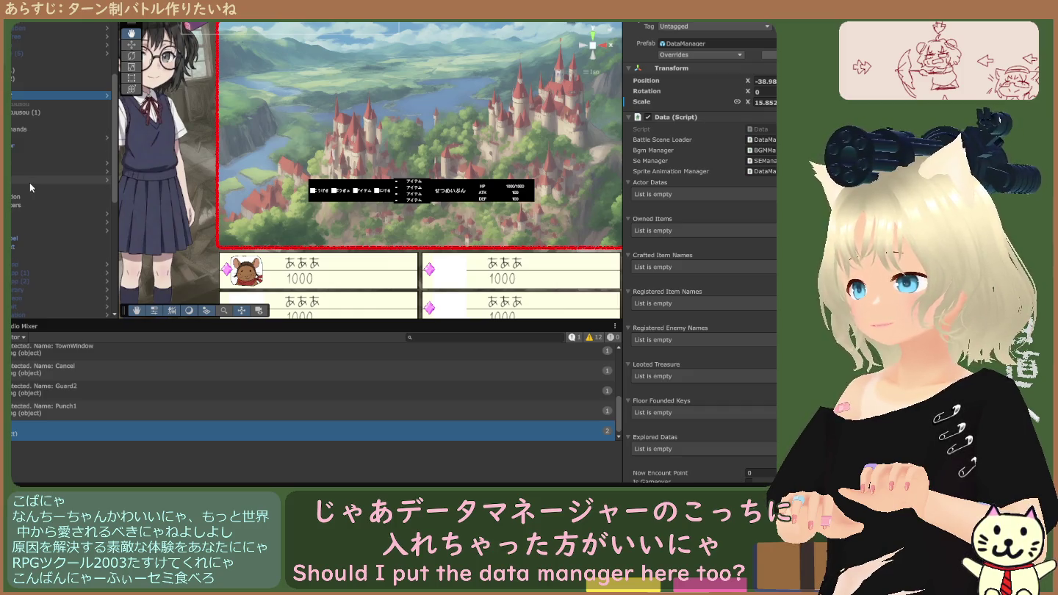
pyautogui.scroll(2, 28, 178)
pyautogui.click(28, 136)
pyautogui.click(28, 127)
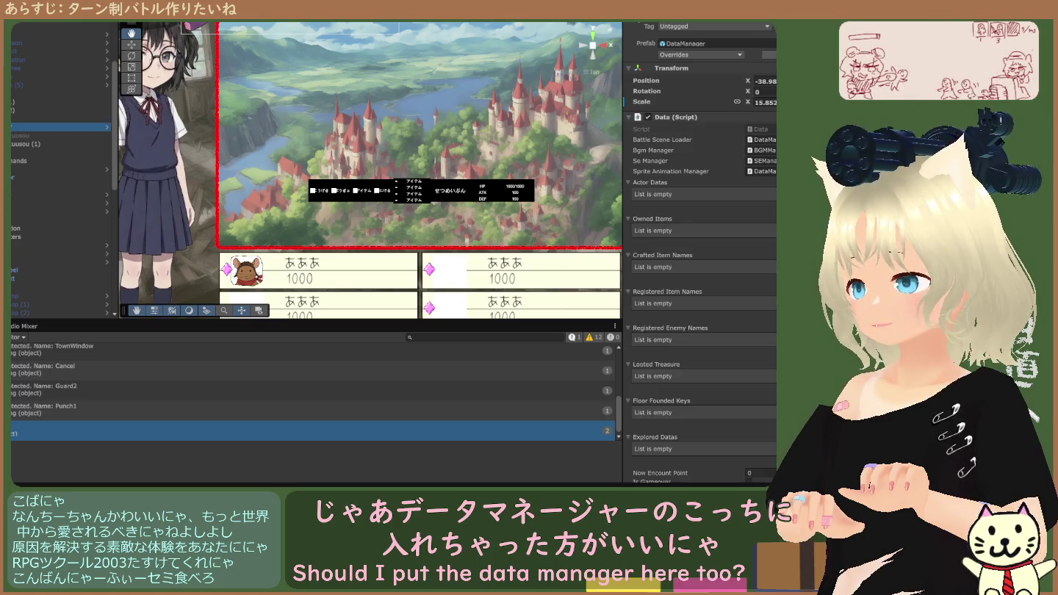
pyautogui.click(30, 144)
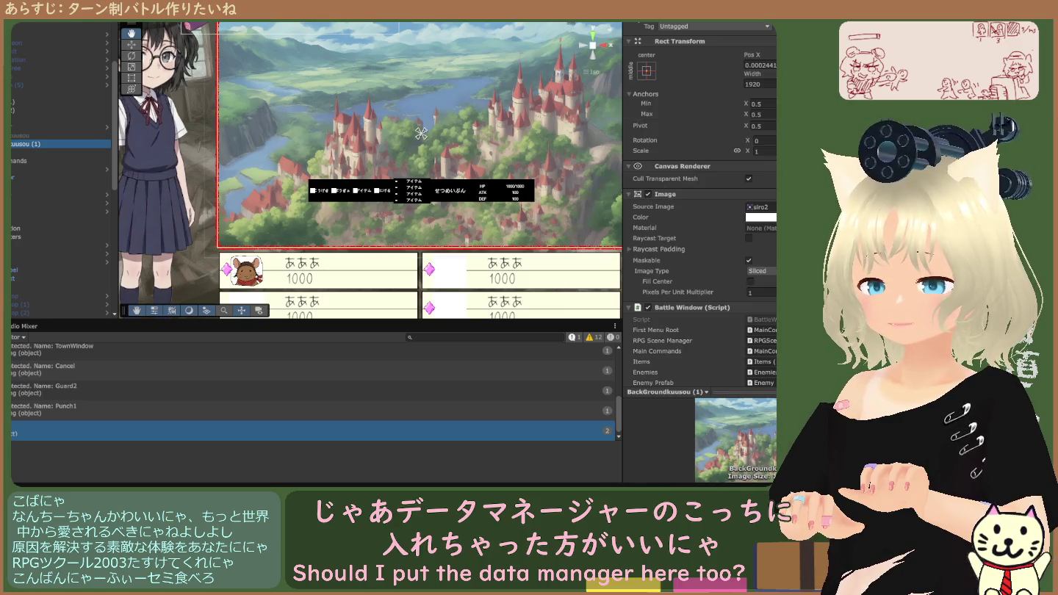
pyautogui.click(28, 126)
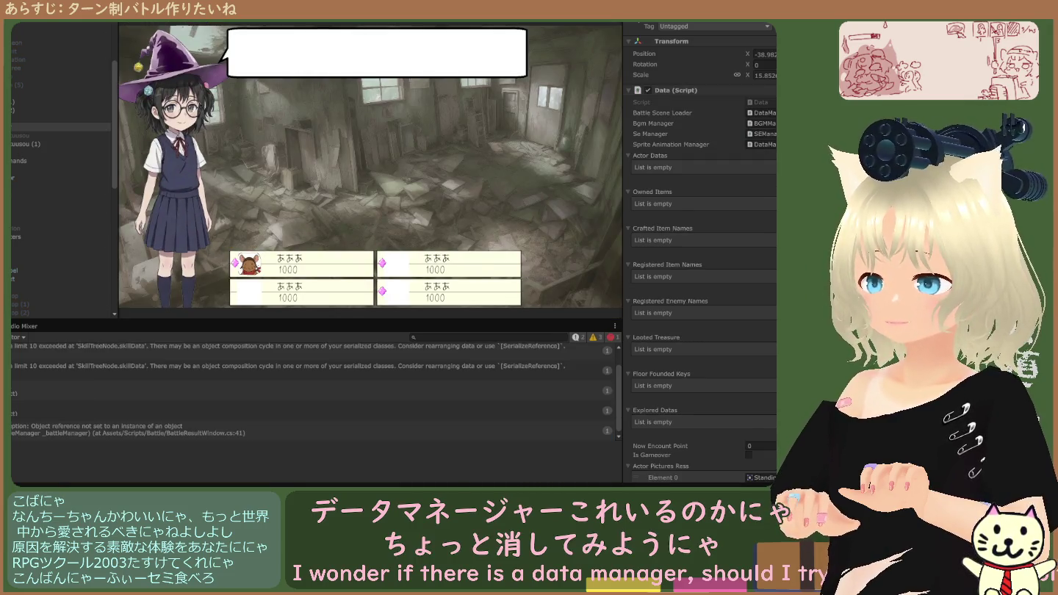
# Run the battle scene once more, then exit Play mode back to scene editing.
pyautogui.hotkey('ctrl', 'p')
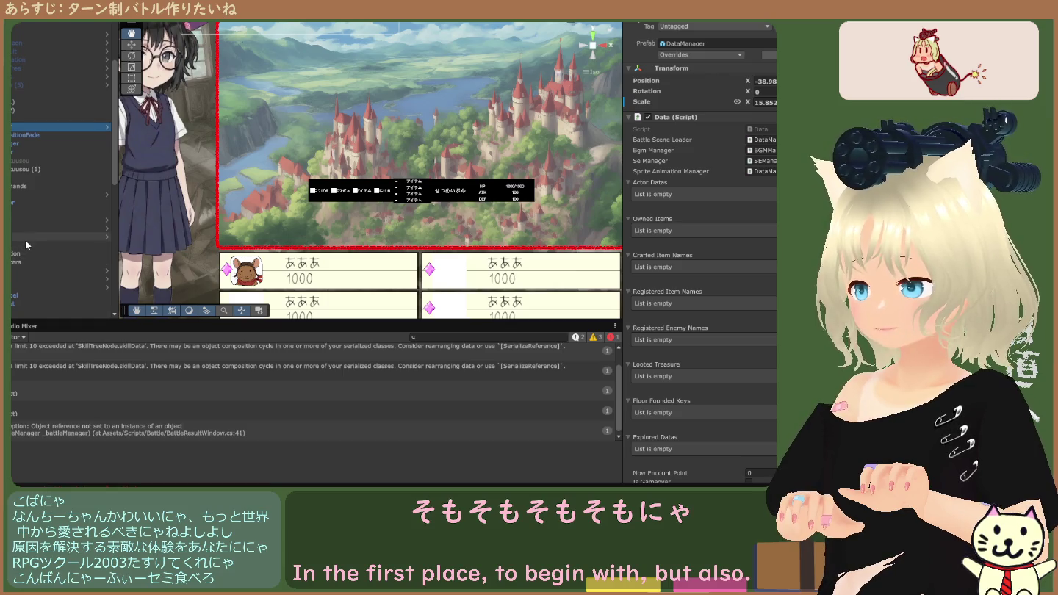
pyautogui.click(235, 205)
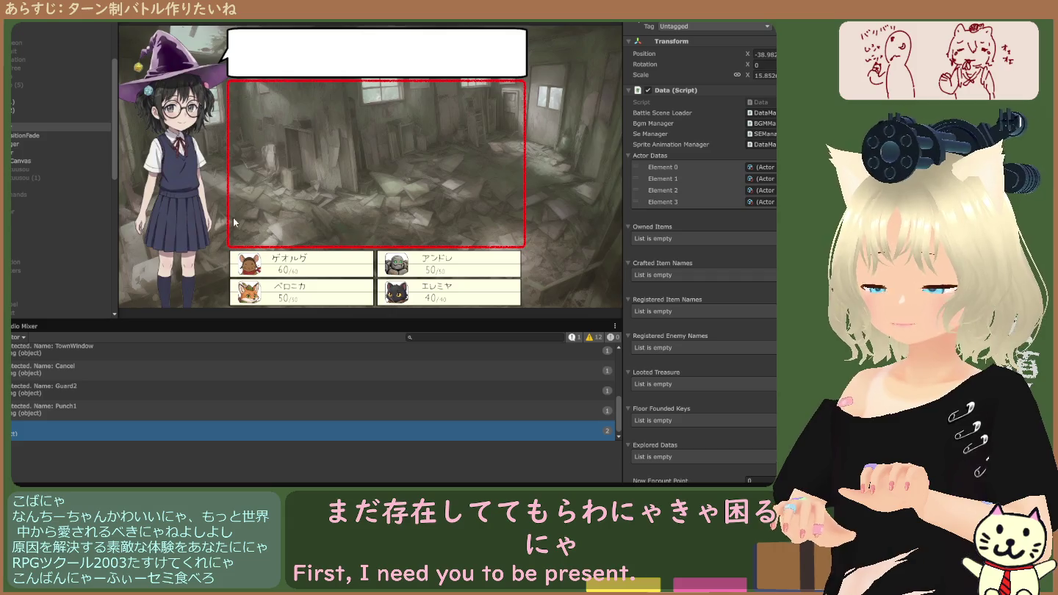
pyautogui.hotkey('ctrl', 'p')
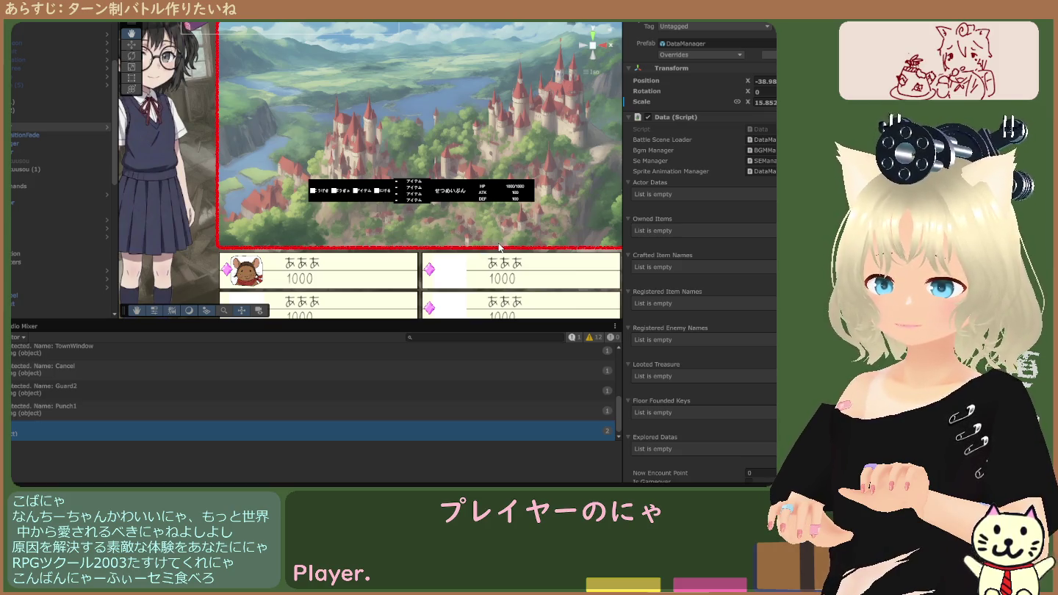
pyautogui.hotkey('ctrl', 'p')
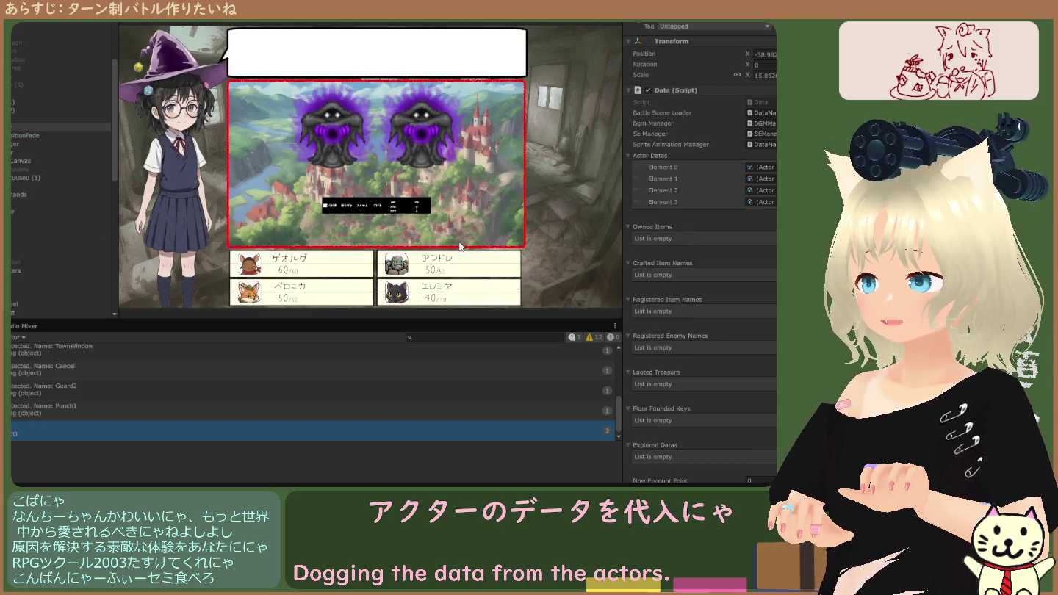
pyautogui.click(765, 167)
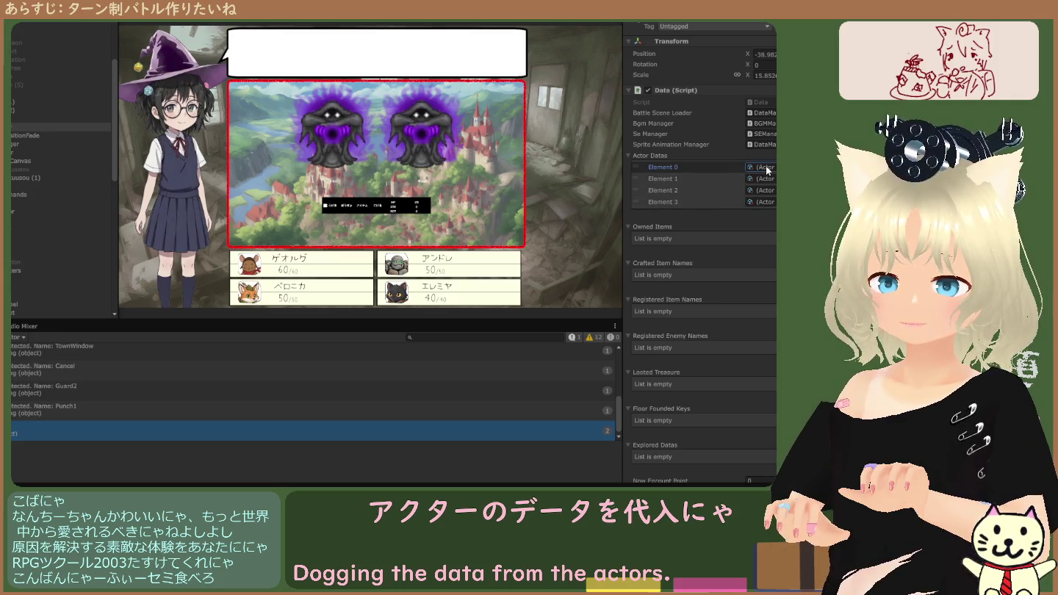
pyautogui.click(767, 178)
pyautogui.click(768, 189)
pyautogui.click(768, 198)
pyautogui.click(770, 190)
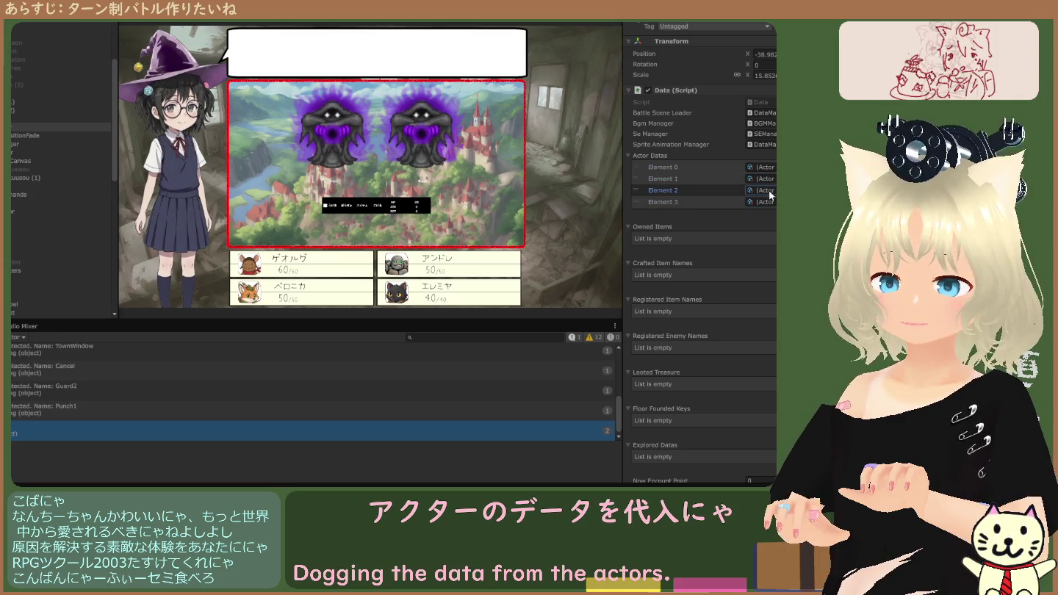
pyautogui.click(769, 202)
pyautogui.click(765, 166)
pyautogui.click(766, 178)
pyautogui.click(767, 190)
pyautogui.click(768, 203)
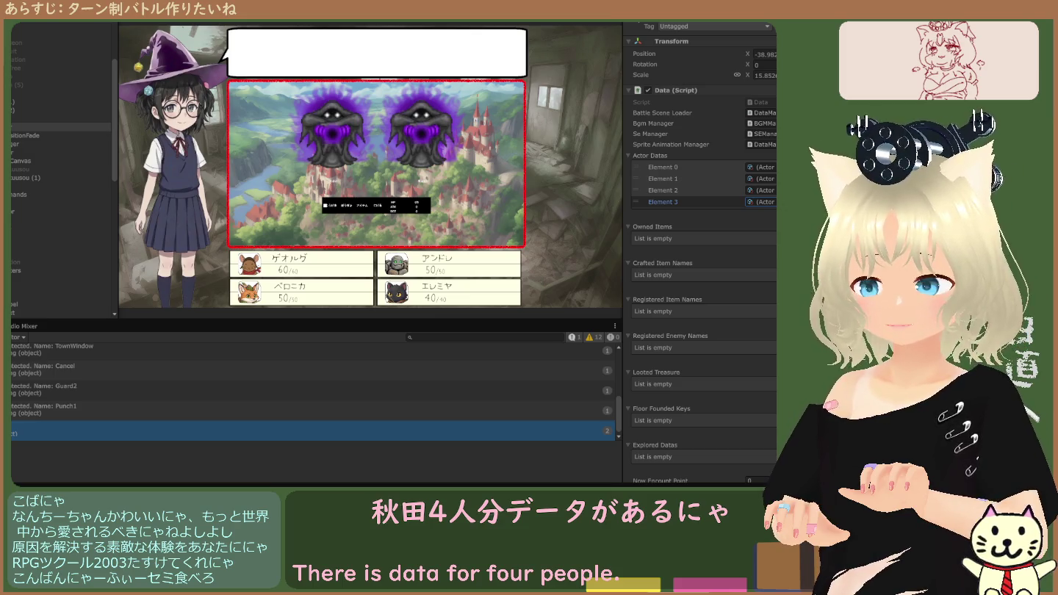
pyautogui.click(662, 179)
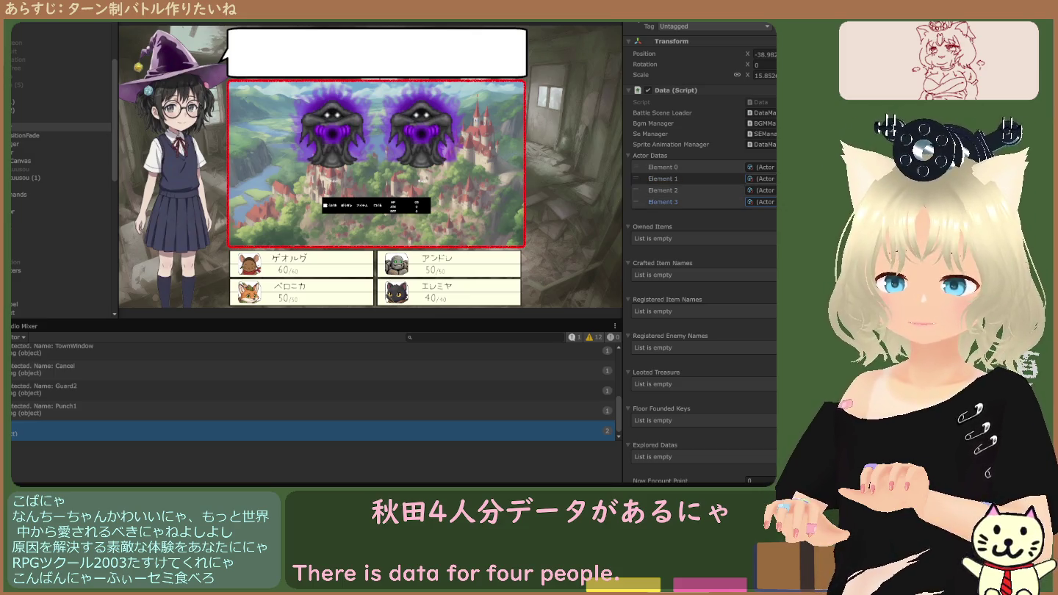
pyautogui.click(662, 168)
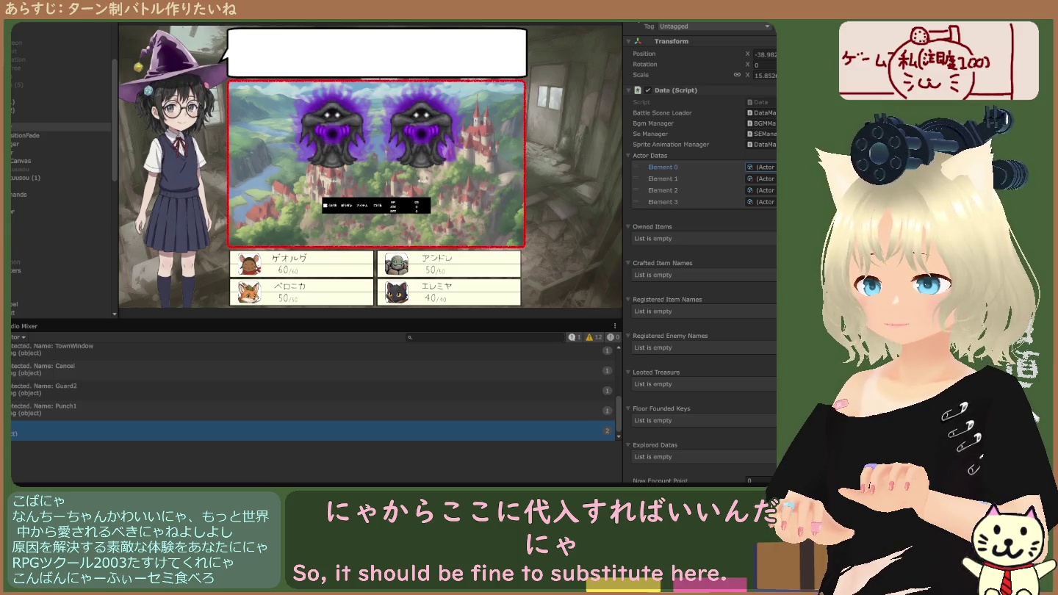
pyautogui.hotkey('ctrl', 'p')
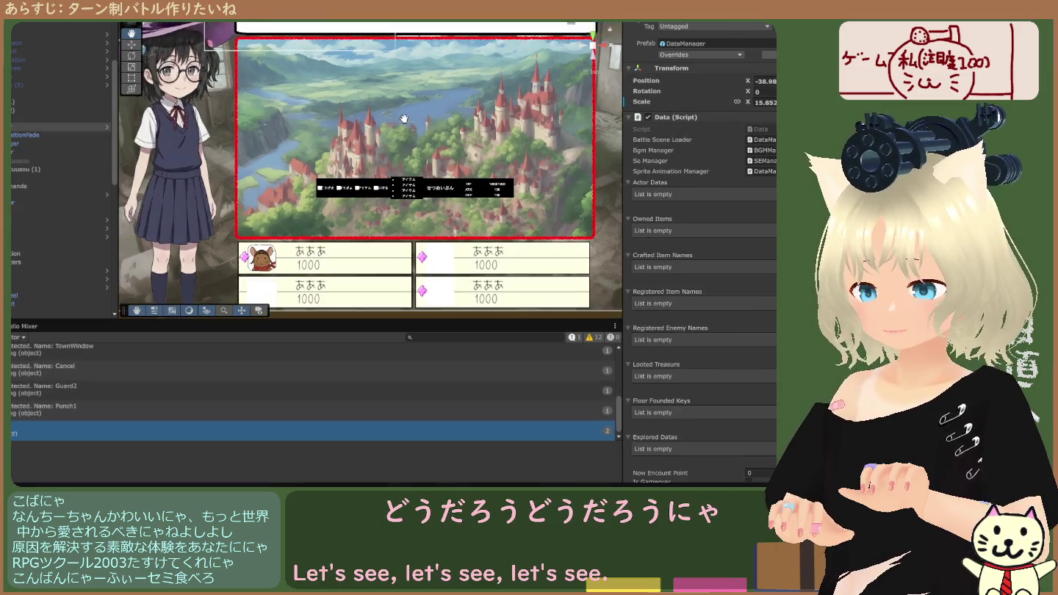
pyautogui.scroll(-2, 404, 119)
pyautogui.scroll(2, 410, 127)
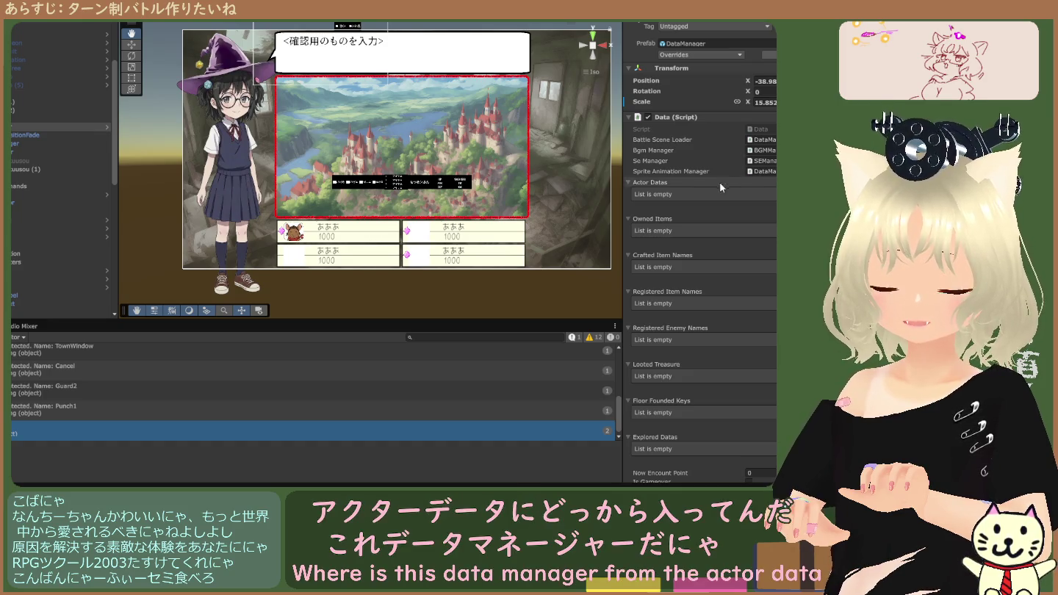
pyautogui.click(770, 143)
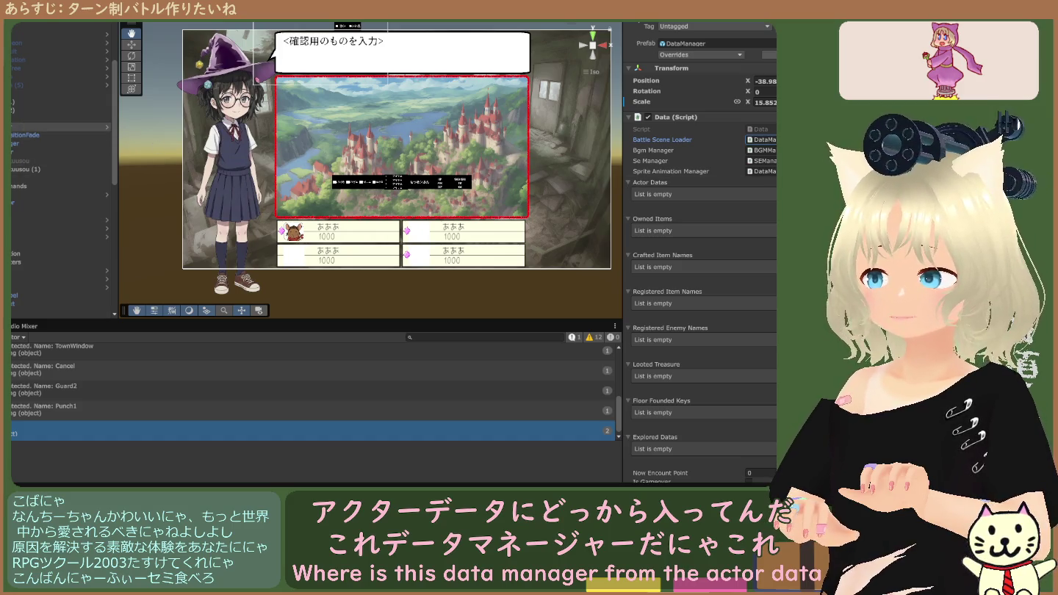
pyautogui.scroll(-15, 715, 230)
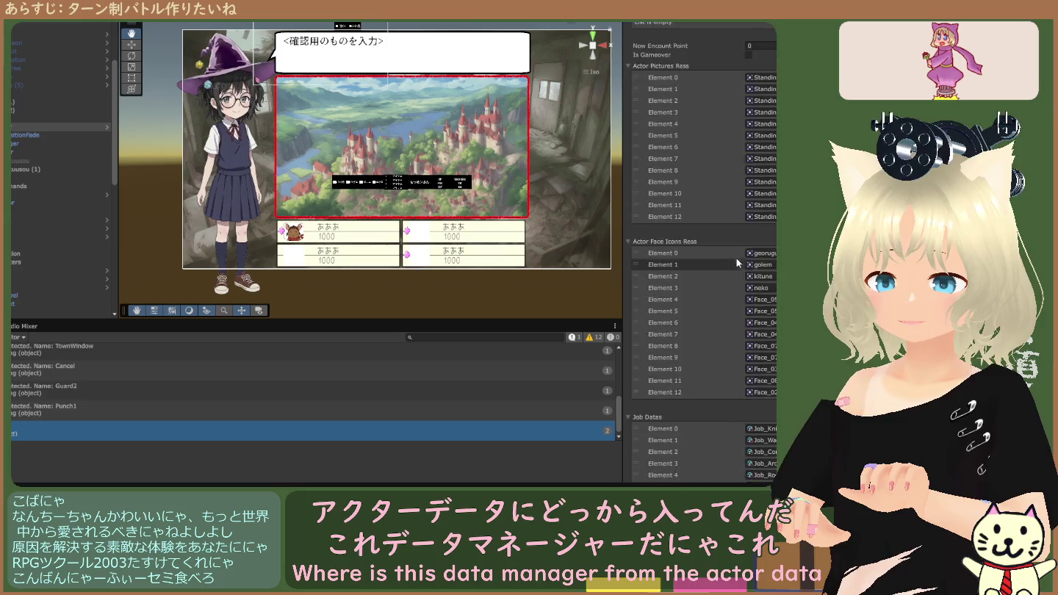
pyautogui.scroll(15, 732, 254)
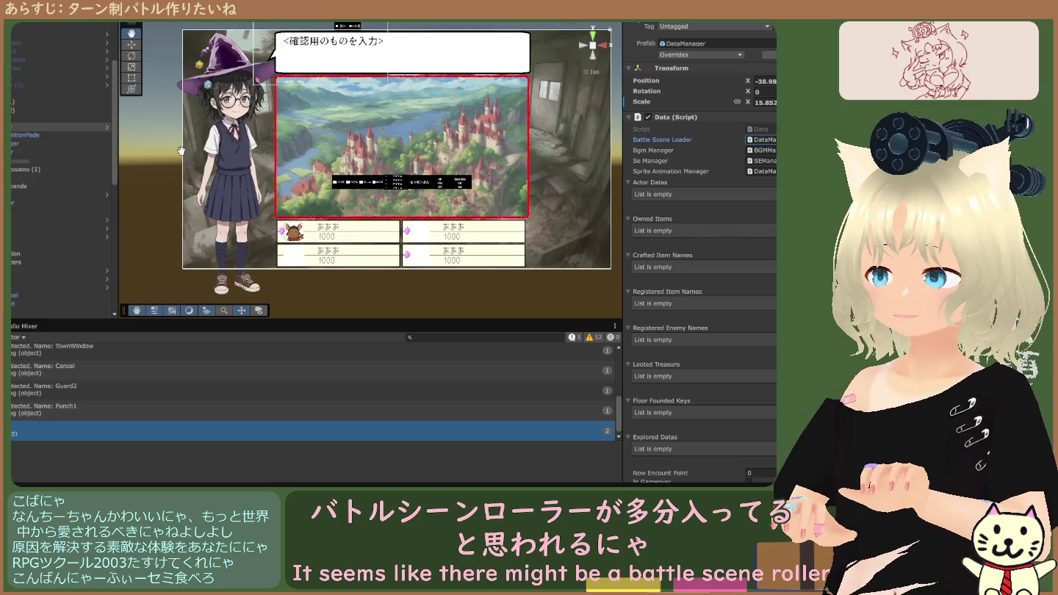
pyautogui.click(30, 130)
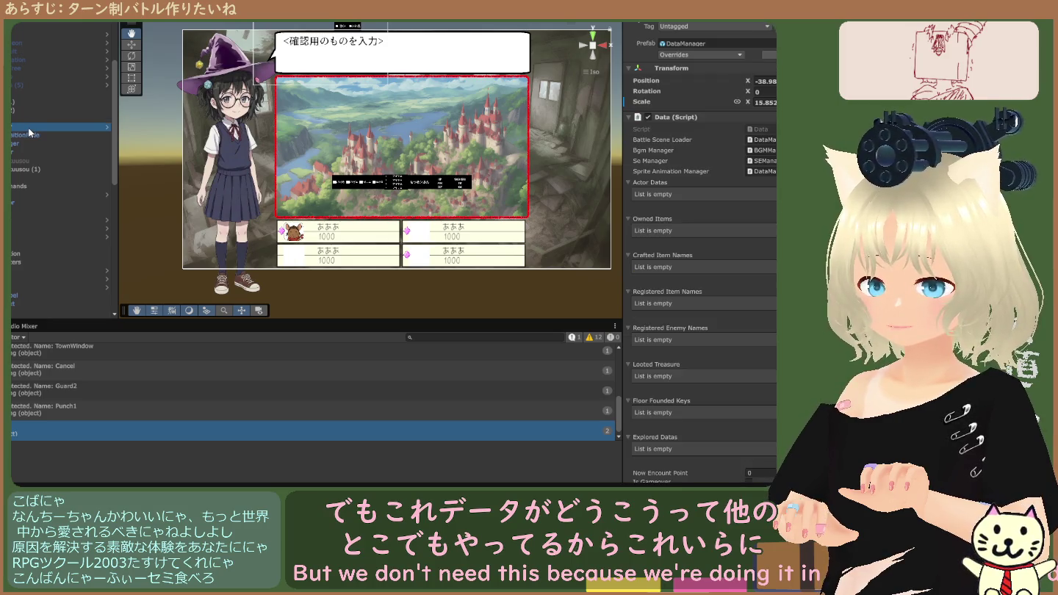
pyautogui.click(30, 130)
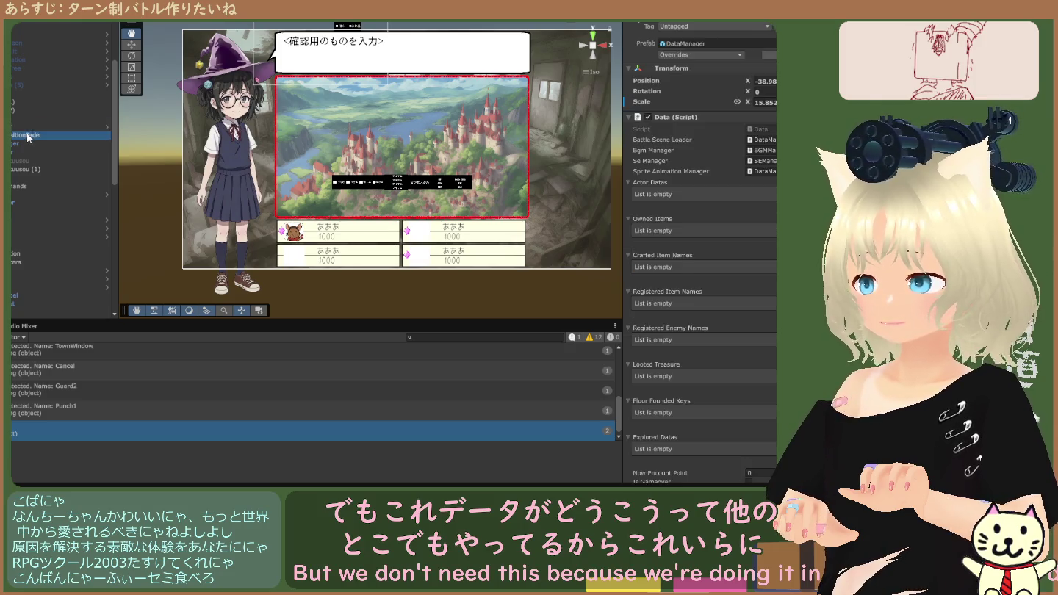
pyautogui.click(32, 134)
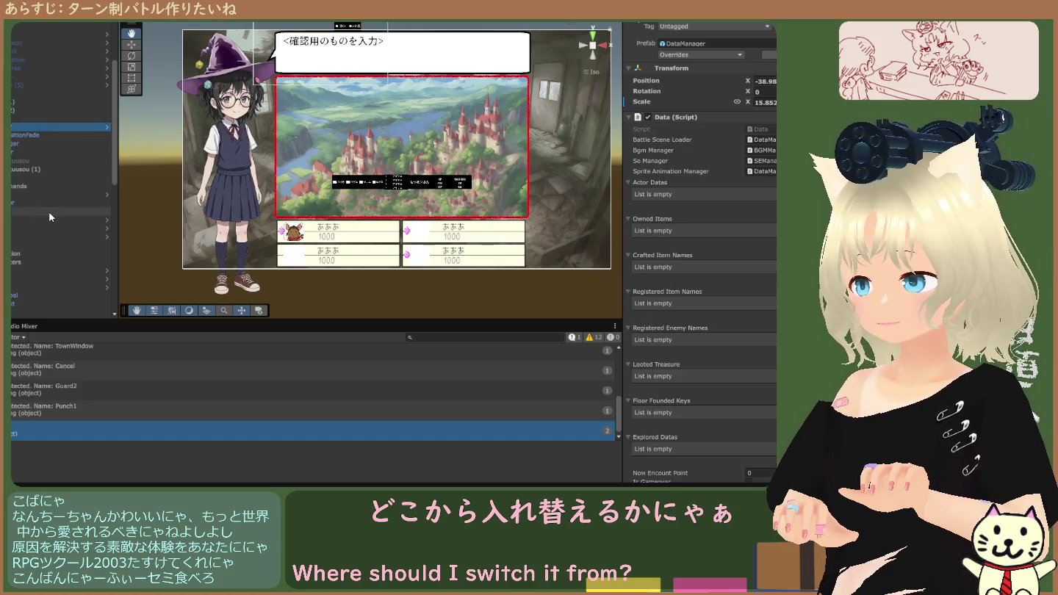
pyautogui.scroll(-4, 40, 224)
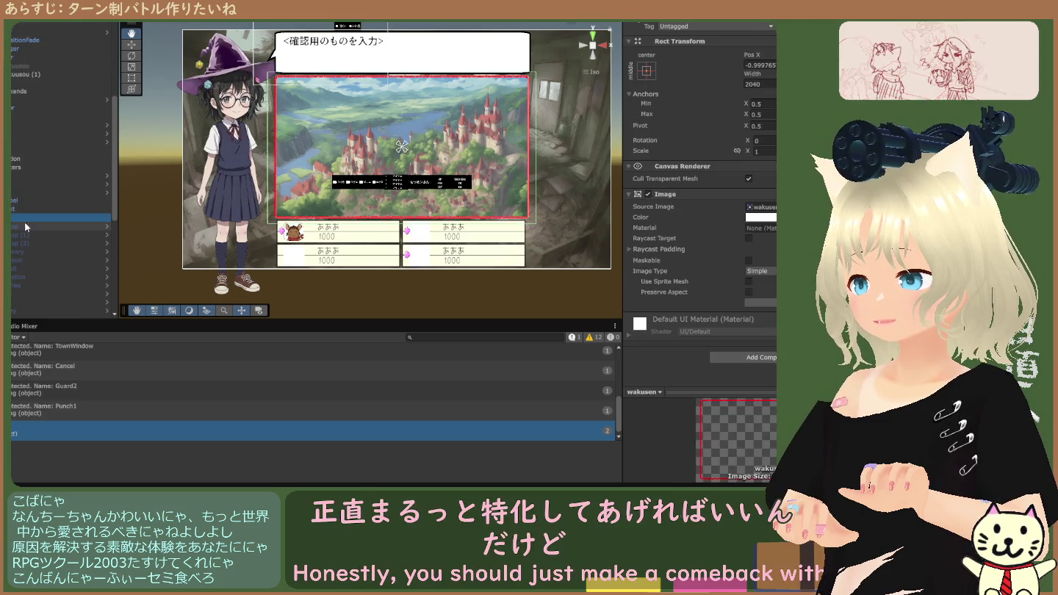
# Revisit DataManager's data, then select BattleManager to view its Battle Manager (Script) references.
pyautogui.scroll(2, 25, 222)
pyautogui.scroll(4, 22, 221)
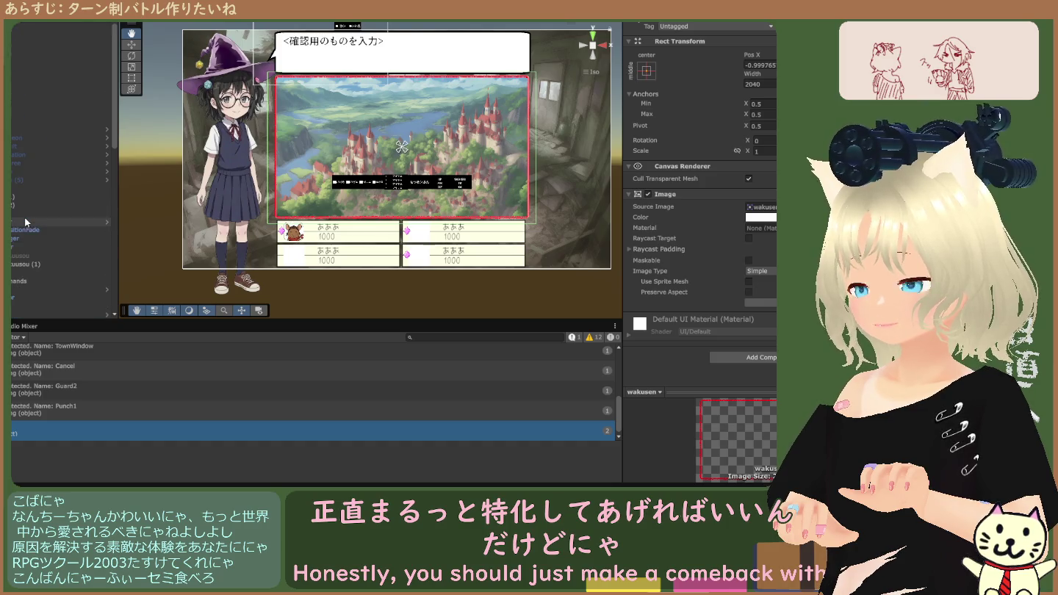
pyautogui.click(15, 220)
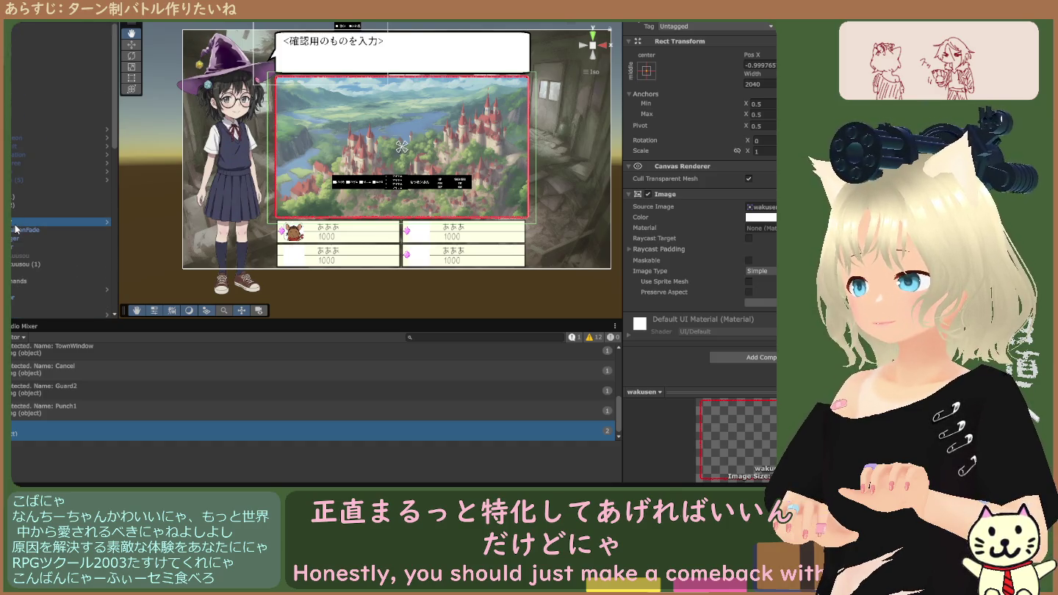
pyautogui.scroll(-1, 15, 261)
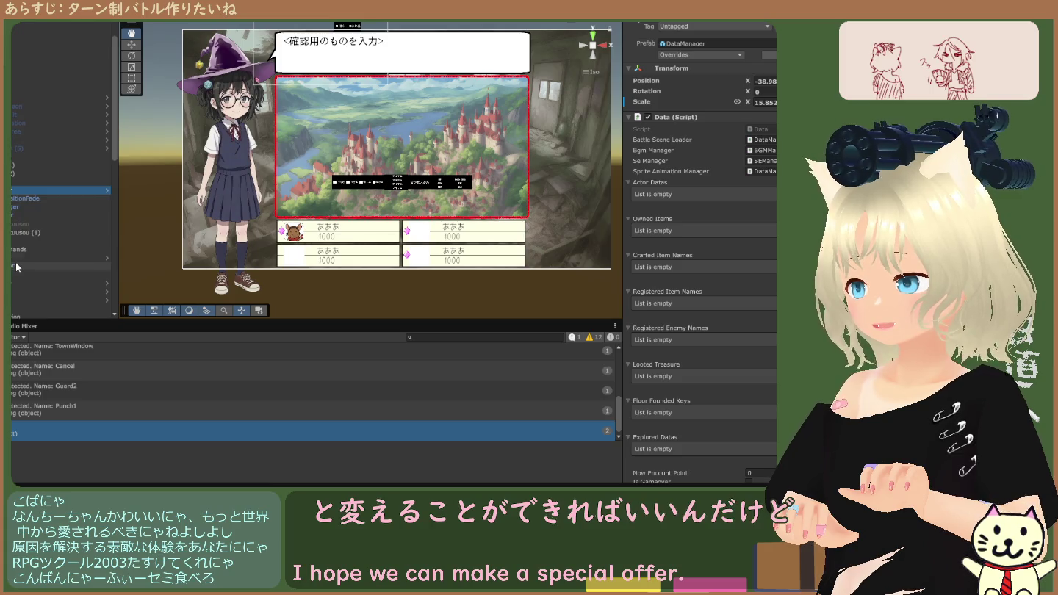
pyautogui.scroll(-5, 16, 251)
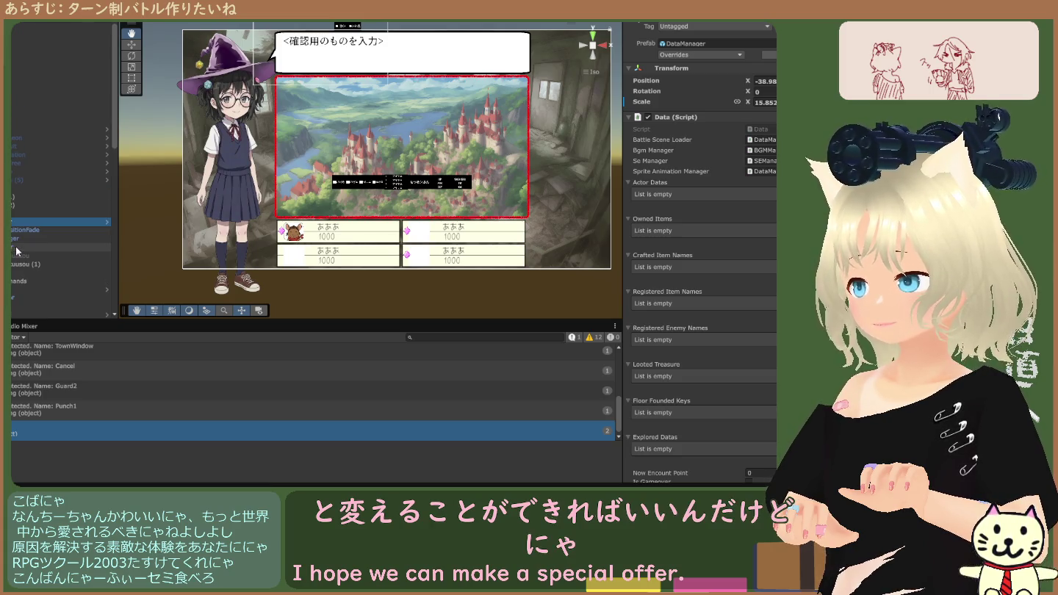
pyautogui.scroll(-2, 23, 252)
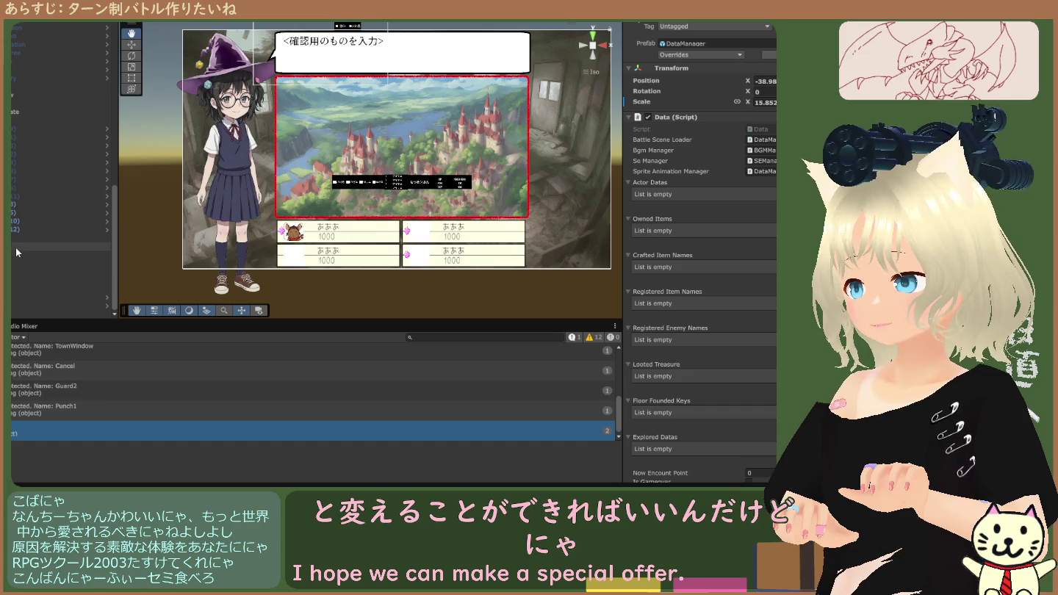
pyautogui.click(16, 247)
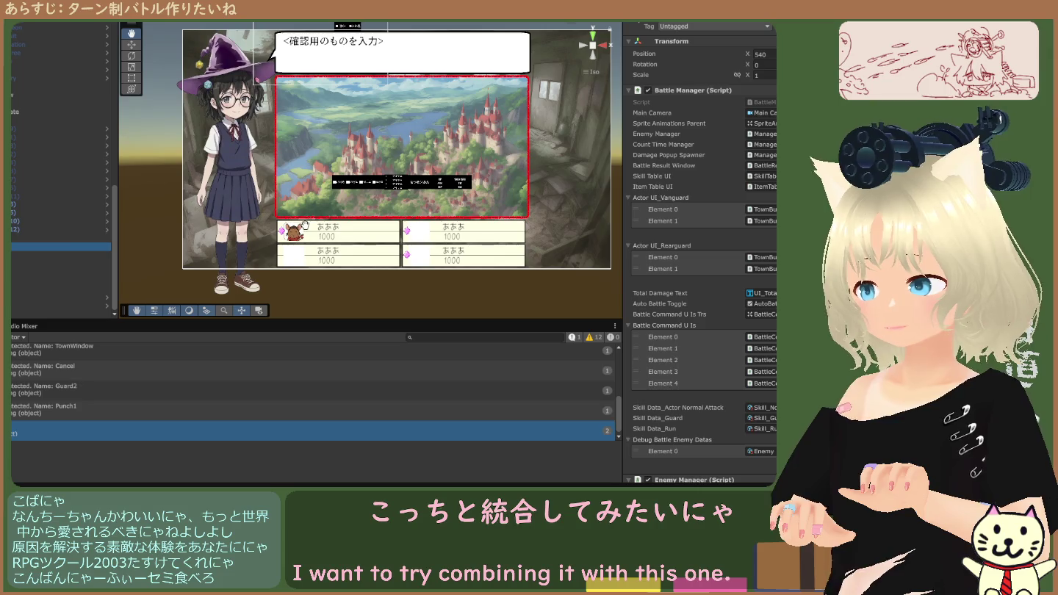
# Inspect the fade canvas and the menu root with its horizontal layout in the Hierarchy.
pyautogui.scroll(5, 50, 215)
pyautogui.scroll(4, 50, 215)
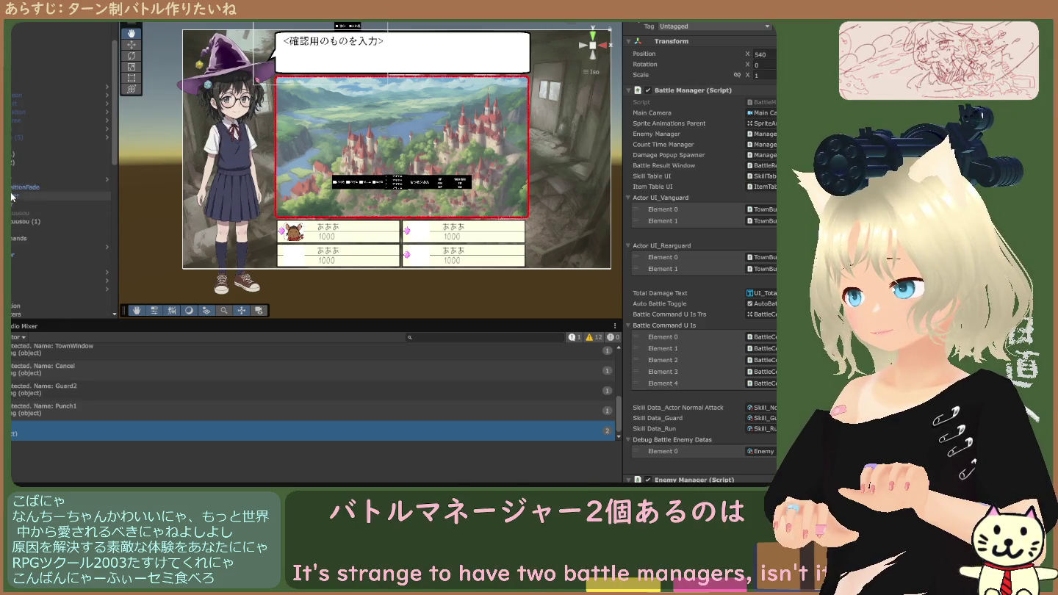
pyautogui.click(51, 189)
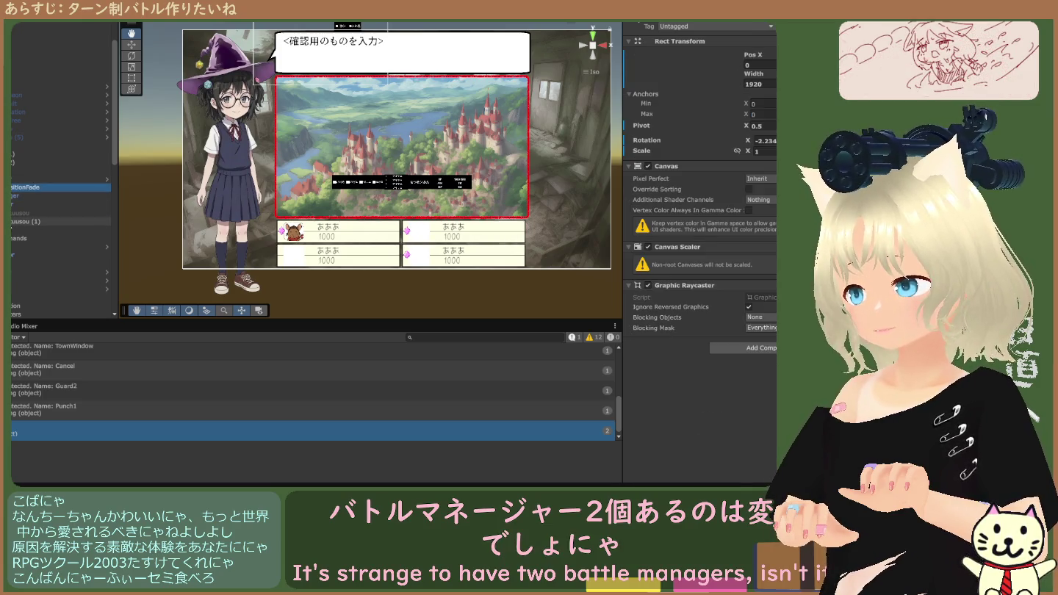
pyautogui.scroll(-1, 59, 221)
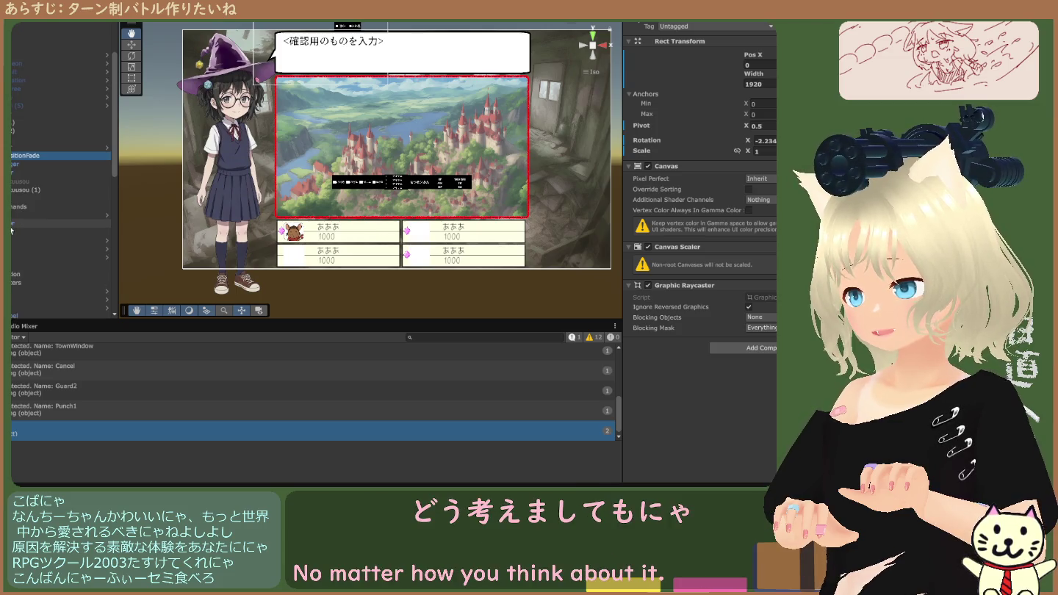
pyautogui.click(12, 198)
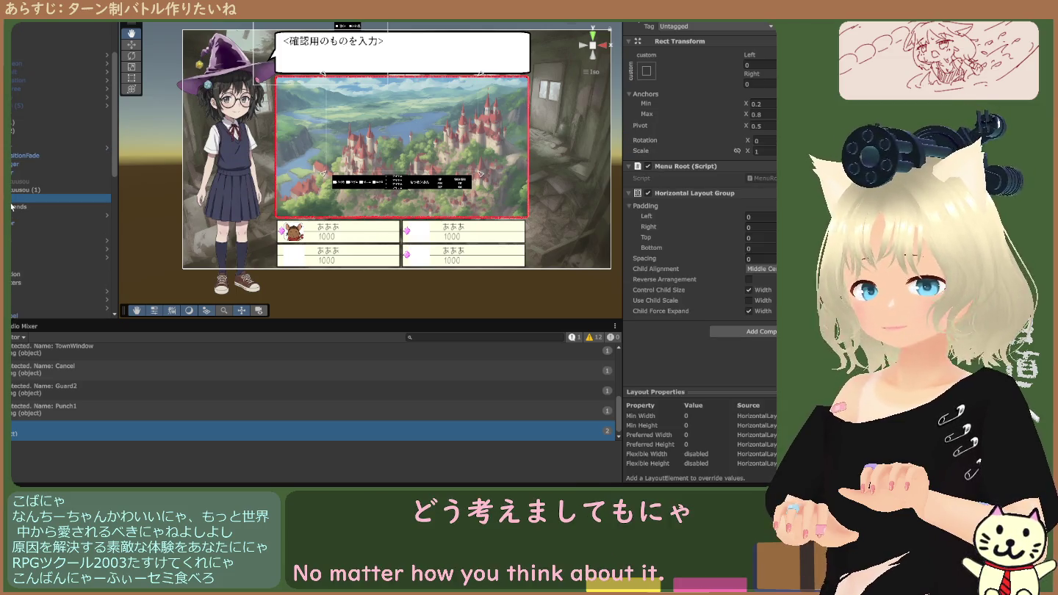
# Show BackGroundkuusou (1)'s Image and Battle Window components, including the RPG Scene Manager reference.
pyautogui.click(13, 192)
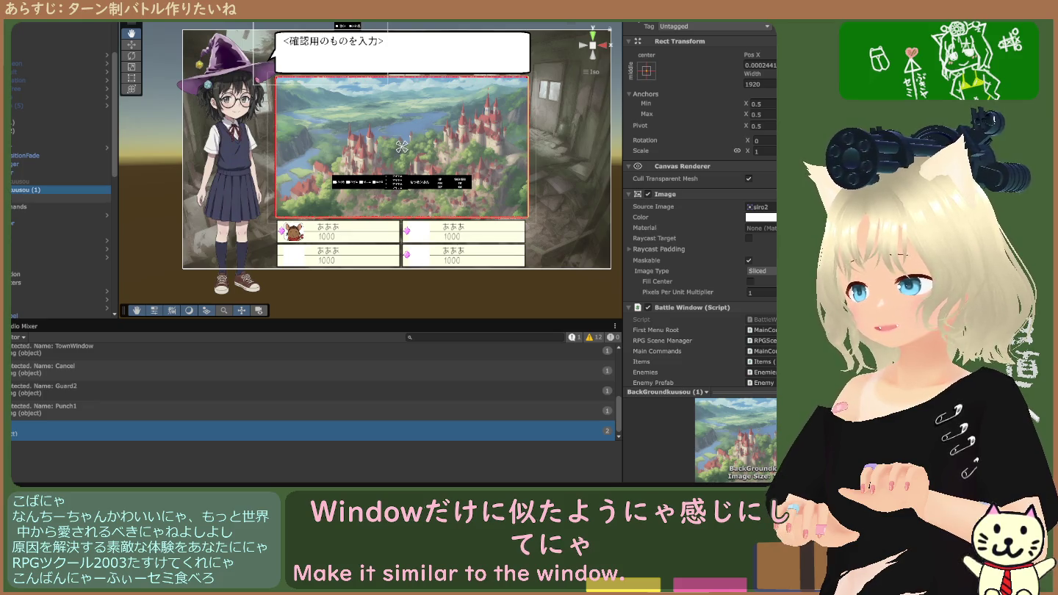
pyautogui.scroll(-1, 58, 249)
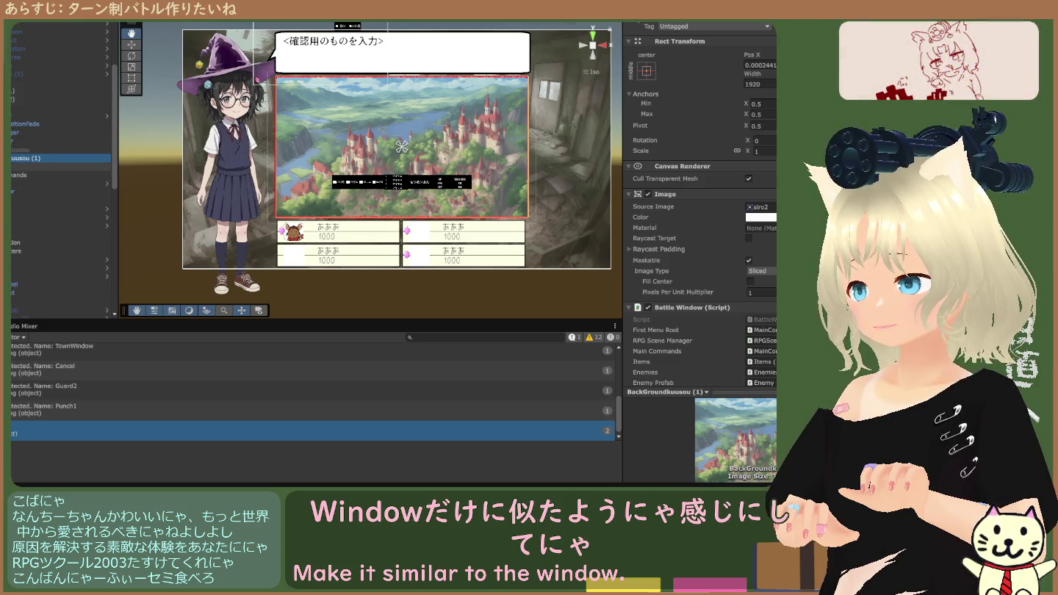
pyautogui.click(58, 167)
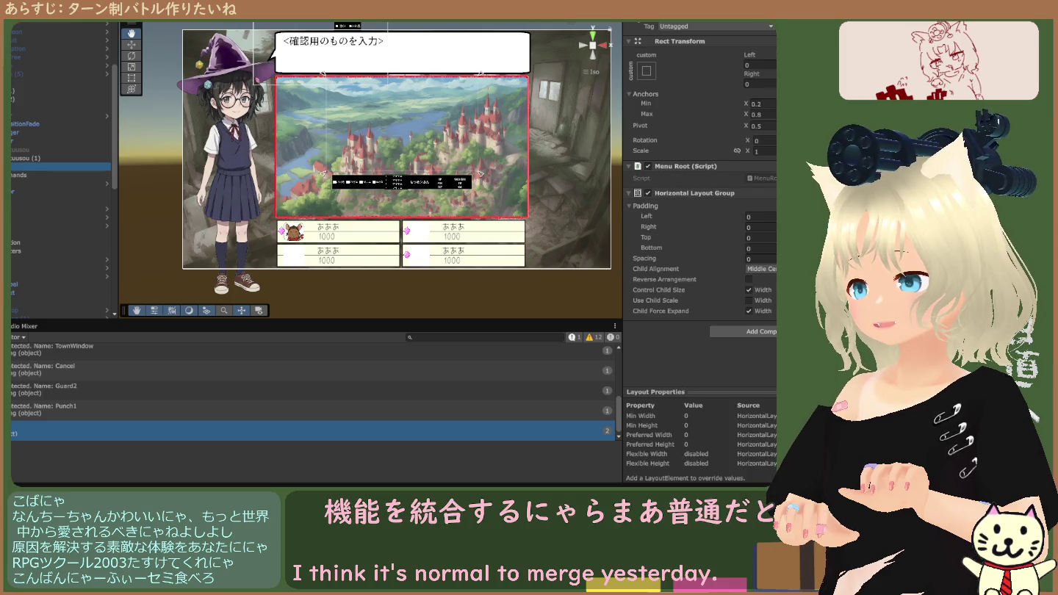
pyautogui.click(59, 158)
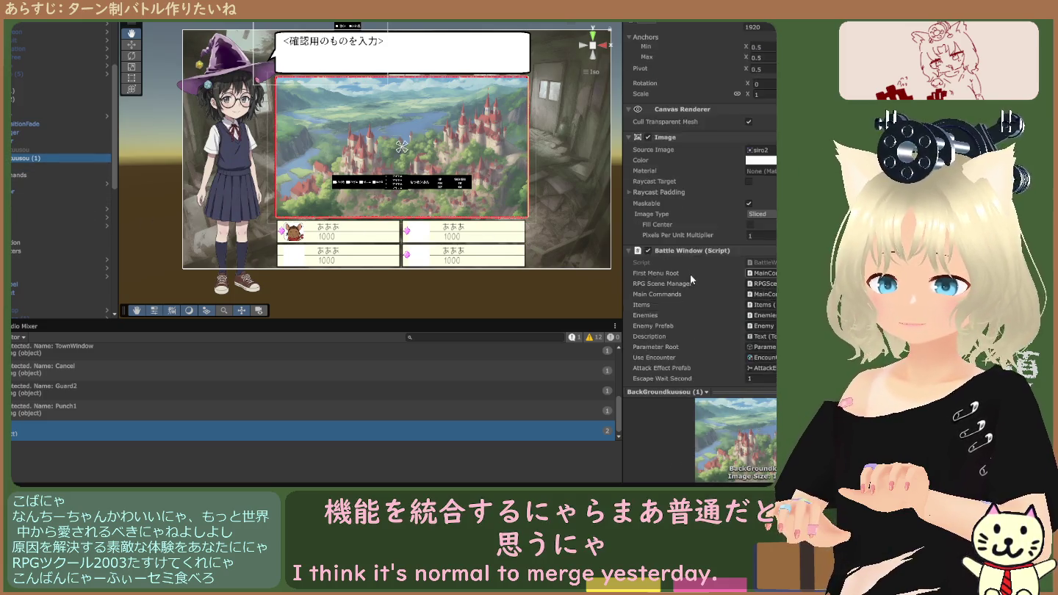
pyautogui.scroll(-3, 691, 275)
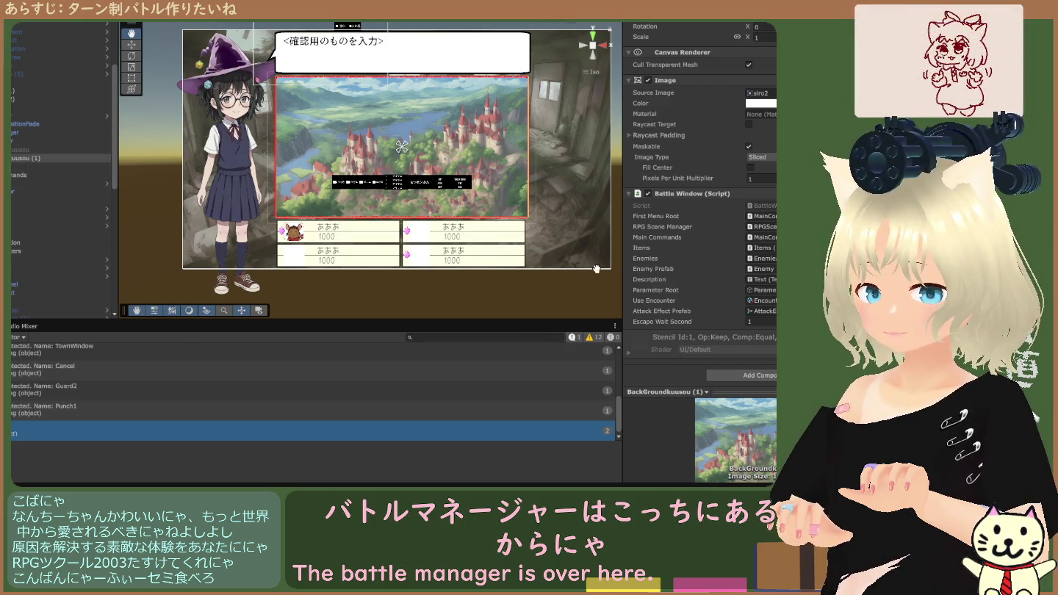
# Show the Project files and ping the BattleWindow script in Assets/Scripts/Battle2/Scripts.
pyautogui.hotkey('ctrl', '5')
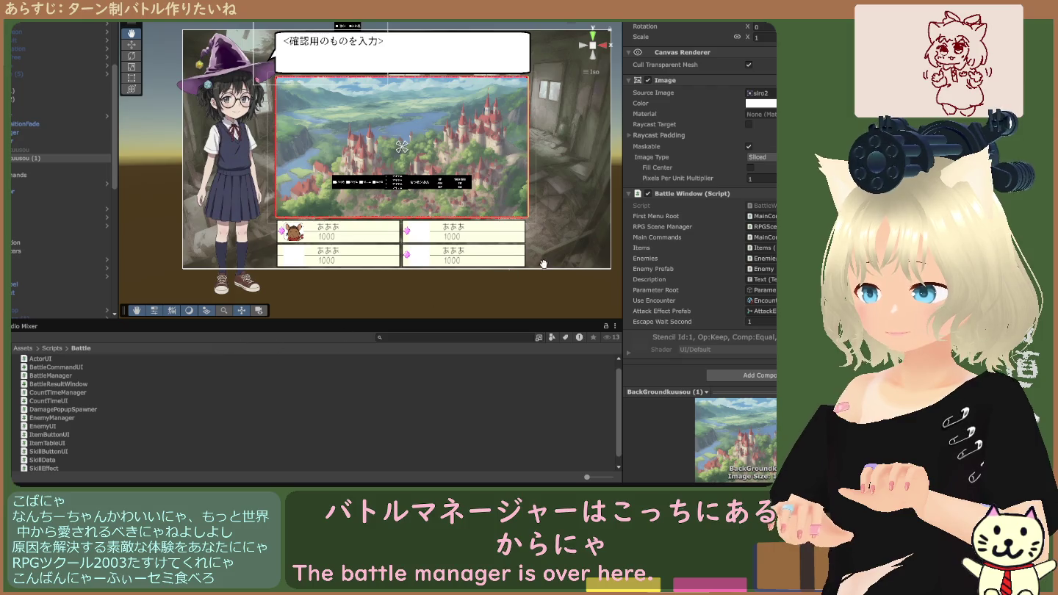
pyautogui.click(757, 208)
pyautogui.click(67, 396)
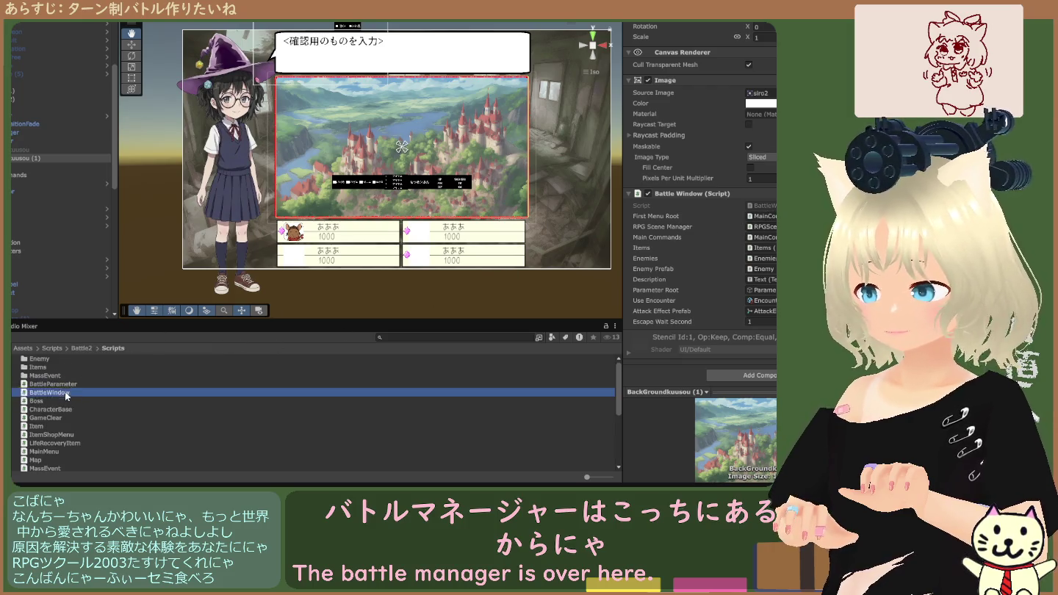
pyautogui.scroll(-1, 67, 396)
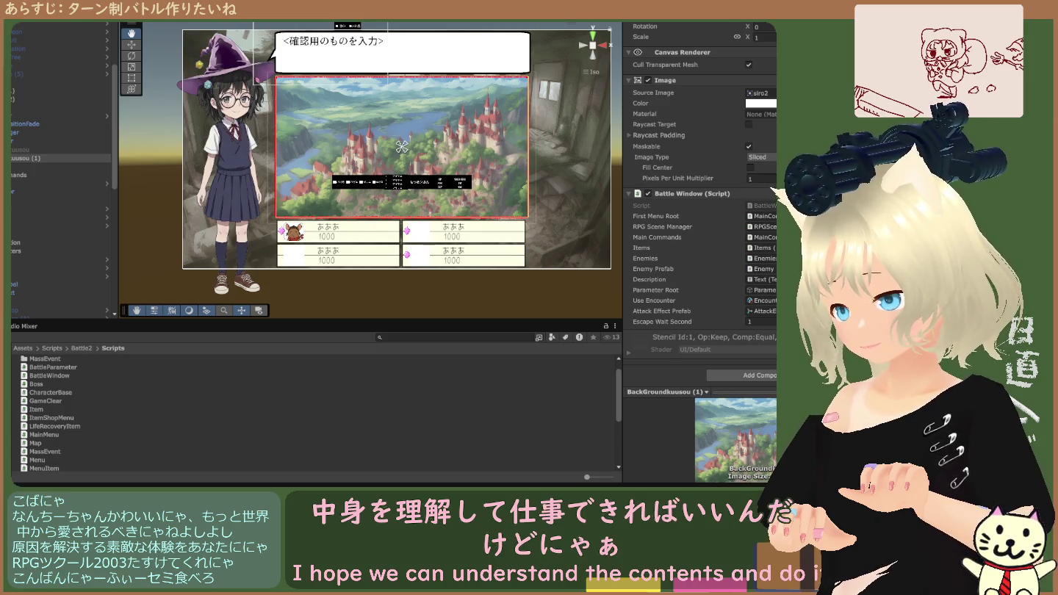
pyautogui.scroll(-5, 64, 171)
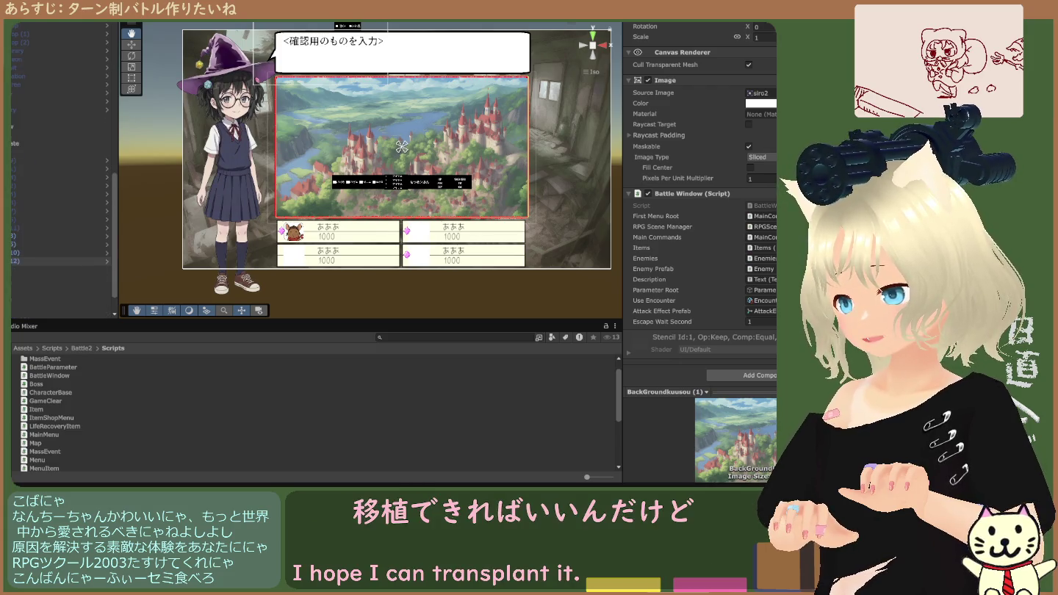
pyautogui.scroll(5, 63, 255)
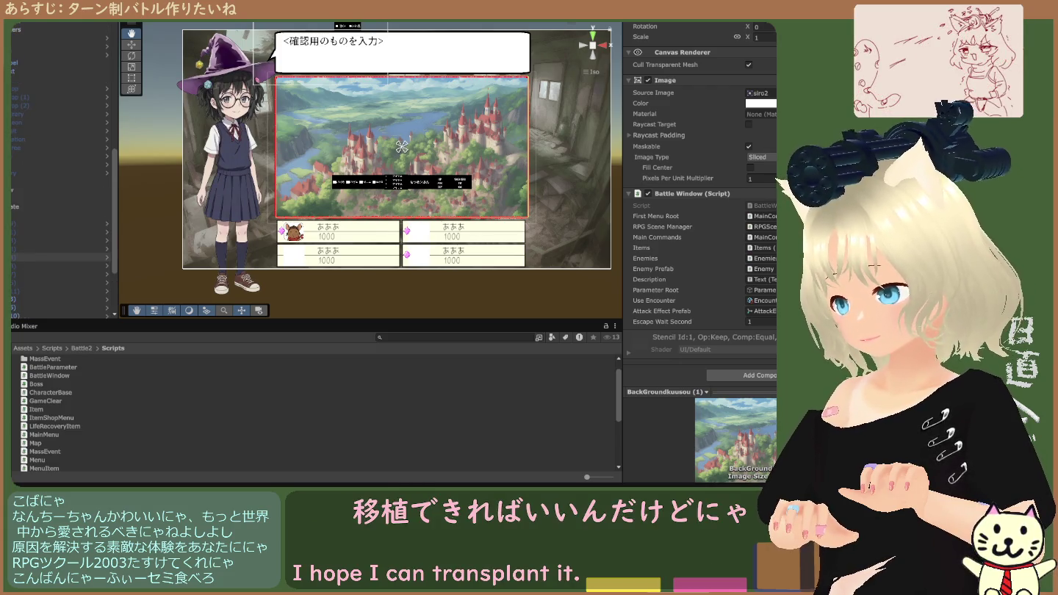
# Review the Battle Window fields, then select the object holding the Battle Manager.
pyautogui.scroll(-4, 63, 255)
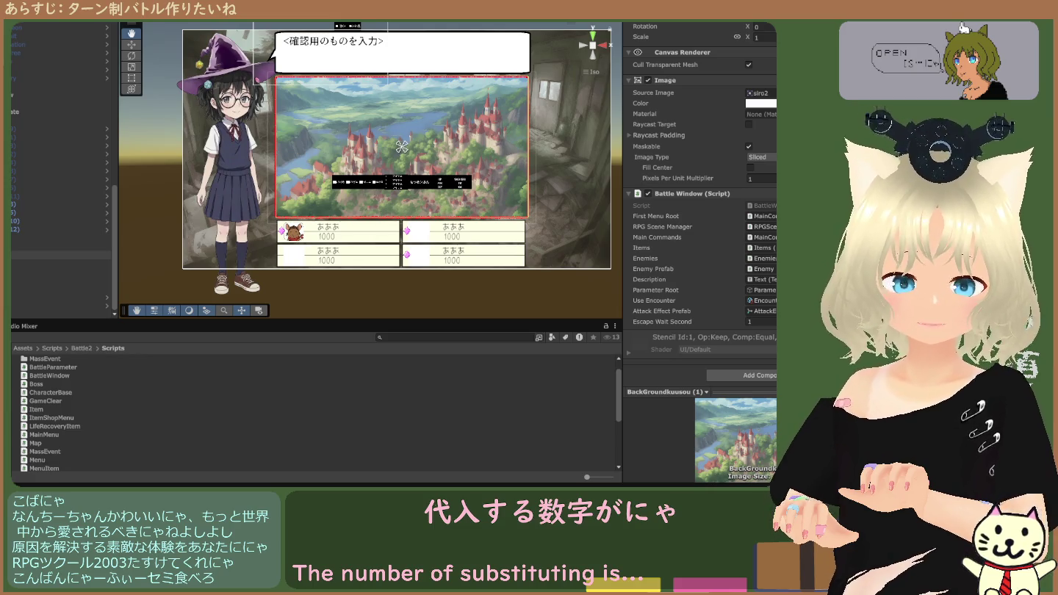
pyautogui.scroll(3, 59, 147)
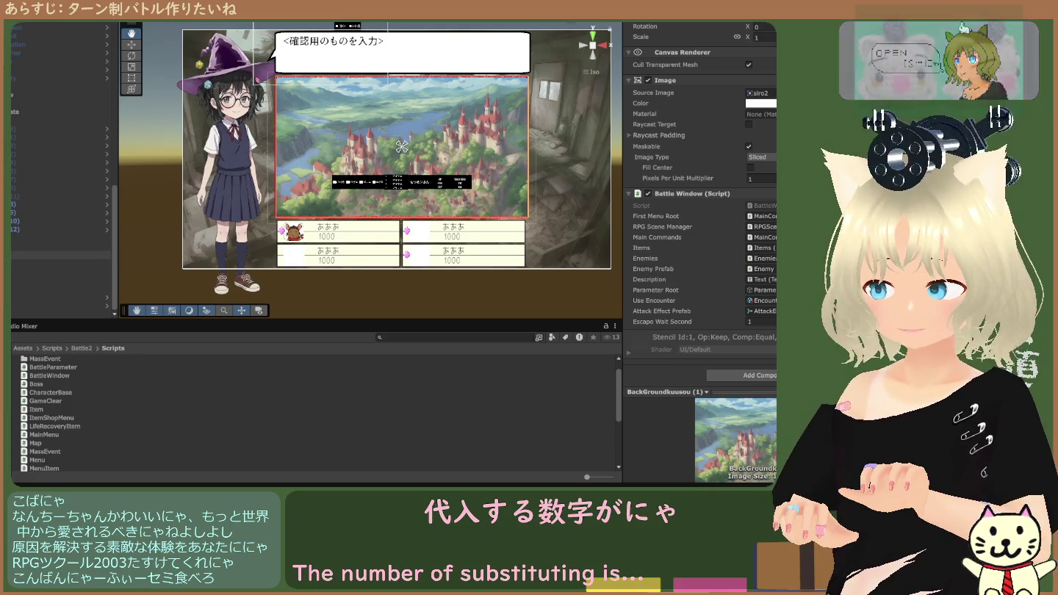
pyautogui.scroll(-3, 59, 266)
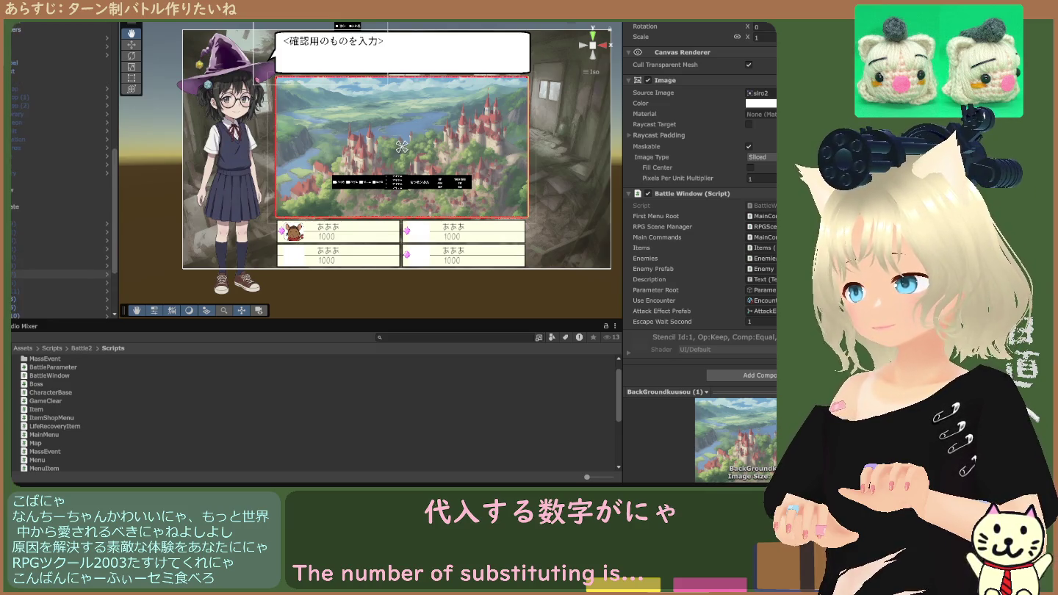
pyautogui.scroll(2, 58, 265)
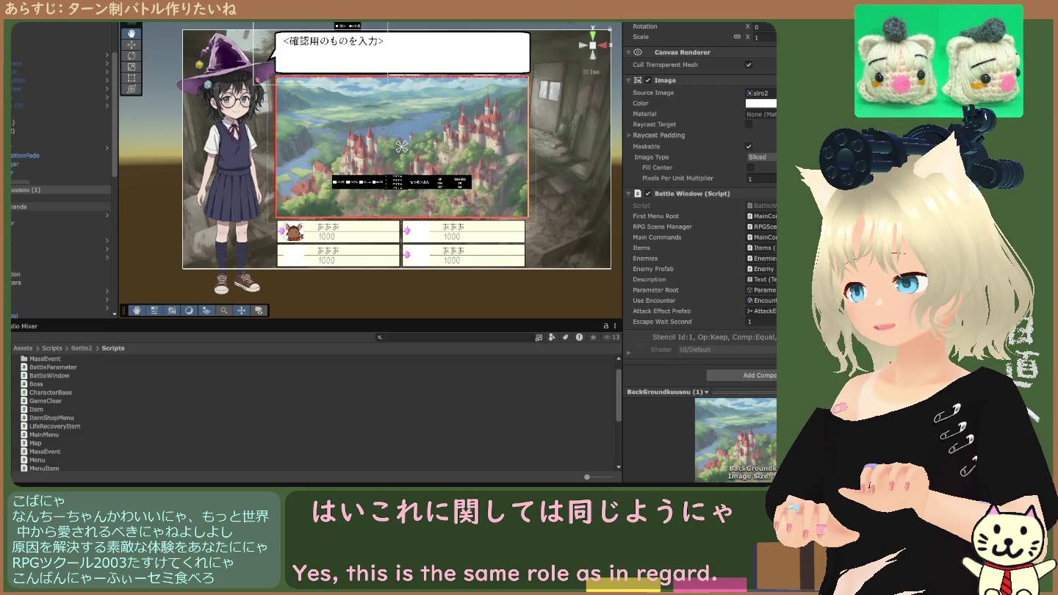
pyautogui.scroll(-9, 59, 286)
pyautogui.scroll(-4, 59, 288)
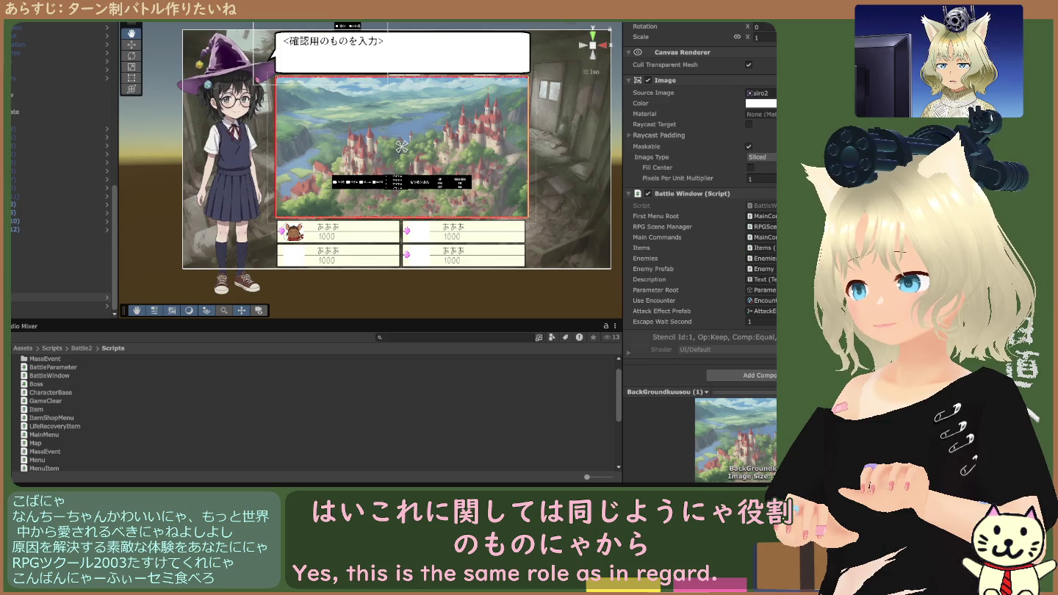
pyautogui.scroll(9, 59, 254)
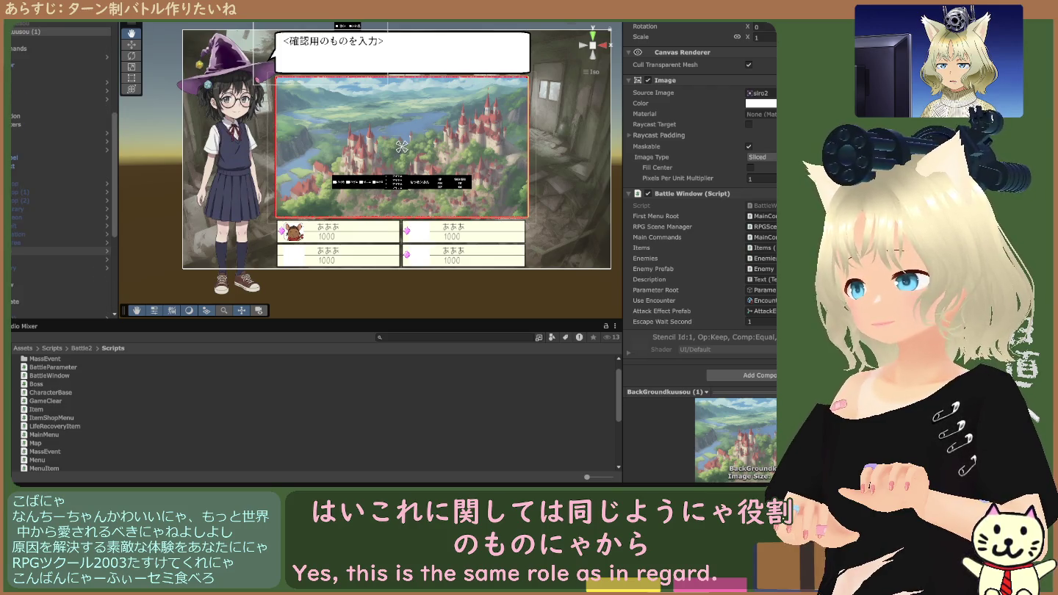
pyautogui.scroll(-9, 58, 252)
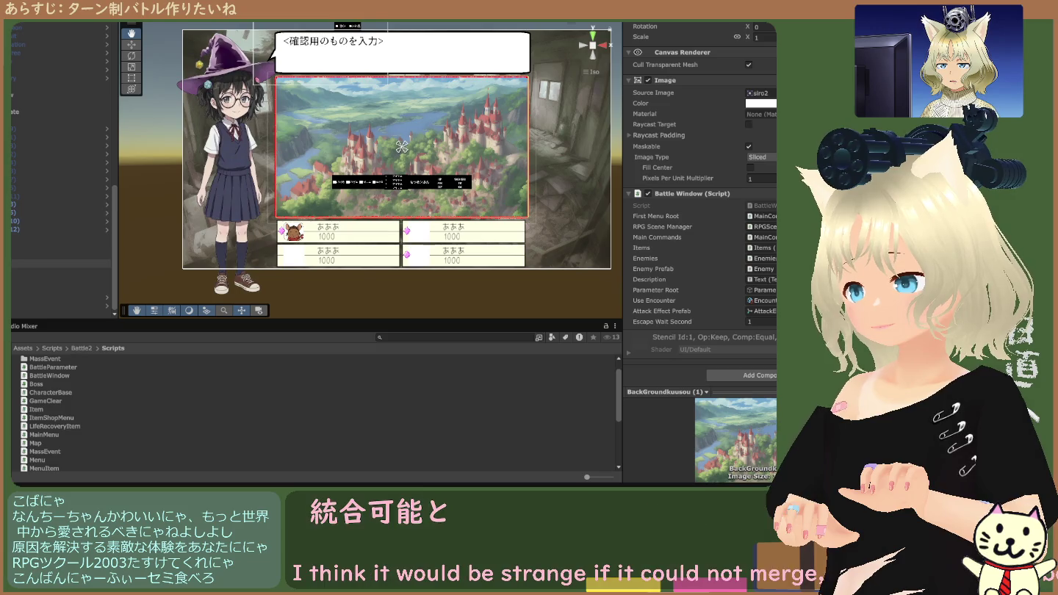
pyautogui.click(59, 247)
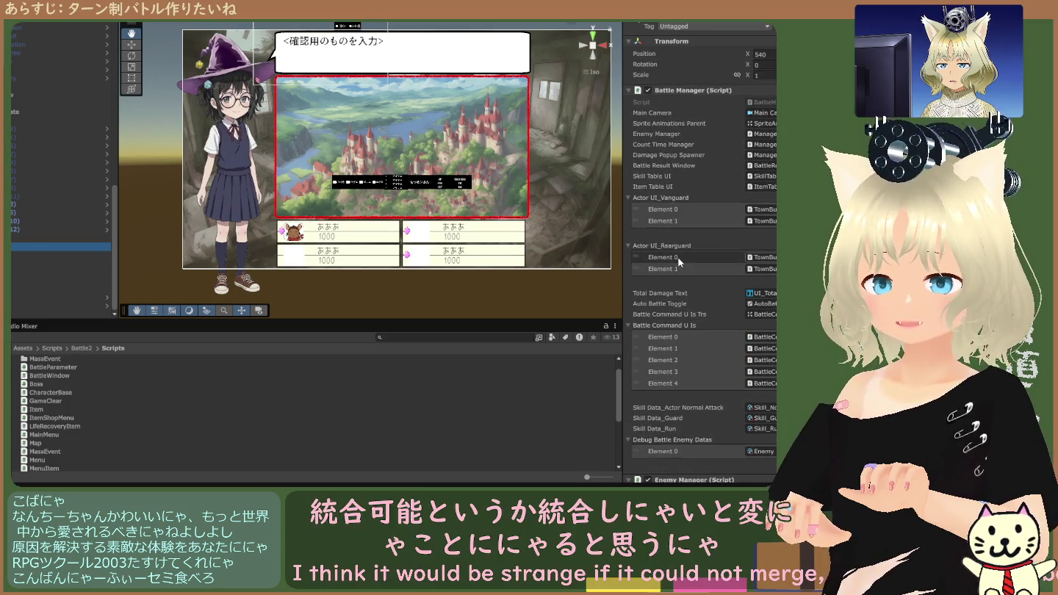
# Ping BattleManager in Assets/Scripts/Battle and review the Battle Manager's actor and command UI lists.
pyautogui.click(761, 103)
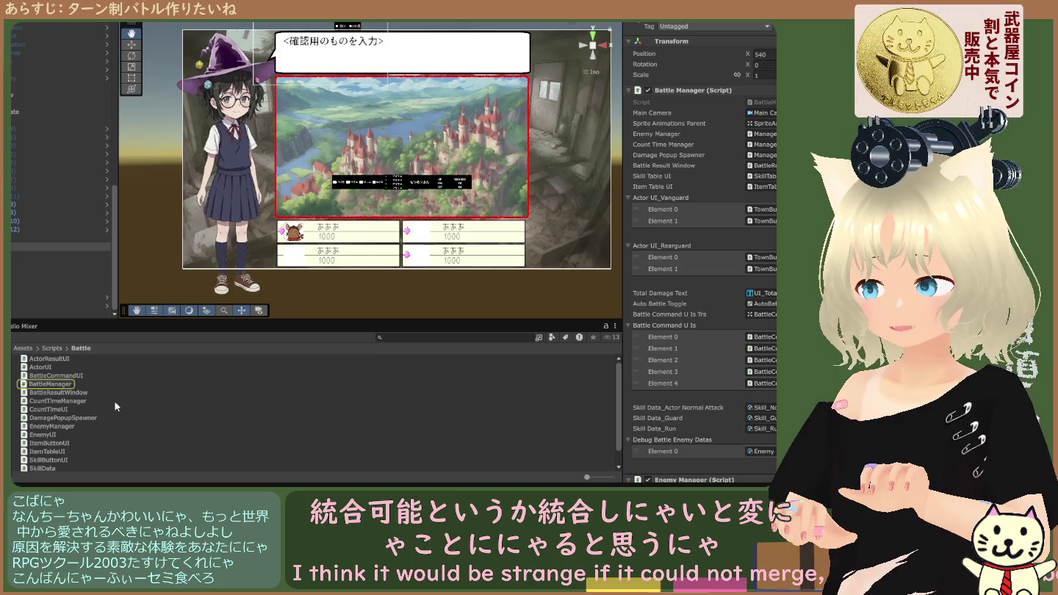
pyautogui.scroll(-1, 64, 388)
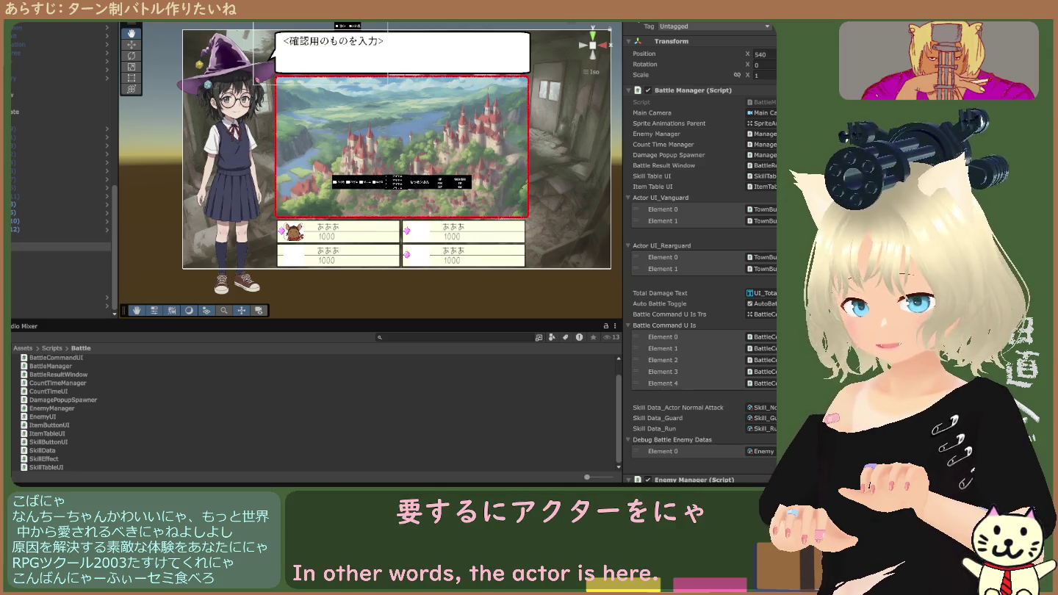
pyautogui.scroll(3, 59, 168)
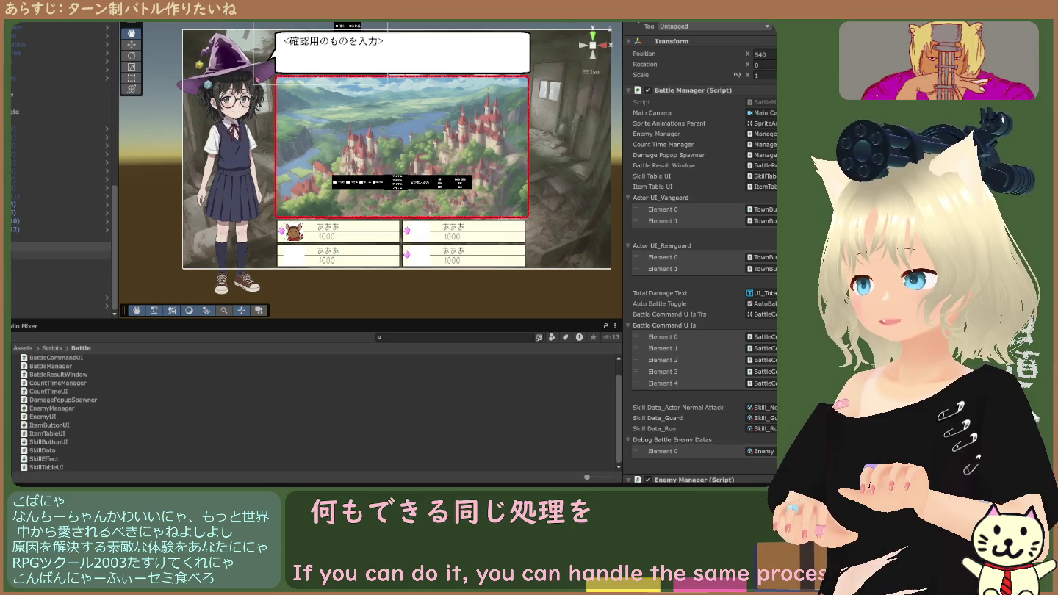
pyautogui.scroll(-2, 59, 169)
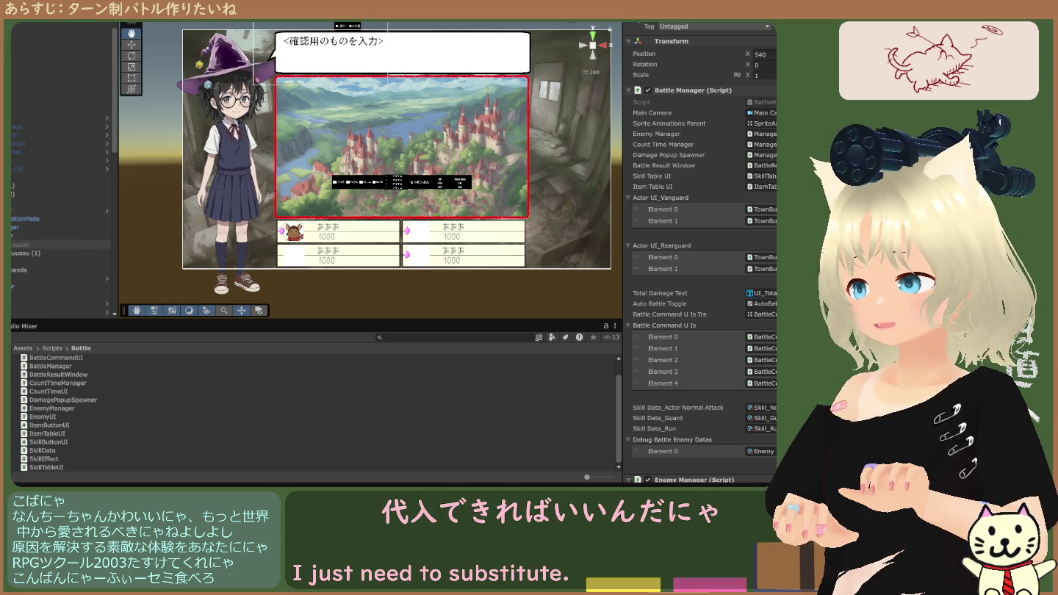
# Reselect BackGroundkuusou (1) and ping the object referenced as its RPG Scene Manager.
pyautogui.click(44, 253)
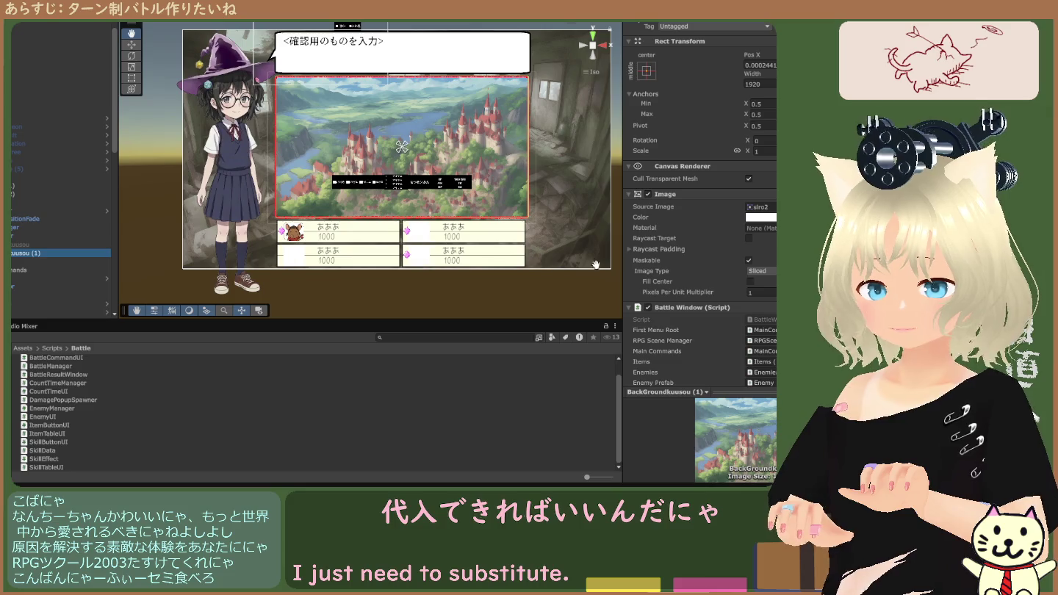
pyautogui.scroll(-2, 699, 258)
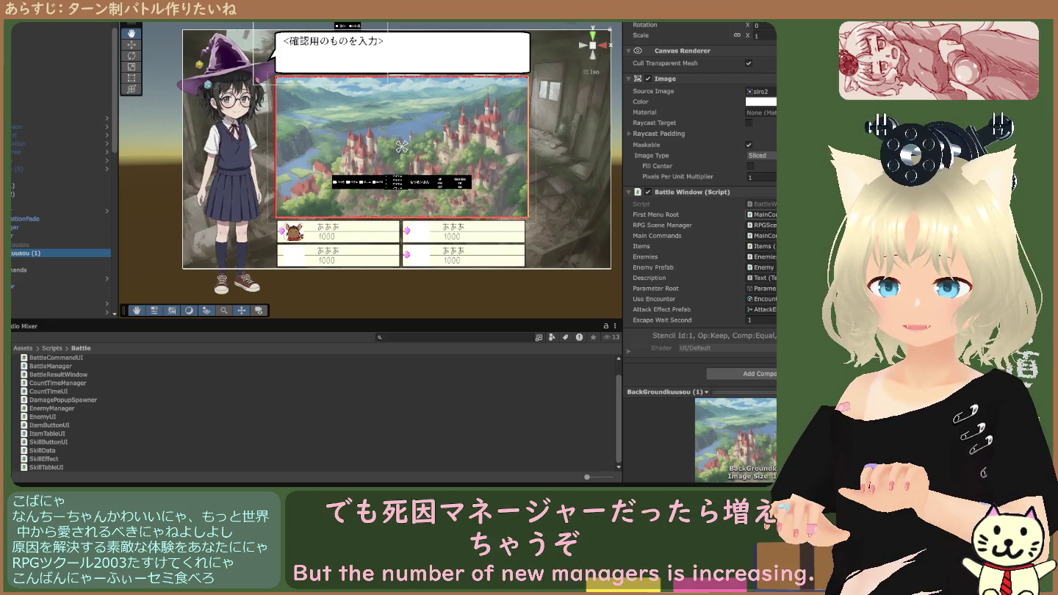
pyautogui.click(761, 225)
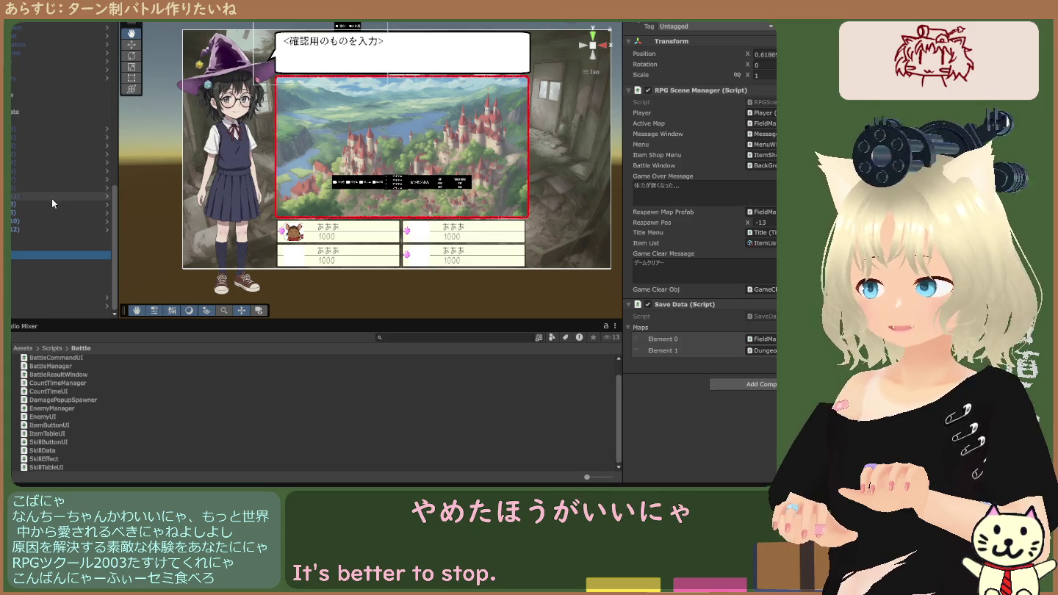
pyautogui.scroll(10, 47, 194)
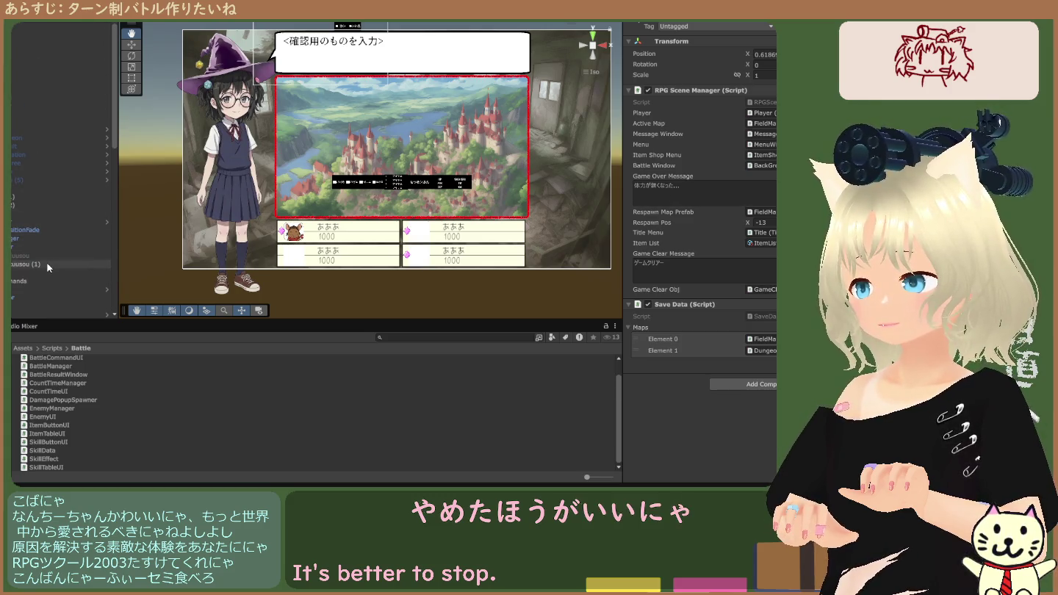
# Reselect BackGroundkuusou (1) and ping the object referenced as First Menu Root.
pyautogui.click(46, 263)
pyautogui.scroll(-3, 668, 209)
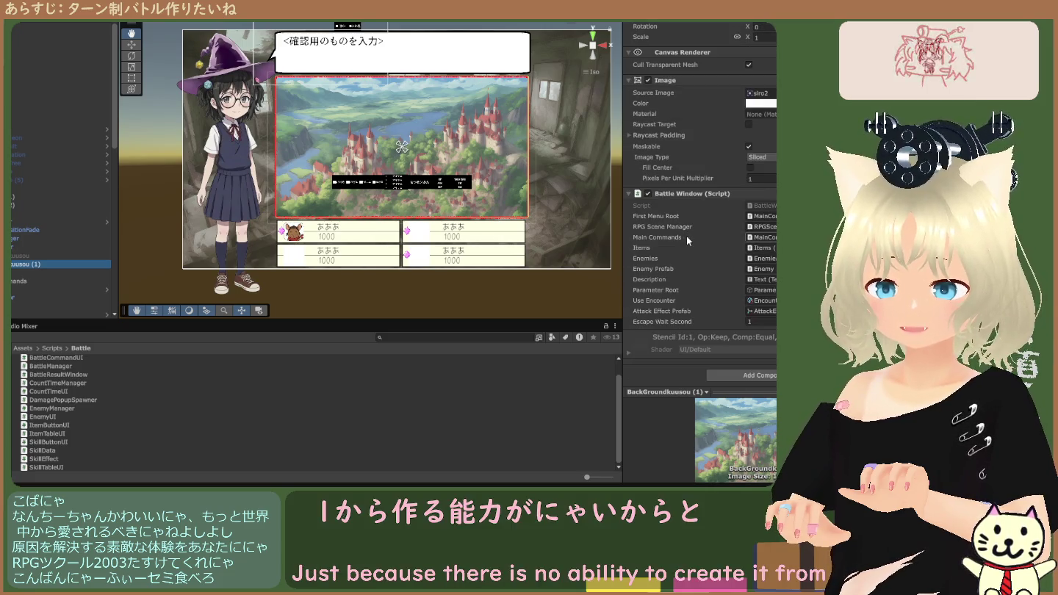
pyautogui.click(760, 216)
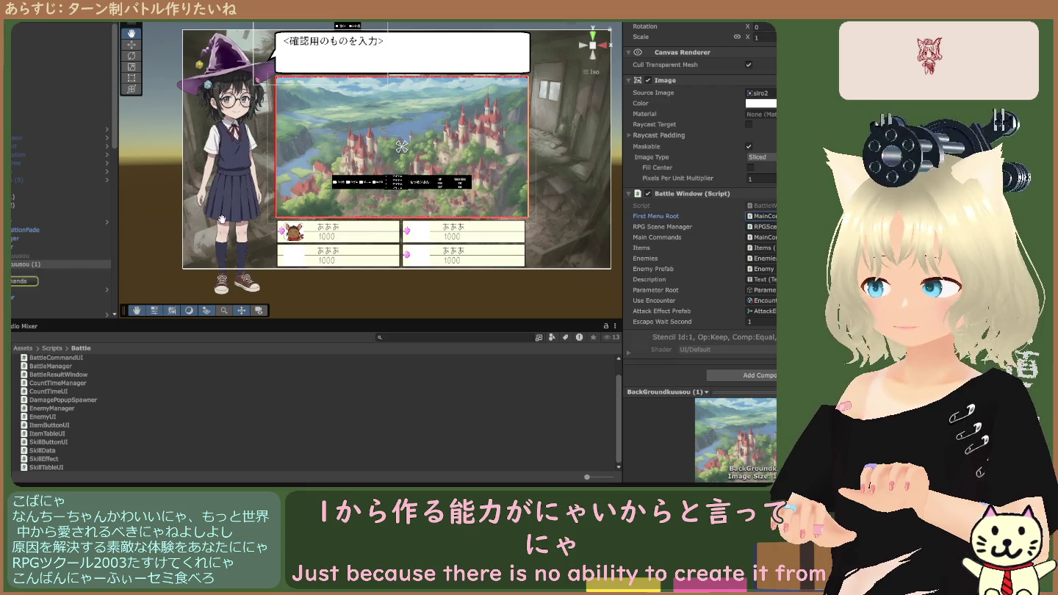
pyautogui.scroll(-5, 33, 215)
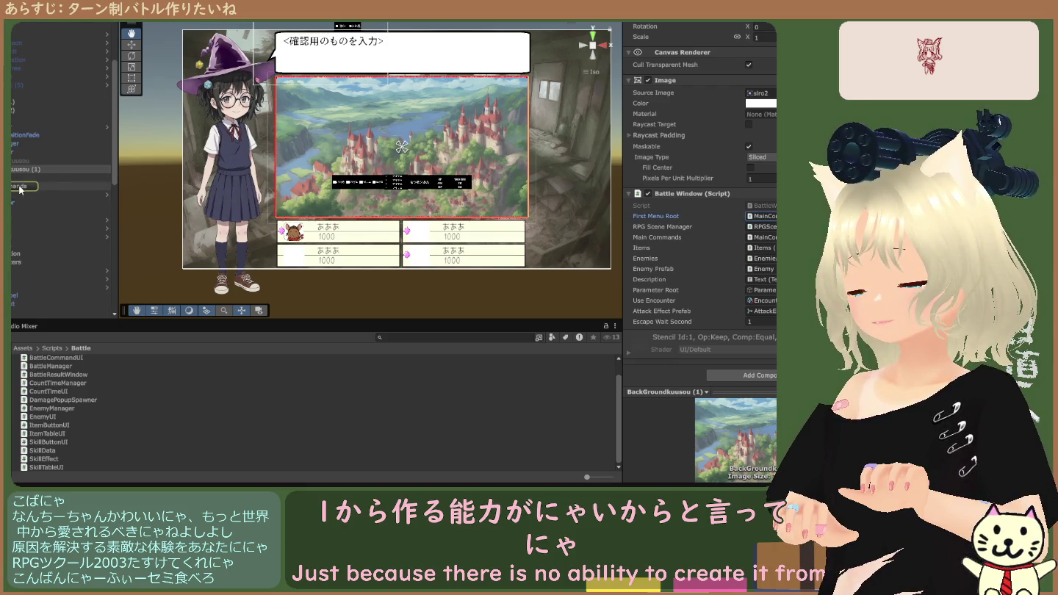
pyautogui.scroll(-5, 20, 191)
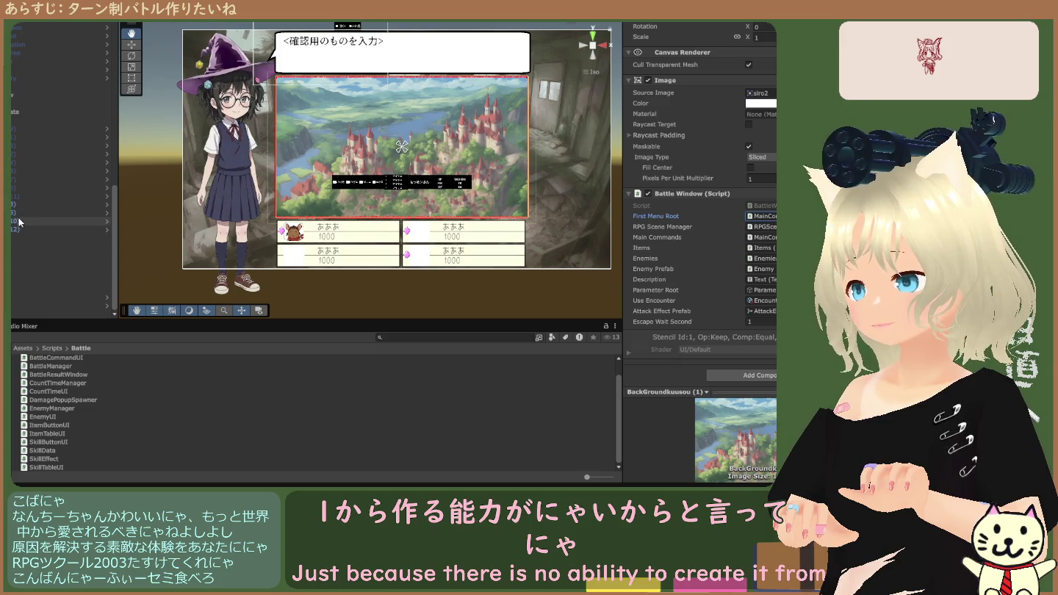
# Inspect the Battle Manager, RPG Scene Manager and DataManager objects in turn.
pyautogui.click(17, 248)
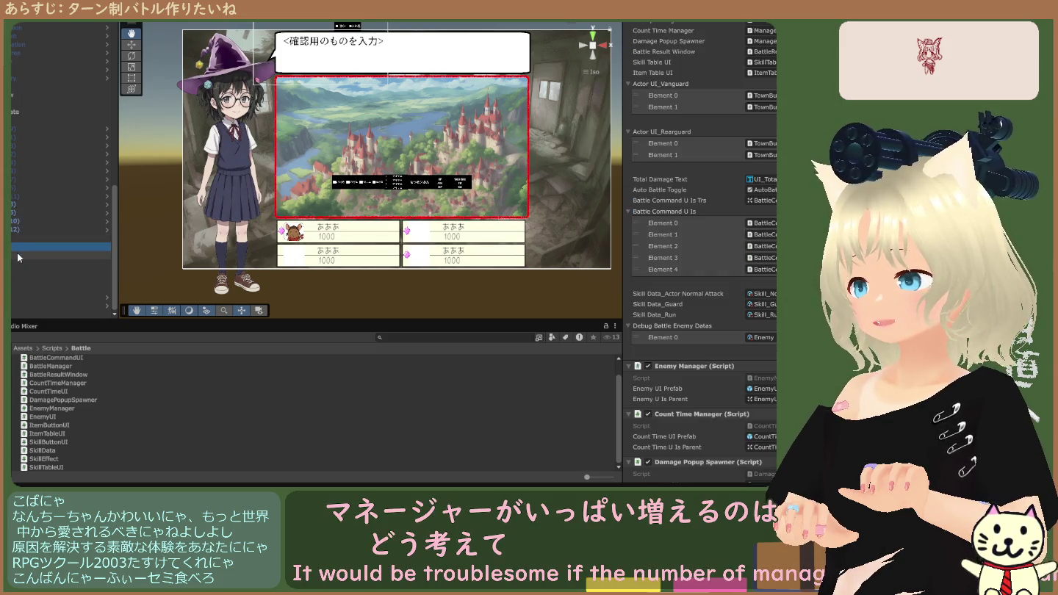
pyautogui.click(18, 258)
pyautogui.scroll(3, 21, 252)
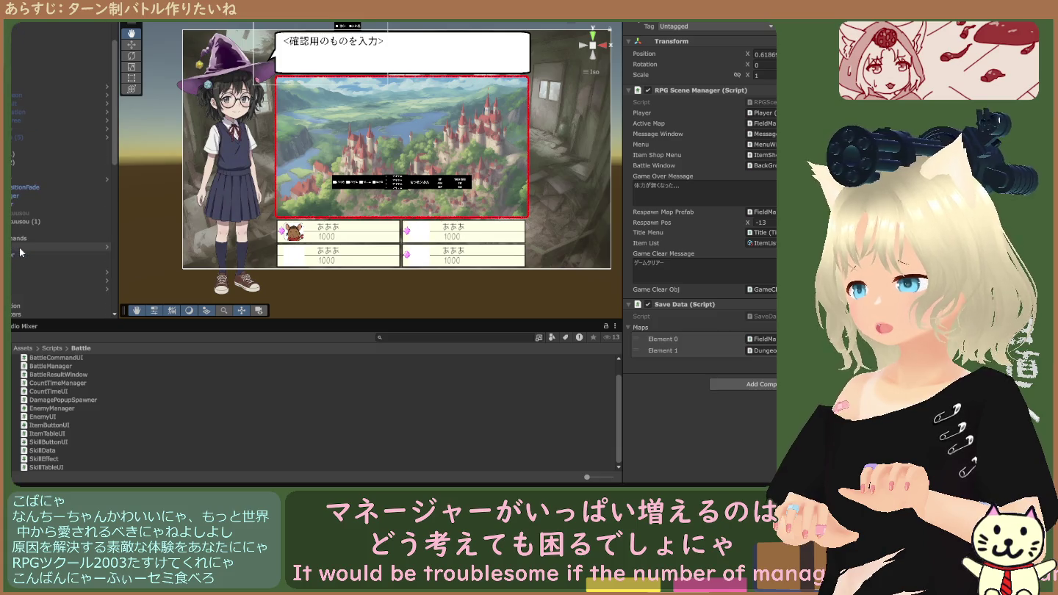
pyautogui.scroll(-2, 59, 177)
pyautogui.click(44, 148)
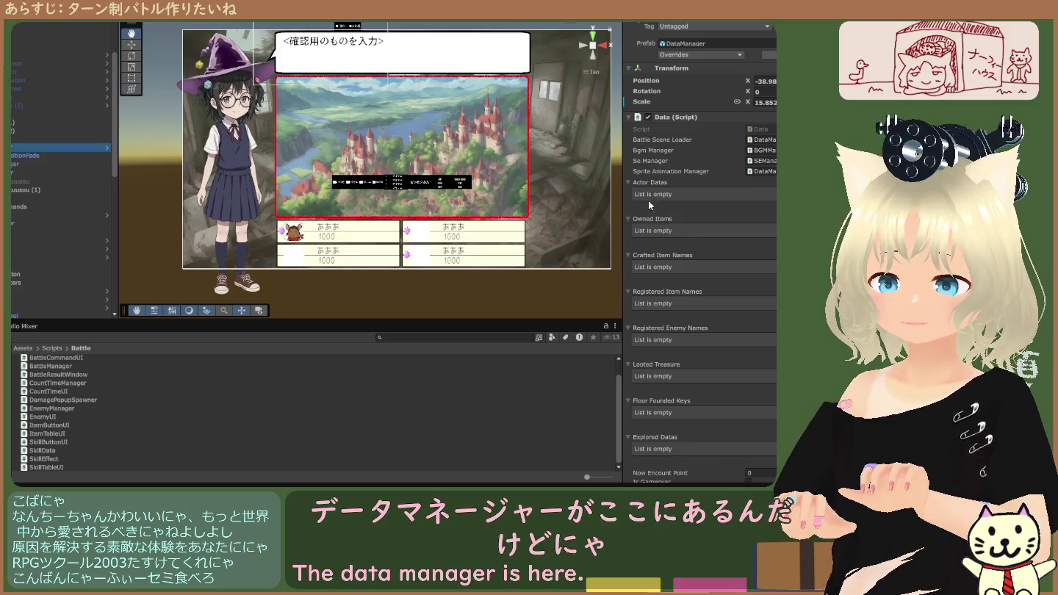
# Collapse and expand DataManager's Actor Datas list repeatedly to confirm it is empty.
pyautogui.click(630, 184)
pyautogui.click(631, 185)
pyautogui.click(630, 184)
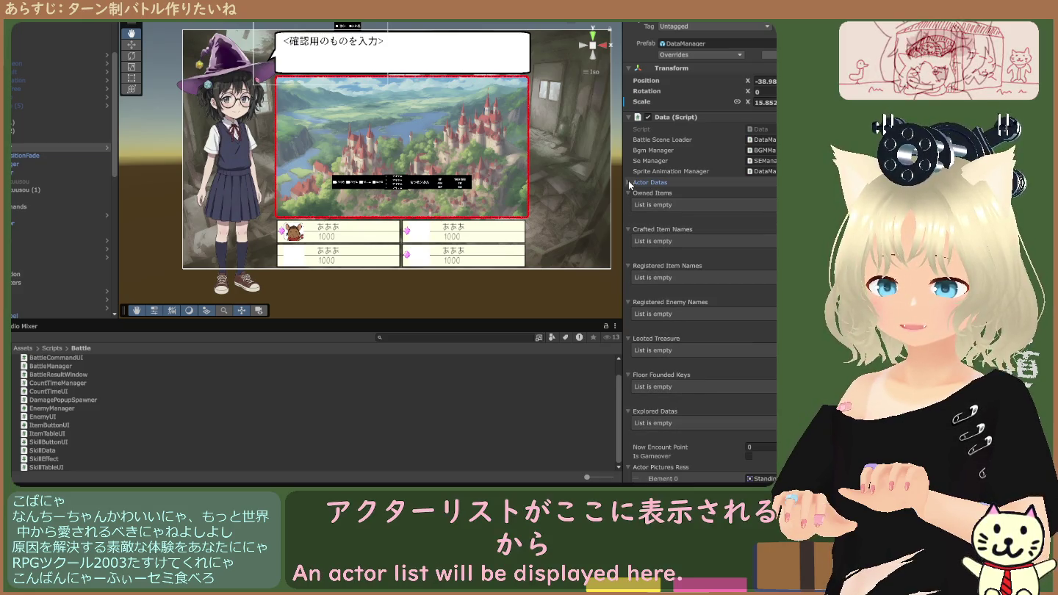
pyautogui.click(631, 185)
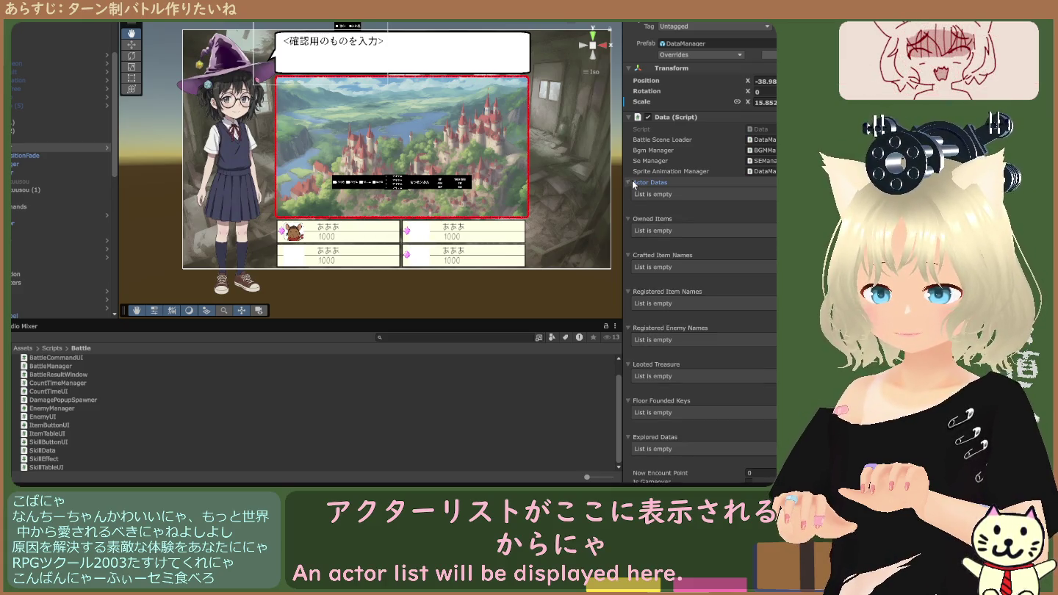
pyautogui.click(629, 184)
pyautogui.click(630, 183)
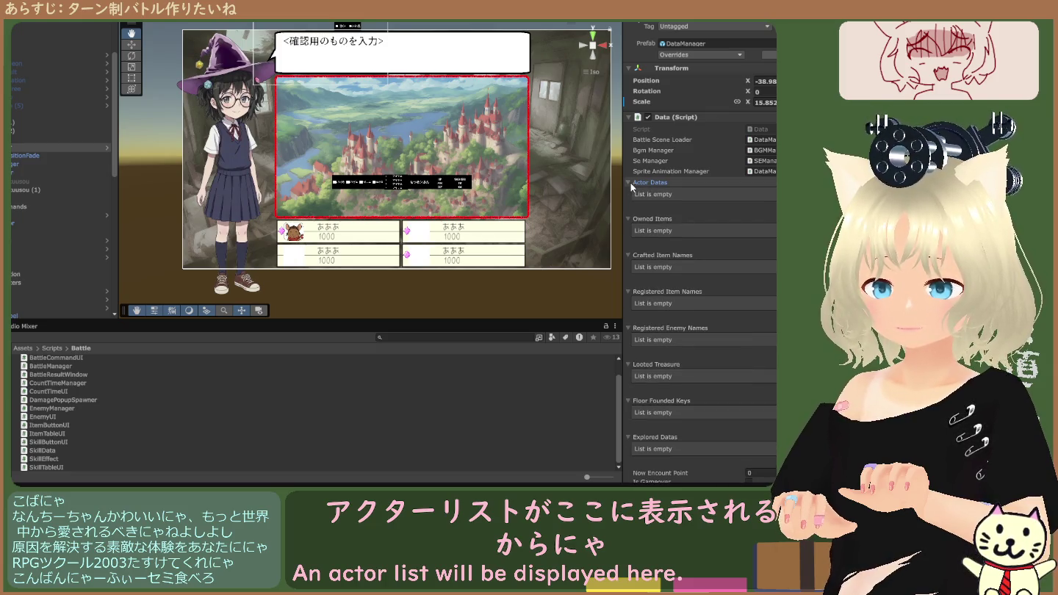
pyautogui.click(630, 183)
pyautogui.click(631, 185)
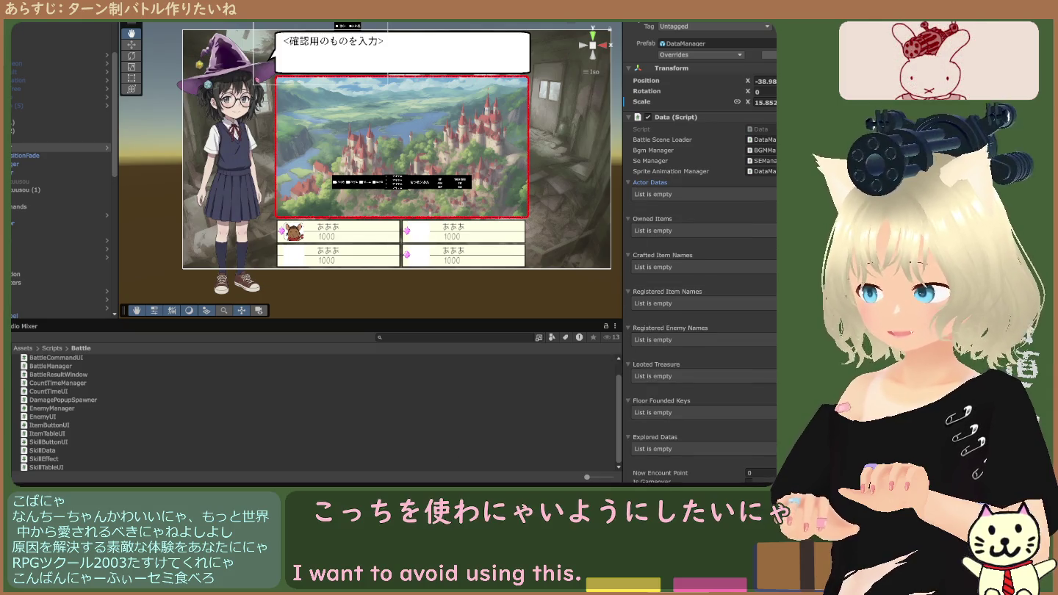
# Ping the Data script in Assets/Scripts/Utilities, then collapse the Actor Datas list.
pyautogui.click(762, 132)
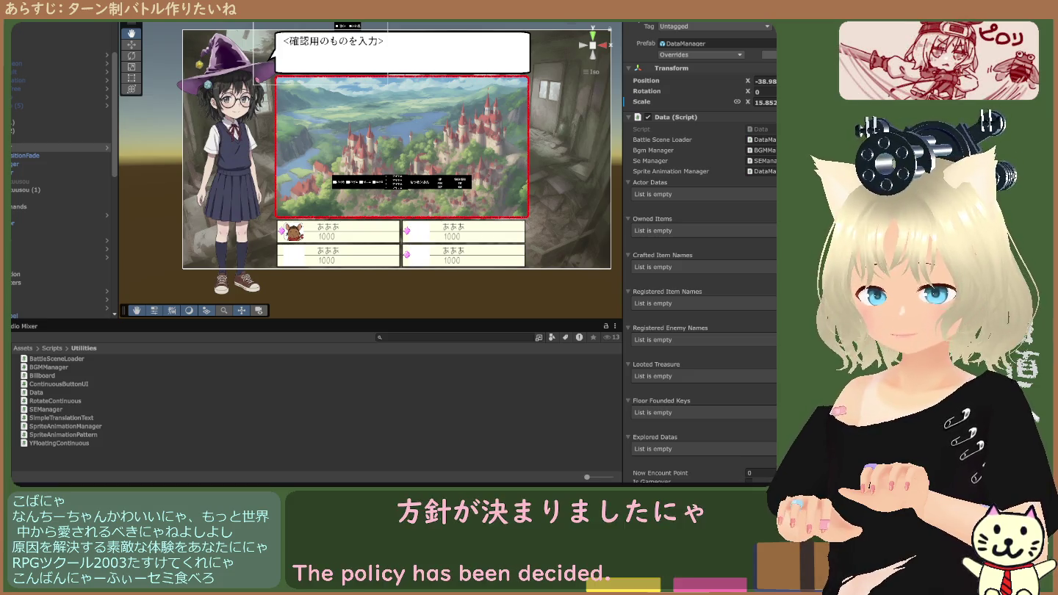
pyautogui.scroll(-5, 685, 373)
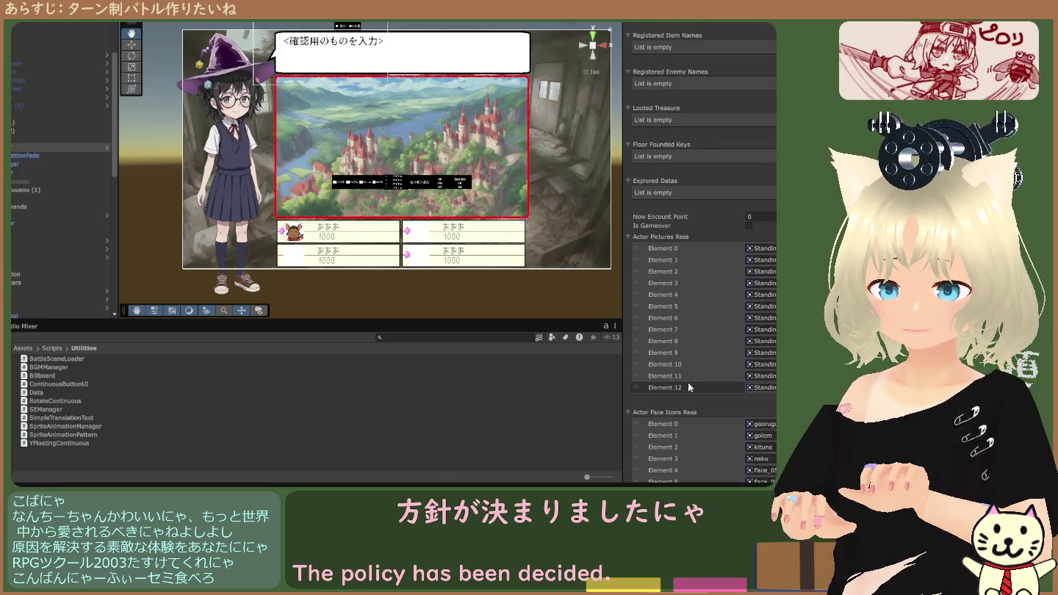
pyautogui.scroll(-10, 688, 384)
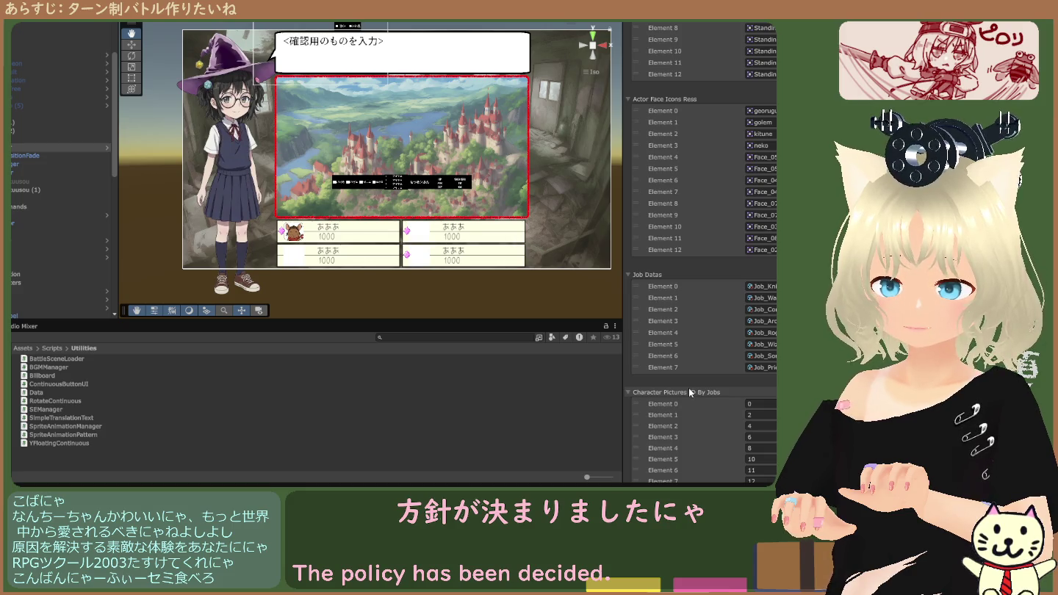
pyautogui.scroll(15, 688, 387)
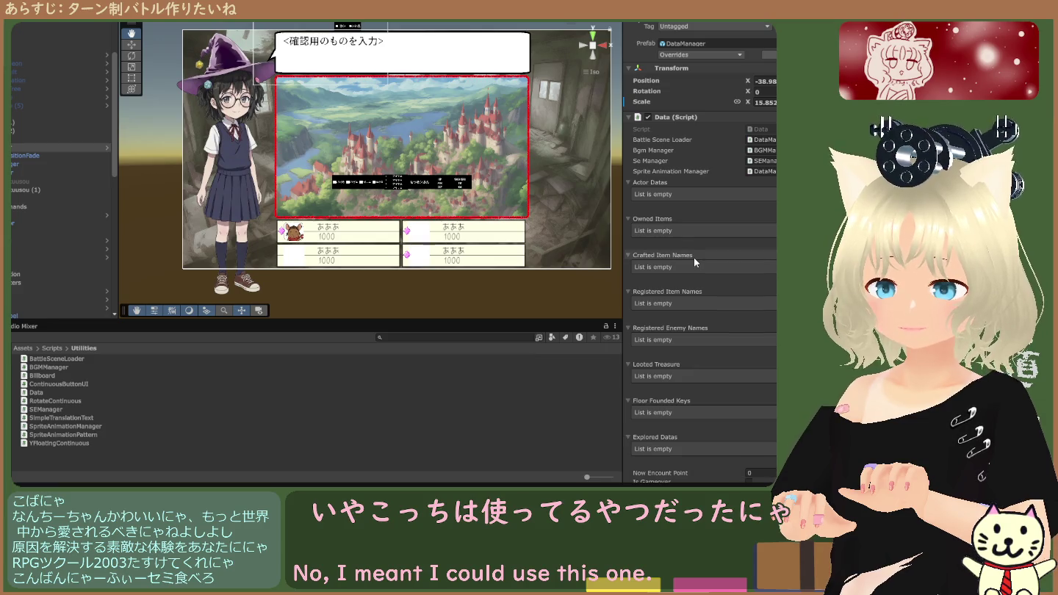
pyautogui.click(629, 183)
pyautogui.click(629, 183)
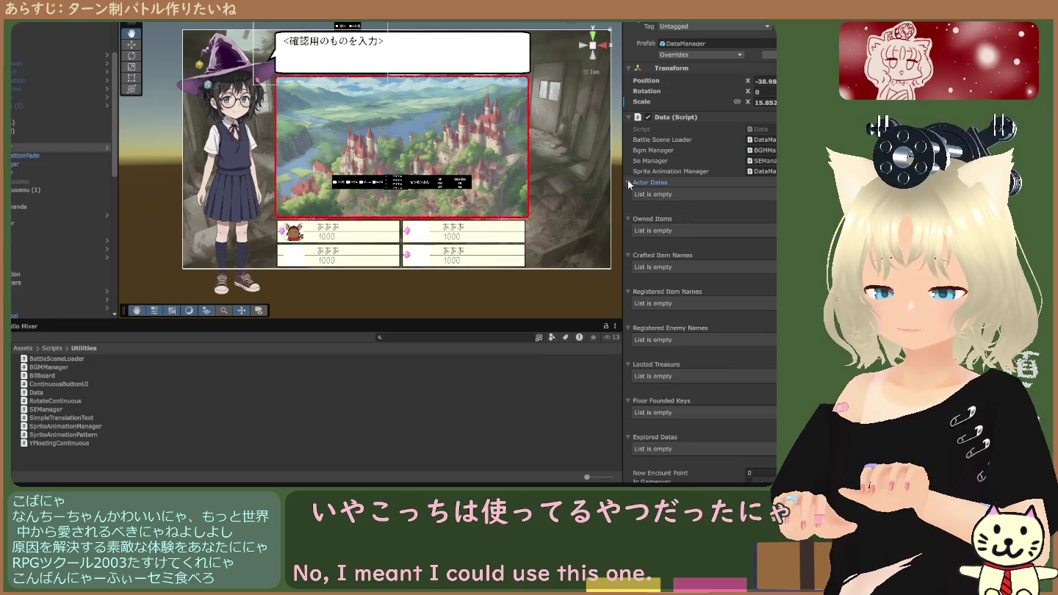
pyautogui.click(629, 183)
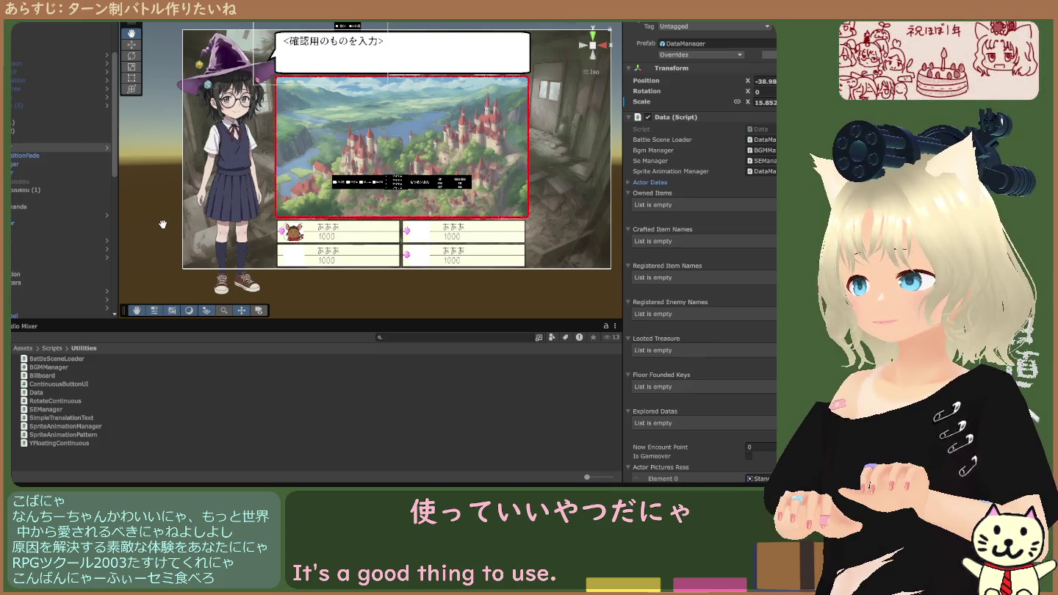
# Reselect BackGroundkuusou (1) and view its Battle Window script, Escape Wait Second 1.
pyautogui.click(34, 190)
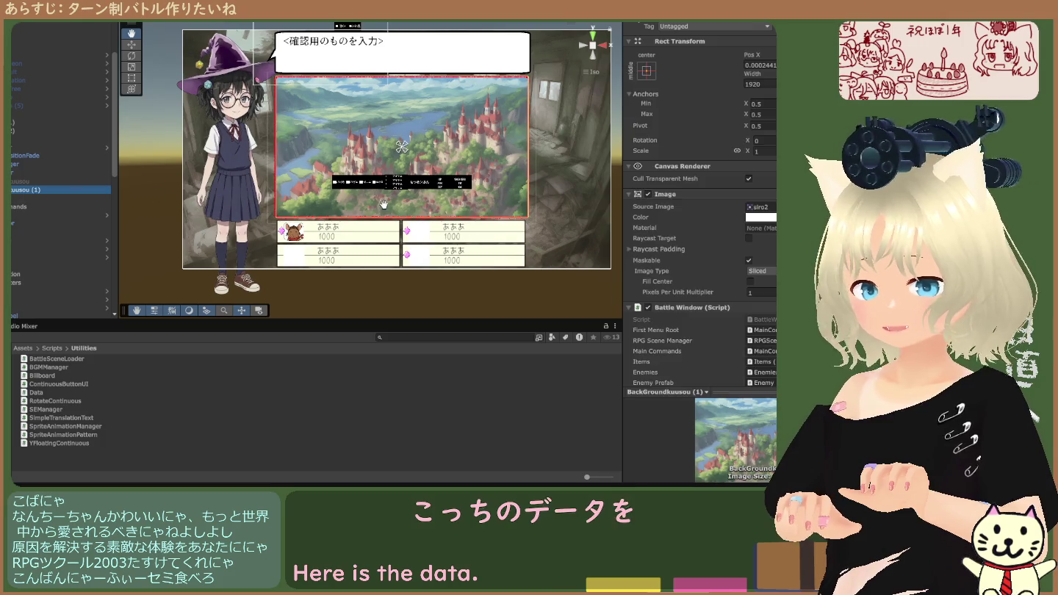
pyautogui.scroll(-3, 680, 228)
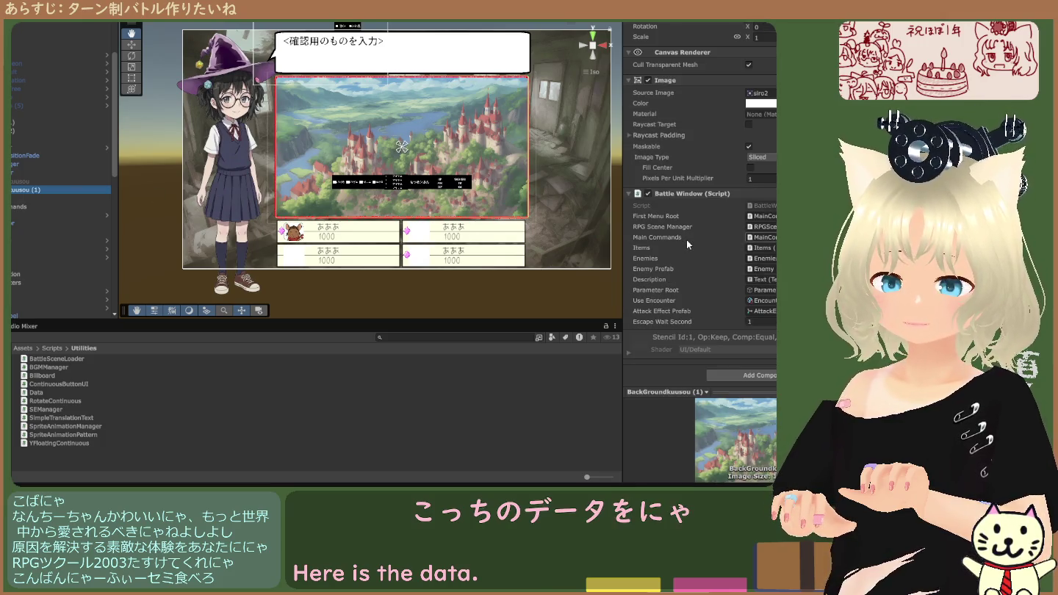
pyautogui.scroll(-1, 686, 239)
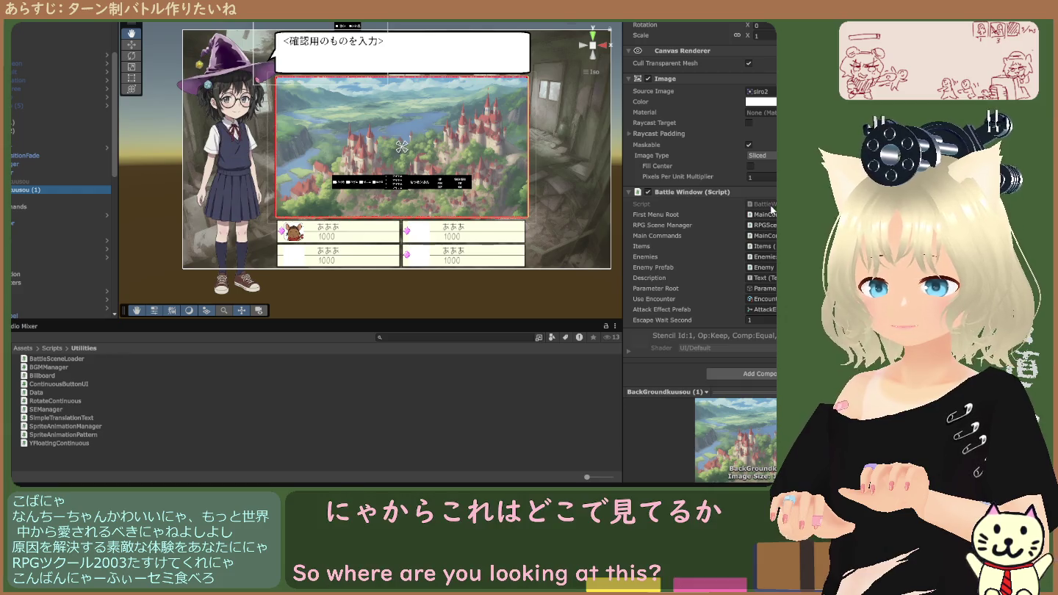
# Select the RPG Scene Manager object and ping RPGSceneManager in Battle2/Scripts.
pyautogui.scroll(4, 772, 209)
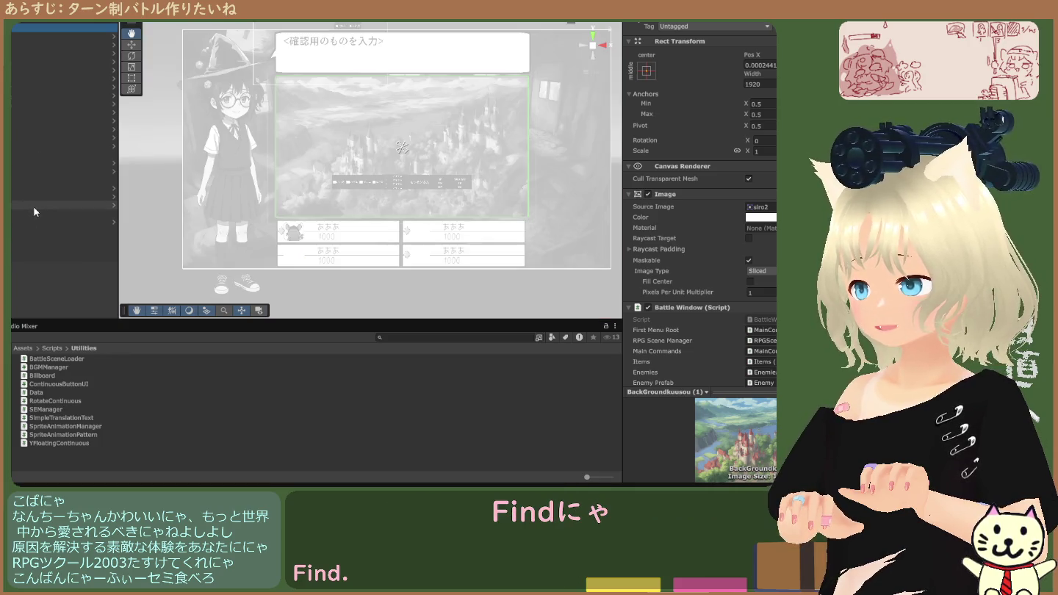
pyautogui.click(34, 215)
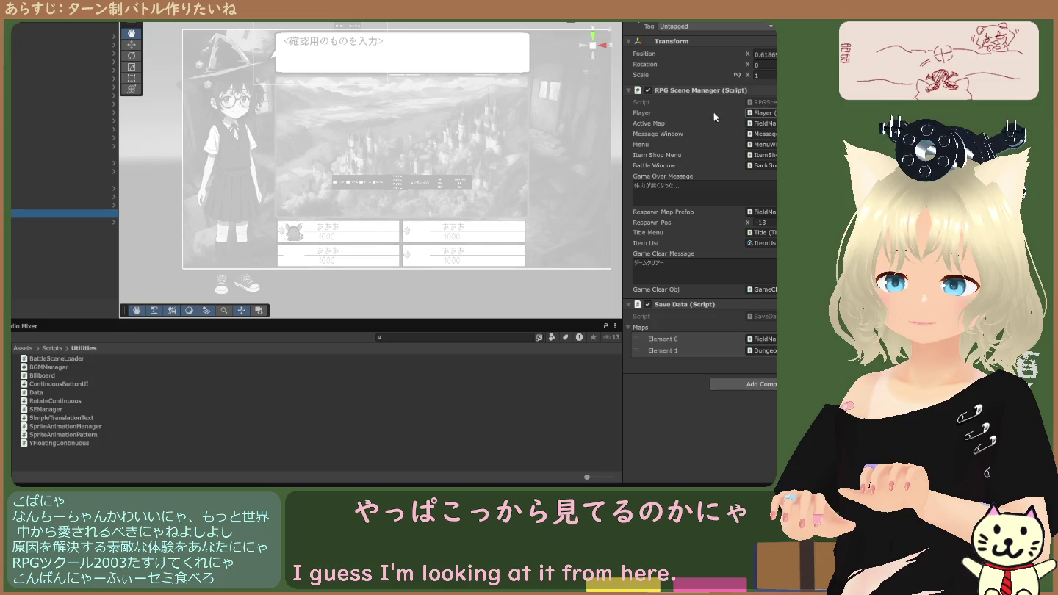
pyautogui.click(762, 103)
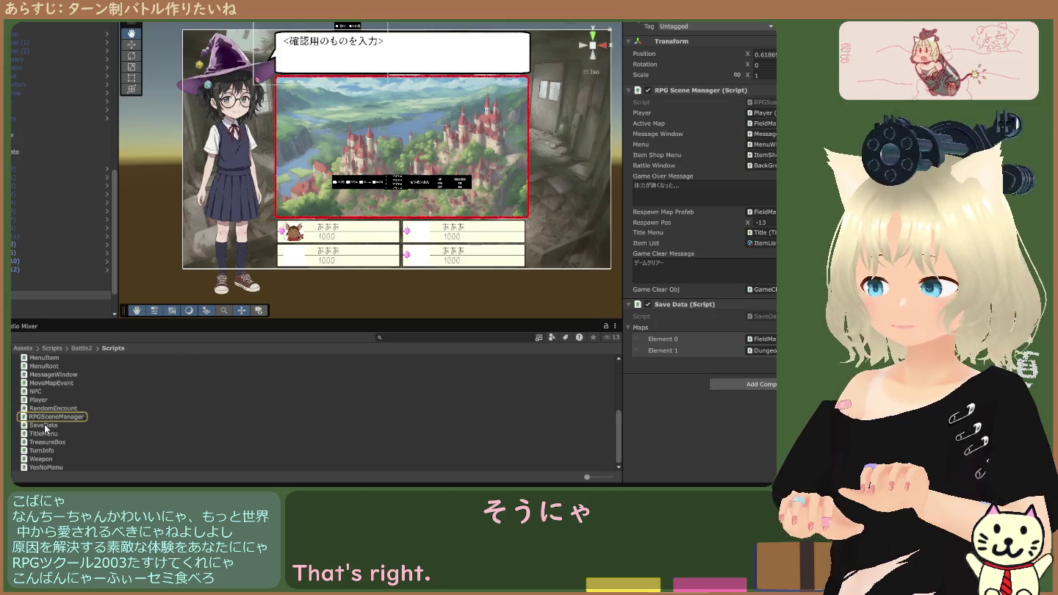